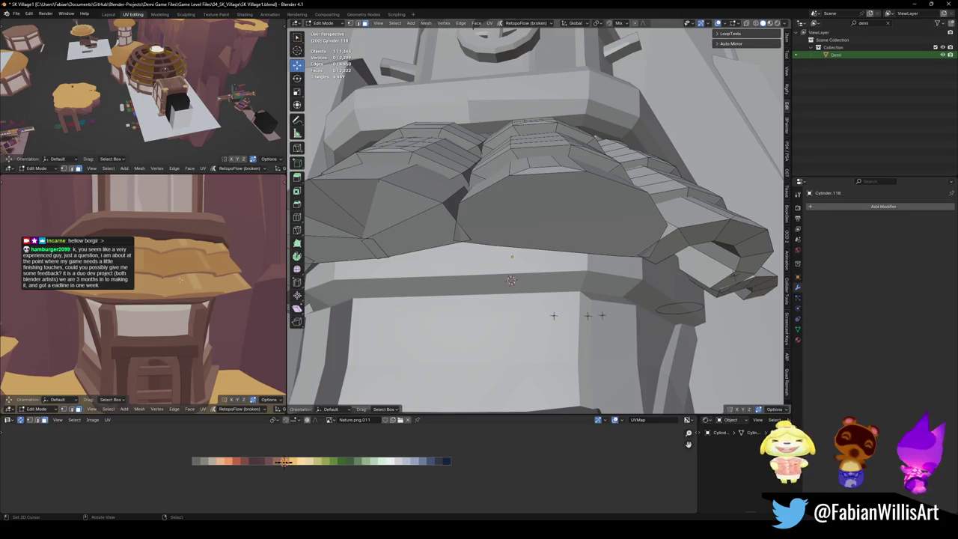
Delete the two strips of stray inner faces on the shingle.
{"action": "middle_click_drag", "start_coordinate": [509, 262], "coordinate": [509, 314]}
{"action": "left_click", "coordinate": [490, 225]}
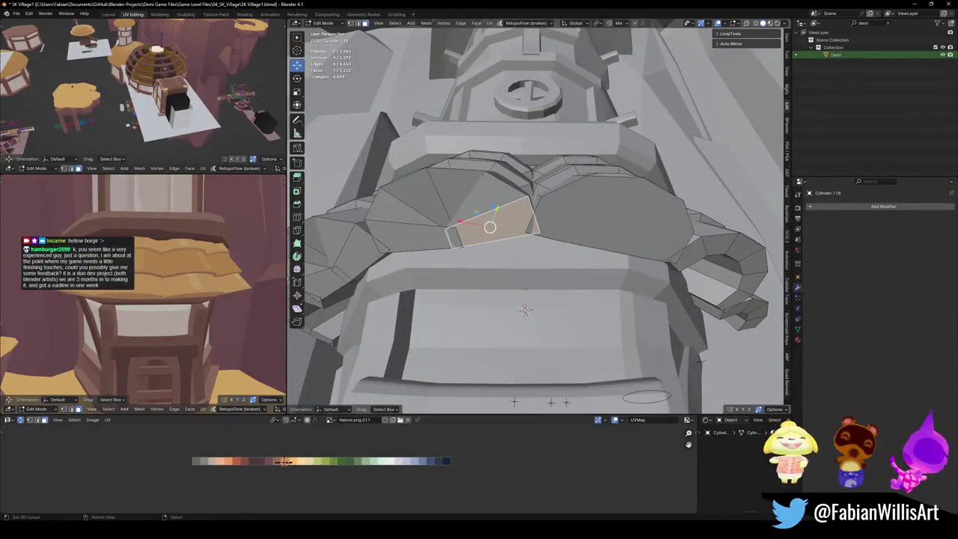
{"action": "left_click", "coordinate": [393, 204], "text": "ctrl"}
{"action": "key", "text": "x"}
{"action": "left_click", "coordinate": [437, 238]}
{"action": "middle_click_drag", "start_coordinate": [436, 238], "coordinate": [464, 315]}
{"action": "left_click", "coordinate": [453, 225]}
{"action": "left_click", "coordinate": [525, 251], "text": "ctrl"}
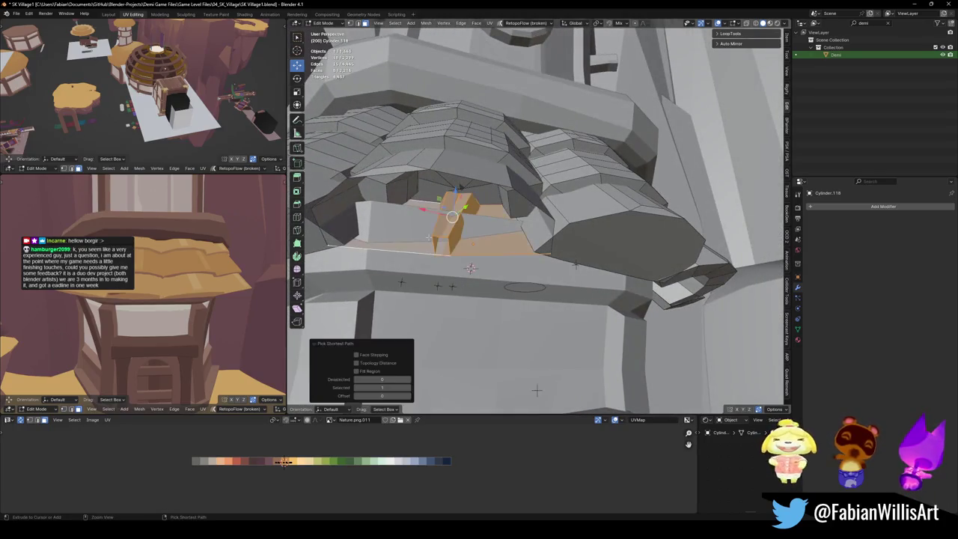
{"action": "key", "text": "x"}
{"action": "left_click", "coordinate": [433, 238]}
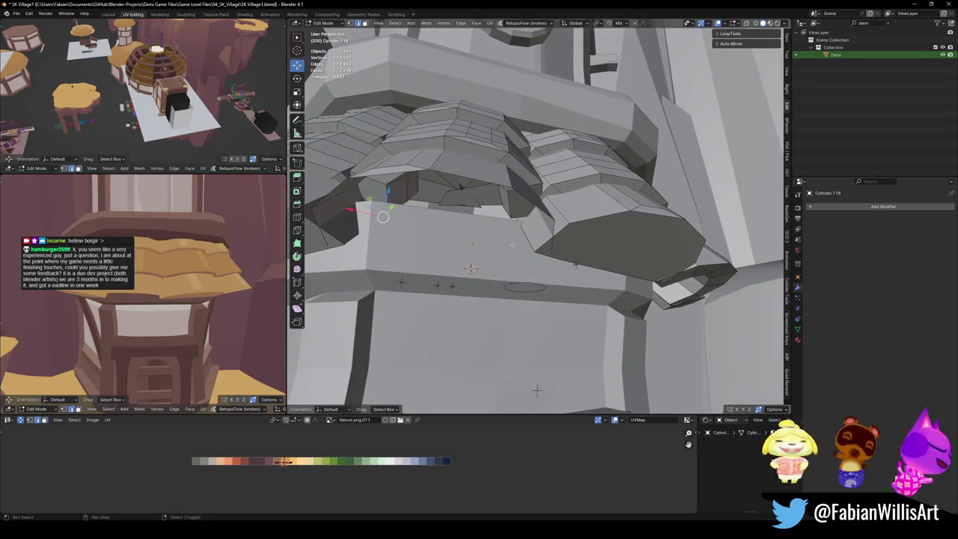
Select the connected shingle piece bounded at seams and cap its open side with a face.
{"action": "key", "text": "x"}
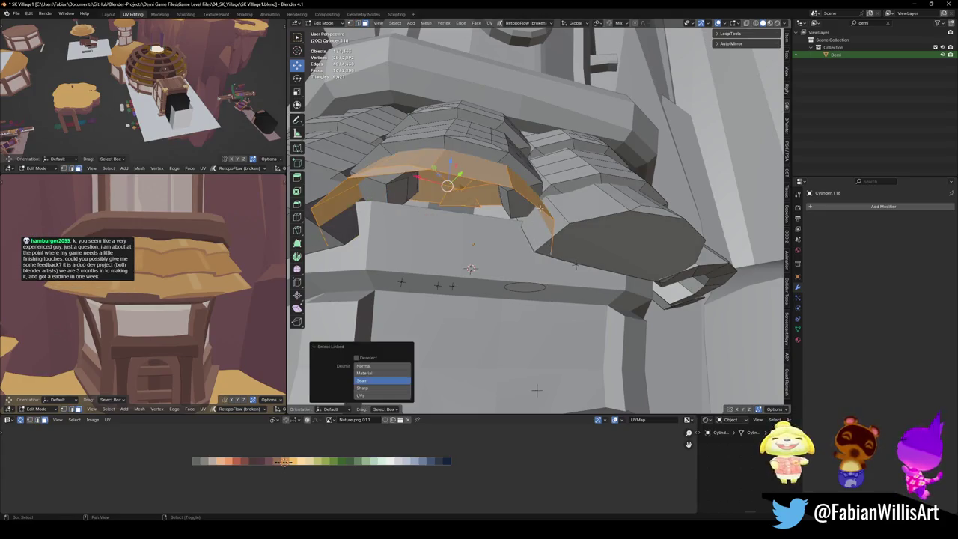
{"action": "left_click", "coordinate": [381, 367]}
{"action": "left_click", "coordinate": [533, 226], "text": "shift"}
{"action": "key", "text": "f"}
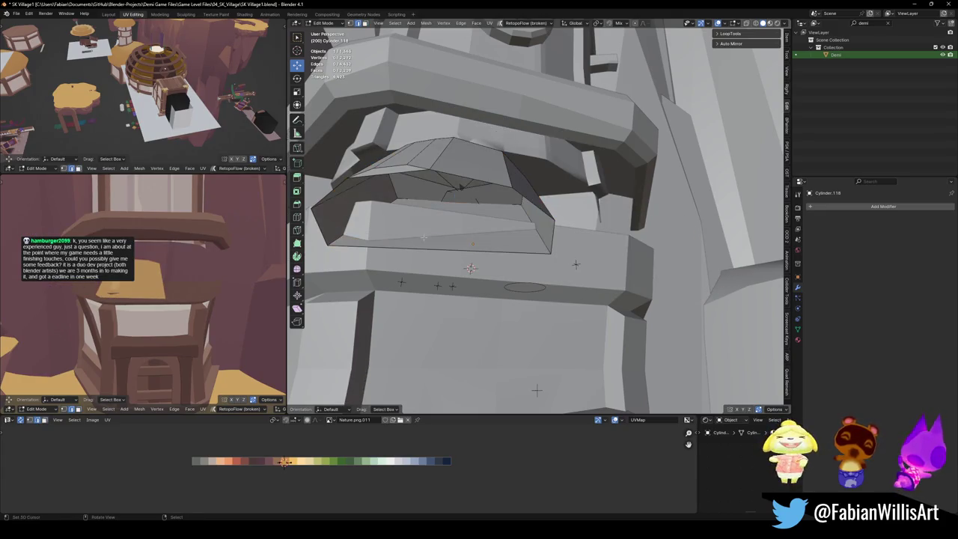
Nudge the shingle's bottom face slightly along the X axis.
{"action": "middle_click_drag", "start_coordinate": [343, 227], "coordinate": [770, 228]}
{"action": "left_click", "coordinate": [456, 260]}
{"action": "middle_click_drag", "start_coordinate": [457, 260], "coordinate": [521, 369]}
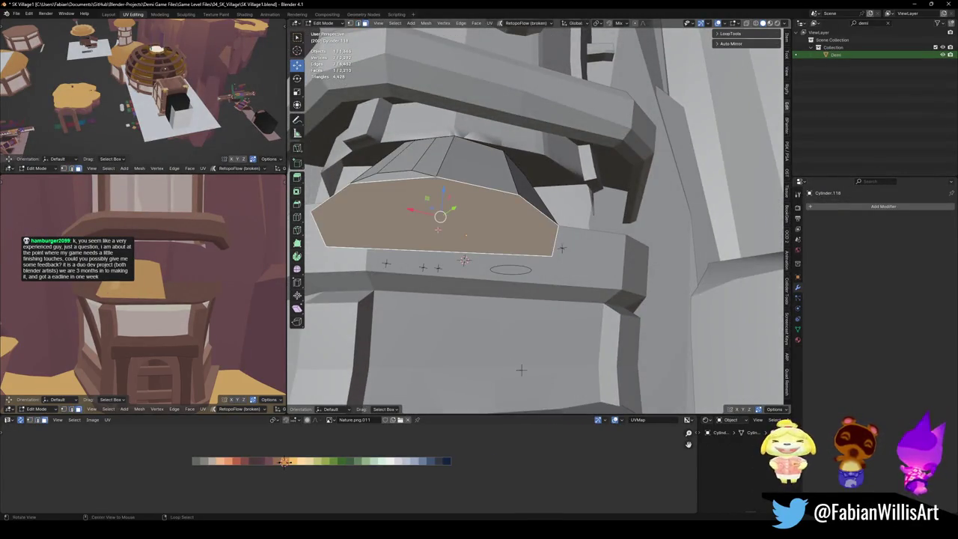
{"action": "middle_click_drag", "start_coordinate": [143, 292], "coordinate": [150, 299]}
{"action": "key", "text": "g"}
{"action": "key", "text": "x"}
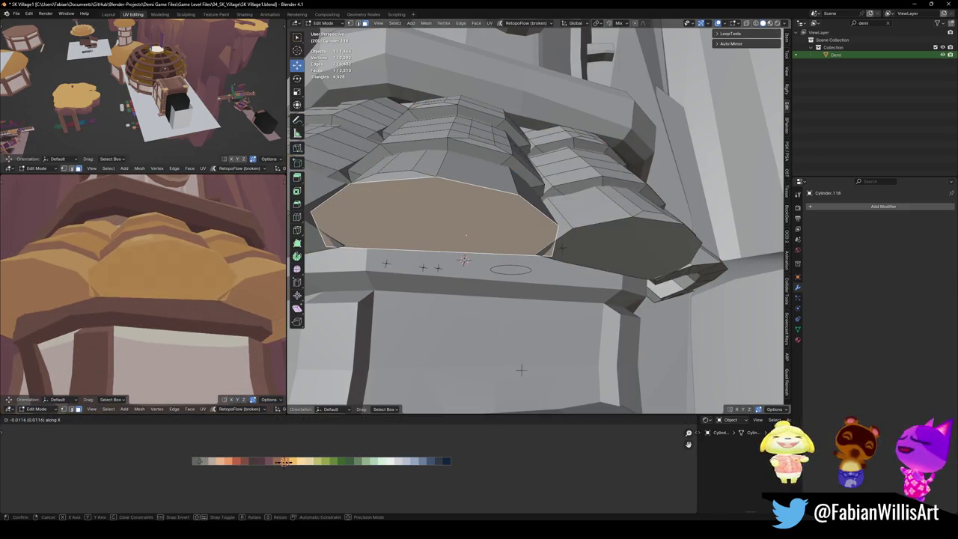
{"action": "left_click", "coordinate": [142, 457]}
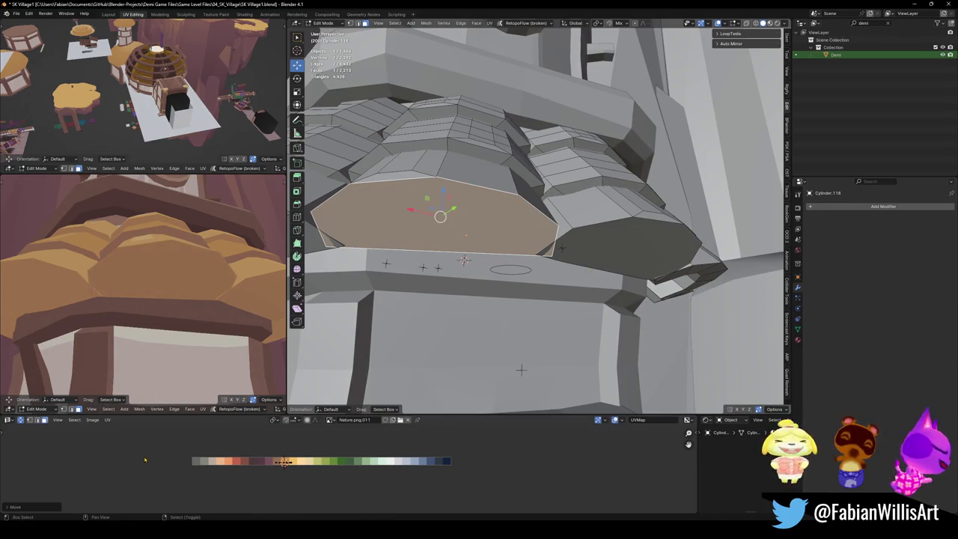
Shrink all roof shingles inward along their normals by an offset of -0.161 m.
{"action": "left_click", "coordinate": [548, 249]}
{"action": "key", "text": "a"}
{"action": "key", "text": "s"}
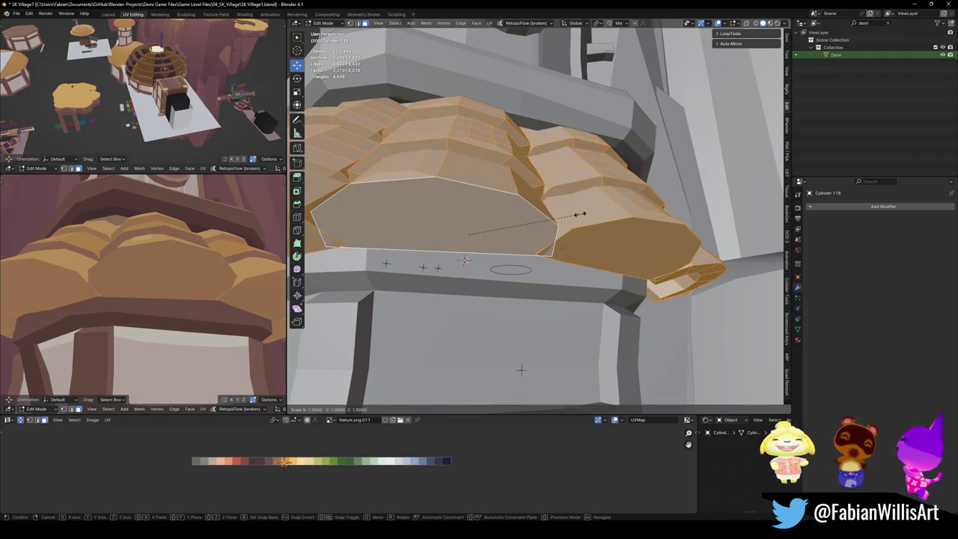
{"action": "key", "text": "Escape"}
{"action": "key", "text": "alt+s"}
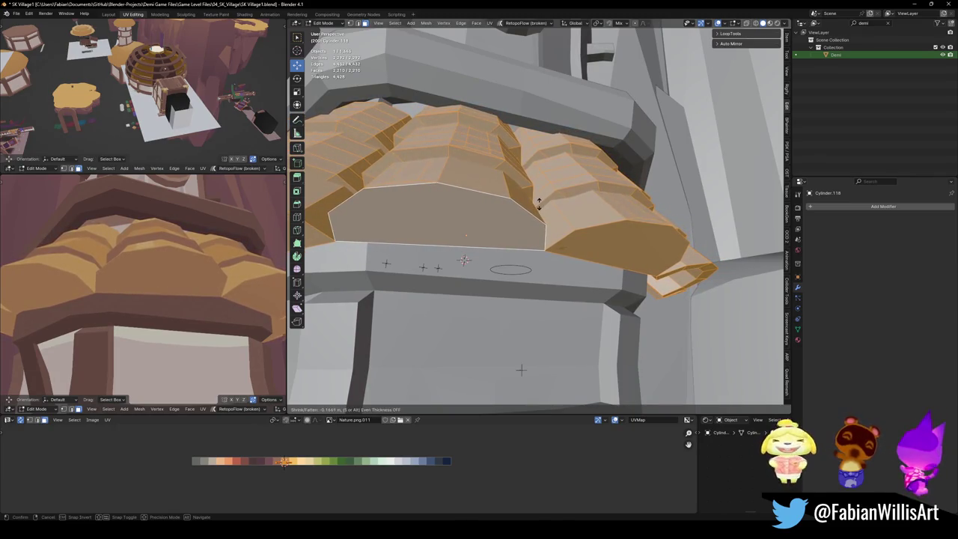
{"action": "left_click", "coordinate": [539, 201]}
Save the scene as SK Village1.blend.
{"action": "middle_click_drag", "start_coordinate": [150, 285], "coordinate": [195, 279]}
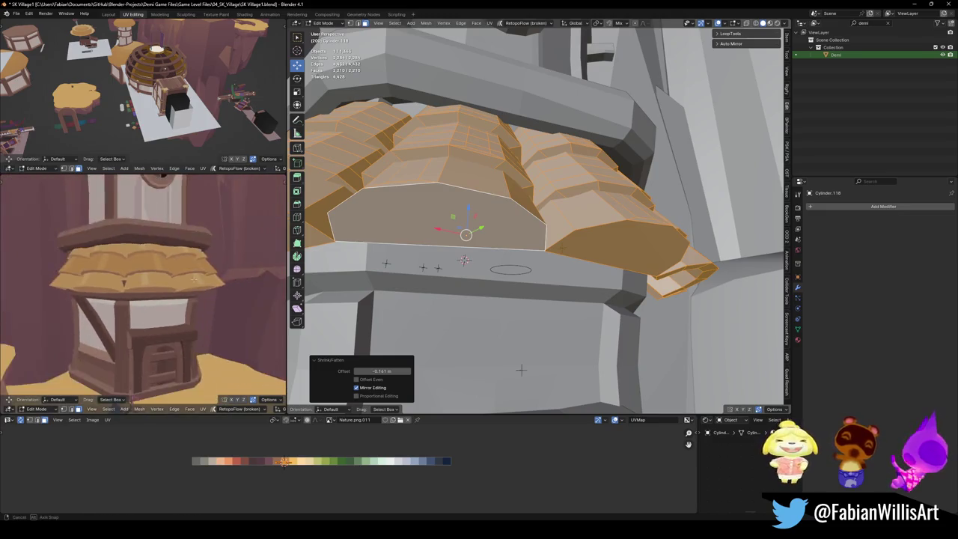
{"action": "mouse_move", "coordinate": [479, 239]}
{"action": "middle_mouse_down"}
{"action": "mouse_move", "coordinate": [511, 274]}
{"action": "mouse_move", "coordinate": [535, 228]}
{"action": "middle_mouse_up"}
{"action": "key", "text": "ctrl+s"}
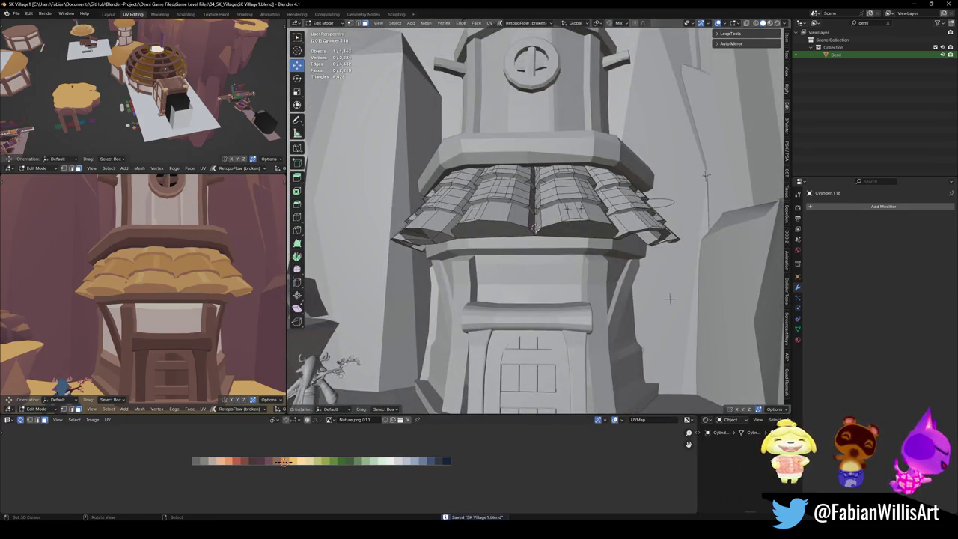
{"action": "scroll", "coordinate": [535, 228], "scroll_direction": "up", "scroll_amount": 1}
{"action": "scroll", "coordinate": [547, 240], "scroll_direction": "up", "scroll_amount": 1}
{"action": "scroll", "coordinate": [563, 255], "scroll_direction": "up", "scroll_amount": 4}
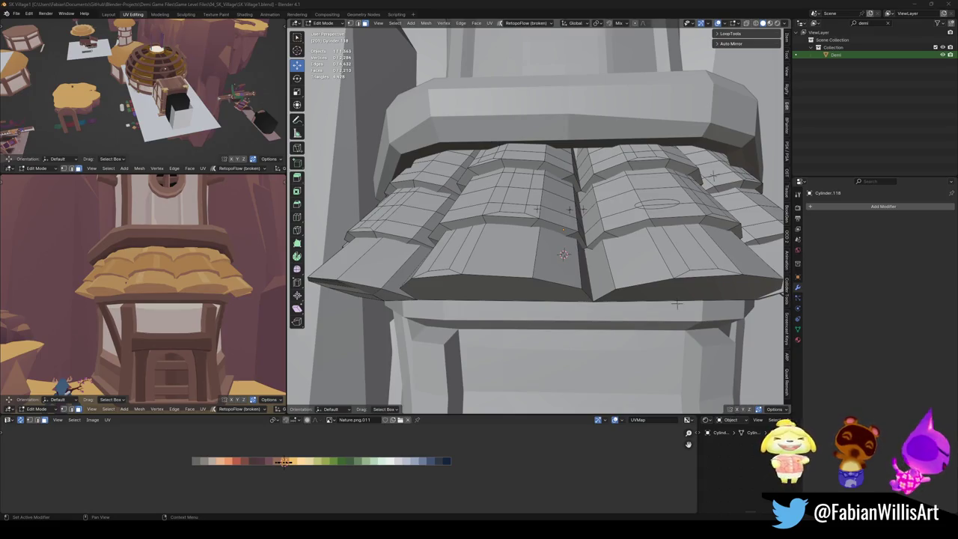
{"action": "middle_click_drag", "start_coordinate": [677, 304], "coordinate": [667, 301]}
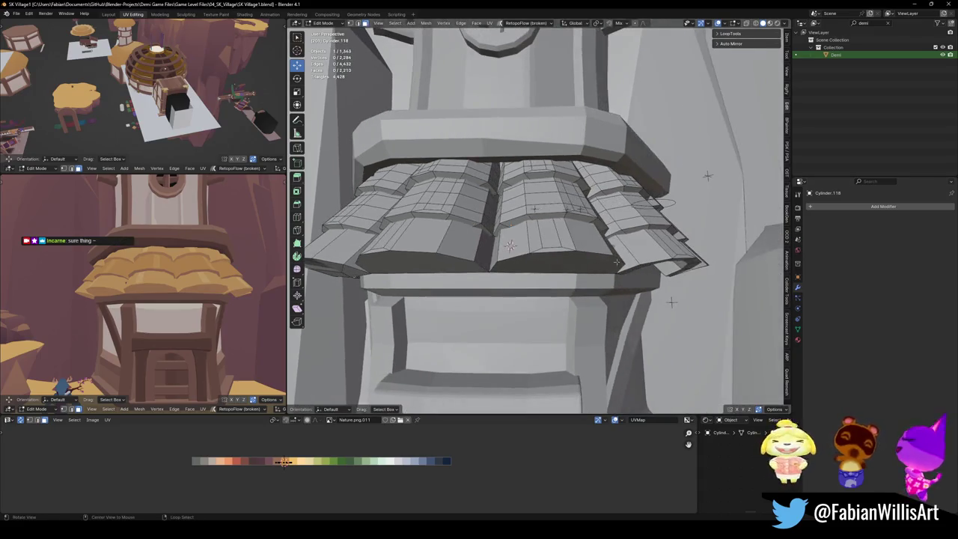
Isolate the roof mesh in local view with nothing selected.
{"action": "key", "text": "l"}
{"action": "key", "text": "KP_Divide"}
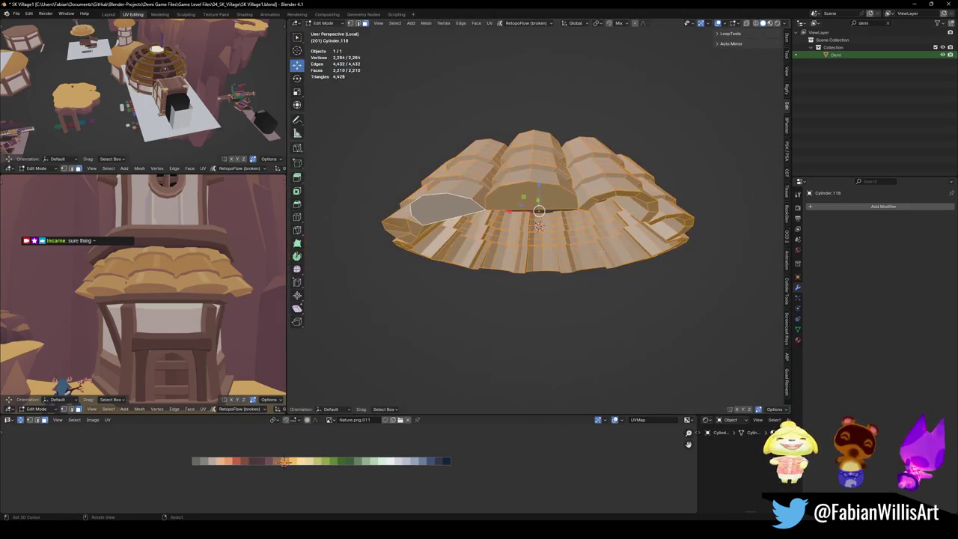
{"action": "key", "text": "alt+a"}
{"action": "scroll", "coordinate": [605, 184], "scroll_direction": "up", "scroll_amount": 4}
{"action": "middle_click_drag", "start_coordinate": [605, 183], "coordinate": [518, 205]}
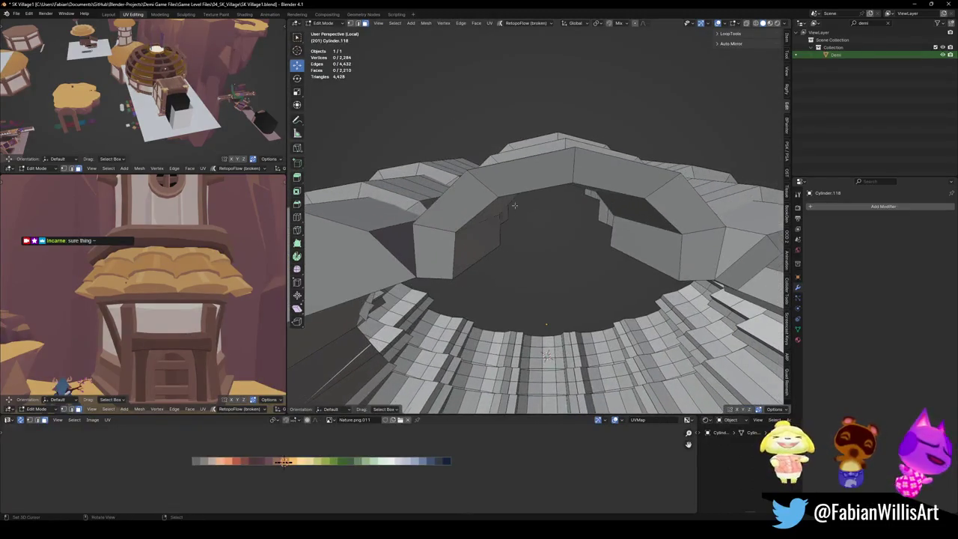
Delete the first shingle's inner arch faces and cap its top rim with a flat face.
{"action": "left_click", "coordinate": [447, 255]}
{"action": "left_click", "coordinate": [694, 260], "text": "ctrl"}
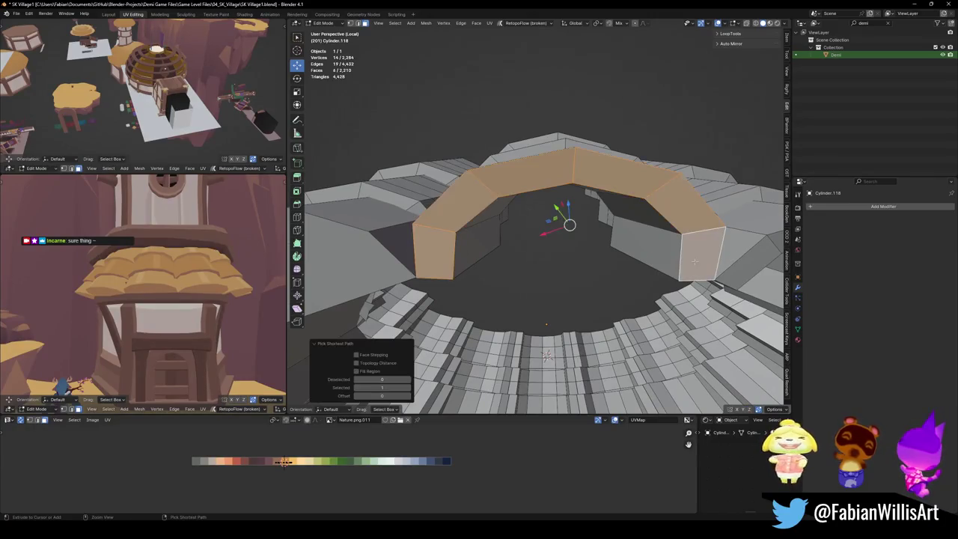
{"action": "middle_click_drag", "start_coordinate": [653, 247], "coordinate": [524, 277]}
{"action": "left_click", "coordinate": [498, 288], "text": "ctrl"}
{"action": "key", "text": "x"}
{"action": "left_click", "coordinate": [492, 295]}
{"action": "left_click", "coordinate": [504, 316], "text": "alt"}
{"action": "left_click", "coordinate": [507, 316]}
{"action": "mouse_move", "coordinate": [681, 274]}
{"action": "middle_mouse_down"}
{"action": "mouse_move", "coordinate": [552, 203]}
{"action": "mouse_move", "coordinate": [582, 286]}
{"action": "middle_mouse_up"}
{"action": "left_click", "coordinate": [551, 203], "text": "alt"}
{"action": "key", "text": "f"}
{"action": "key", "text": "alt+a"}
Delete the next shingle's inner arch faces and fill its open hole with a face.
{"action": "middle_click_drag", "start_coordinate": [560, 243], "coordinate": [548, 233]}
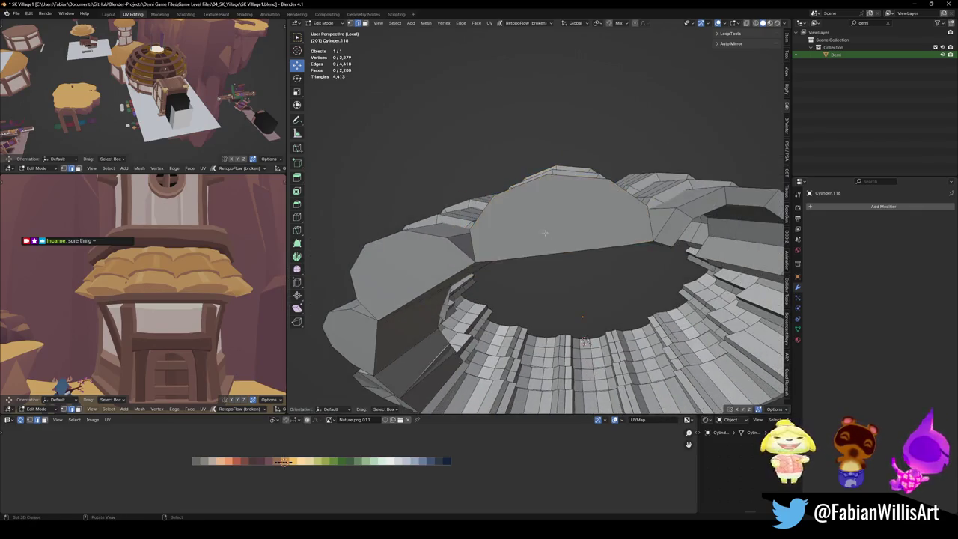
{"action": "middle_click_drag", "start_coordinate": [629, 224], "coordinate": [558, 254]}
{"action": "left_click", "coordinate": [558, 255]}
{"action": "left_click", "coordinate": [706, 255], "text": "ctrl"}
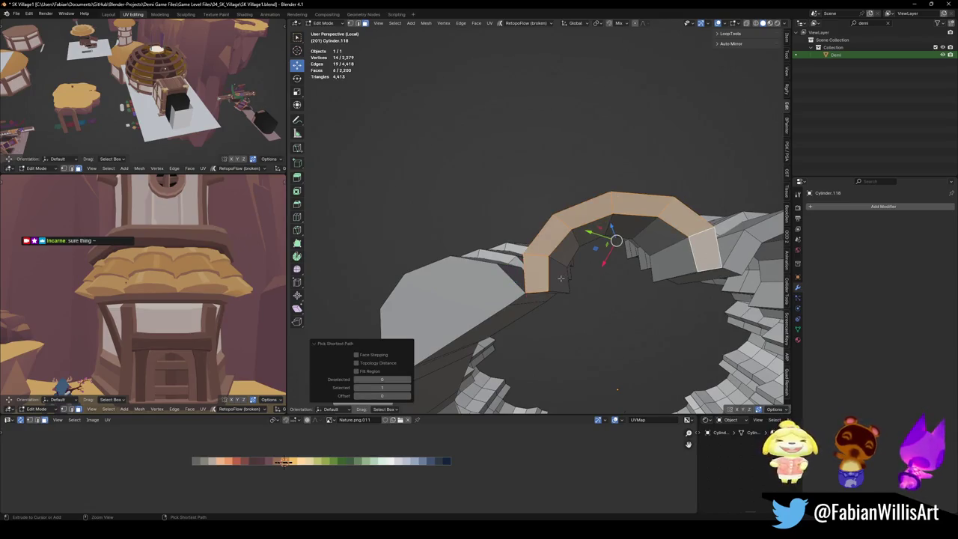
{"action": "left_click", "coordinate": [605, 249], "text": "ctrl"}
{"action": "key", "text": "x"}
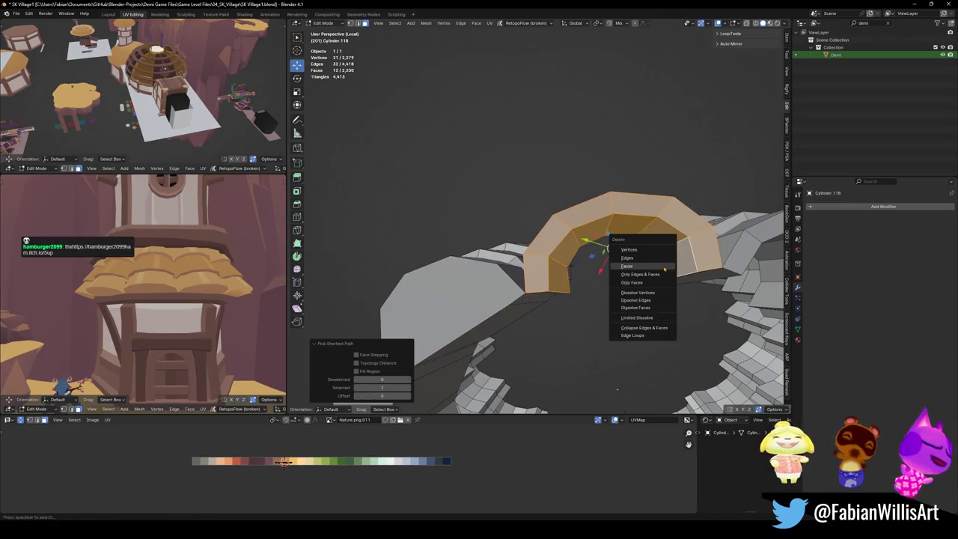
{"action": "left_click", "coordinate": [664, 268]}
{"action": "middle_click_drag", "start_coordinate": [539, 287], "coordinate": [555, 283]}
{"action": "left_click", "coordinate": [555, 282]}
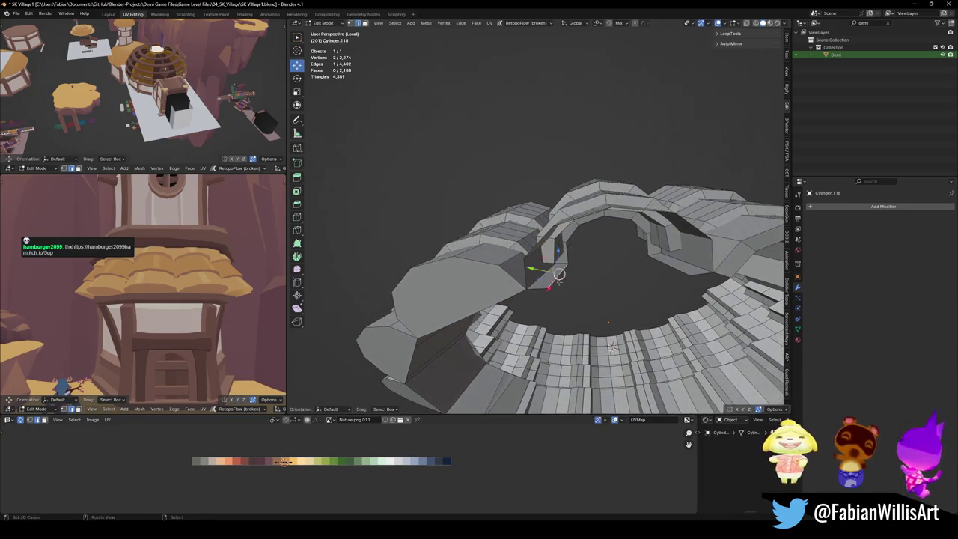
{"action": "key", "text": "f"}
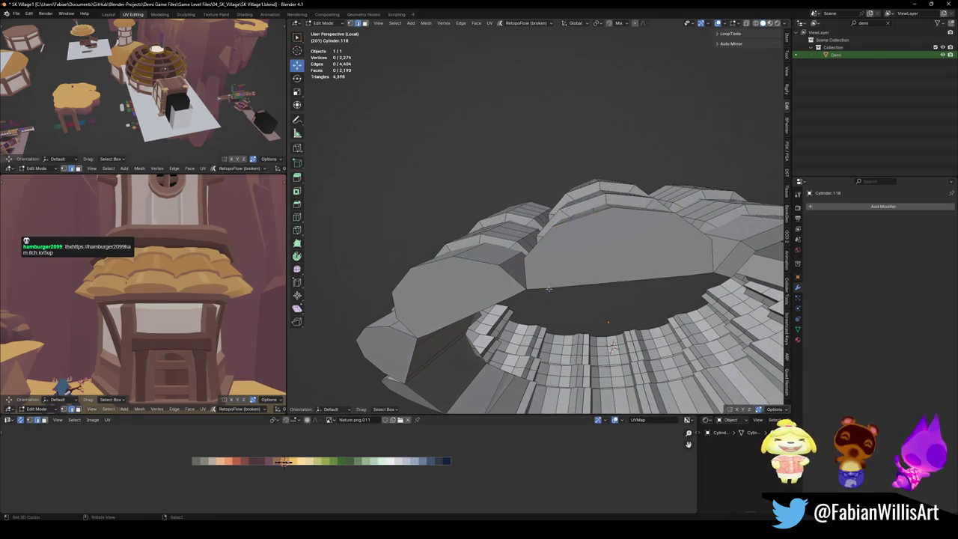
{"action": "left_click", "coordinate": [605, 264]}
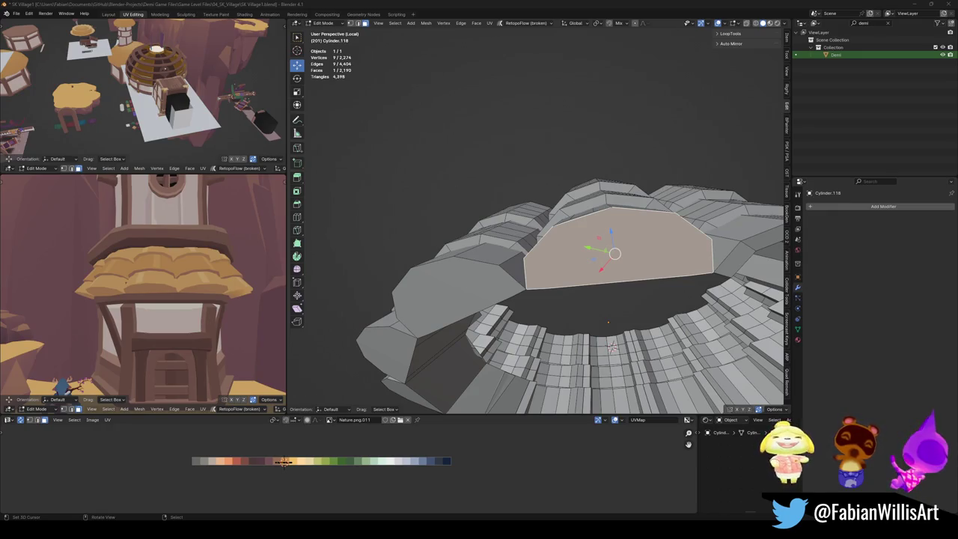
Switch from Blender to the browser showing the 5&Up itch.io page.
{"action": "key", "text": "alt+Tab"}
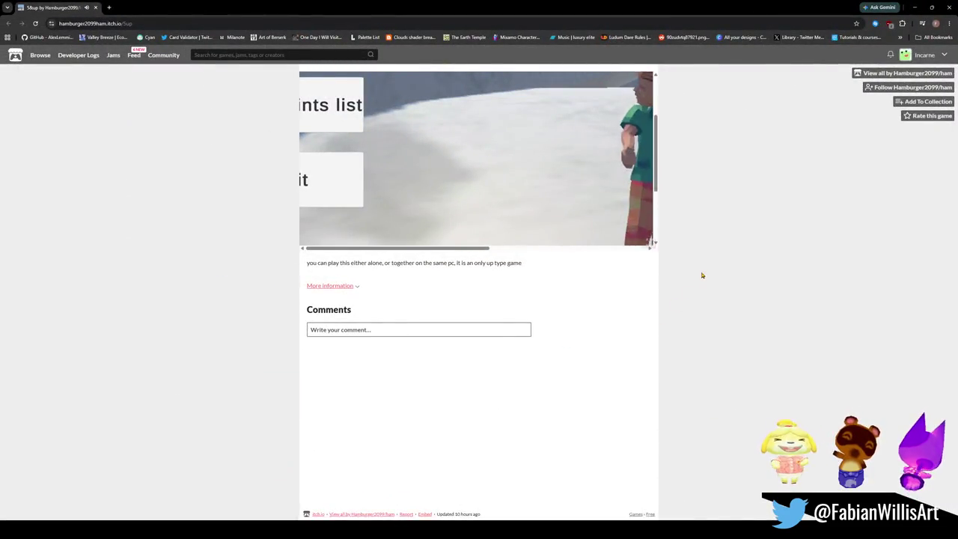
Browse the embedded 5&Up game's level list and make the game fill the screen.
{"action": "scroll", "coordinate": [633, 172], "scroll_direction": "down", "scroll_amount": 1}
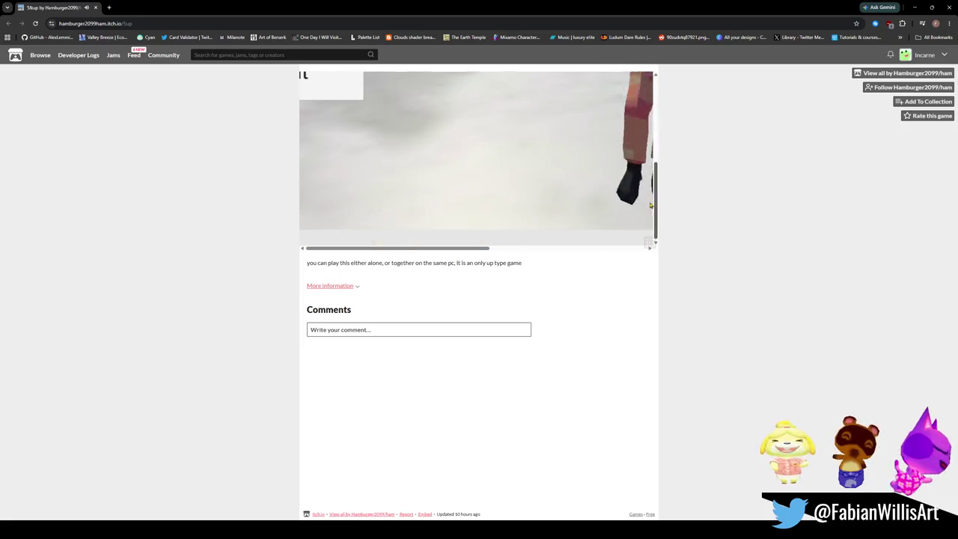
{"action": "scroll", "coordinate": [648, 98], "scroll_direction": "up", "scroll_amount": 2}
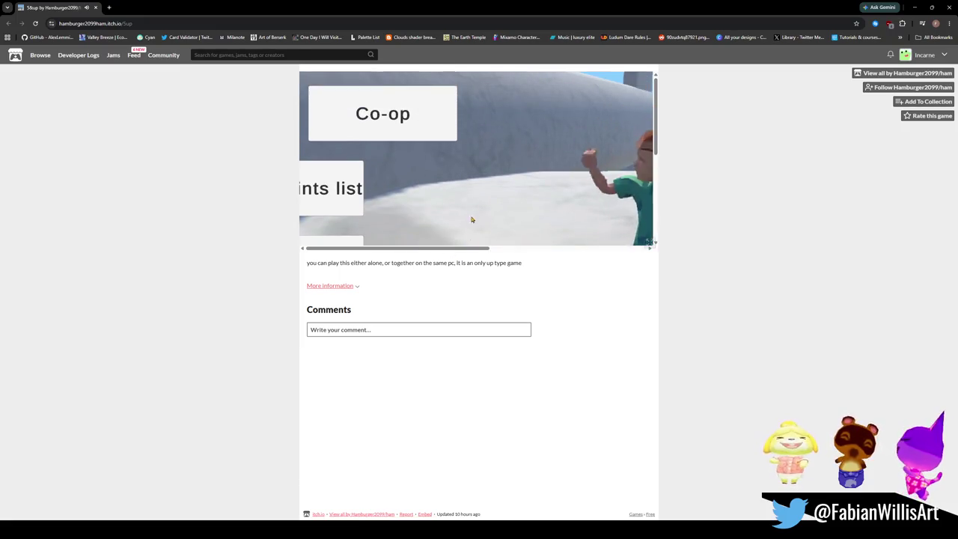
{"action": "left_click", "coordinate": [337, 201]}
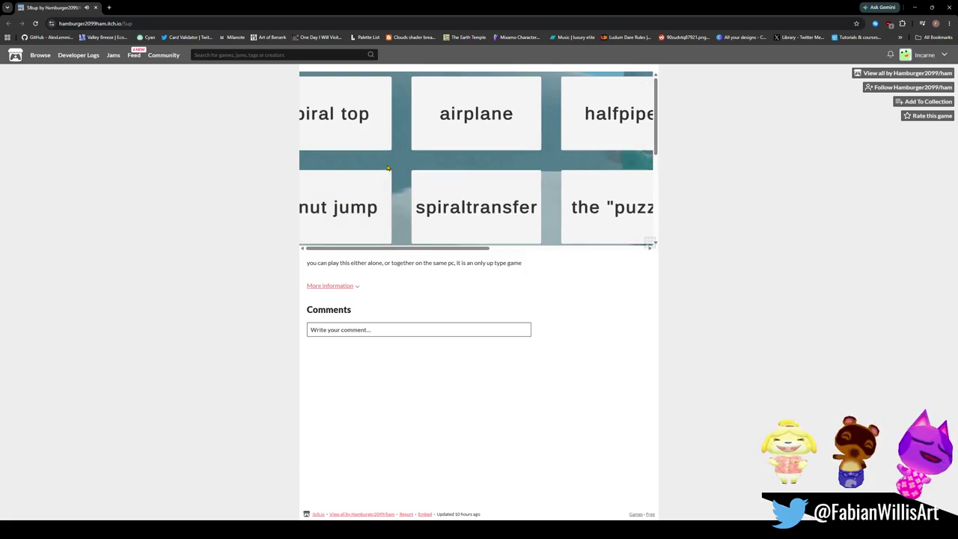
{"action": "left_click_drag", "start_coordinate": [472, 250], "coordinate": [418, 227]}
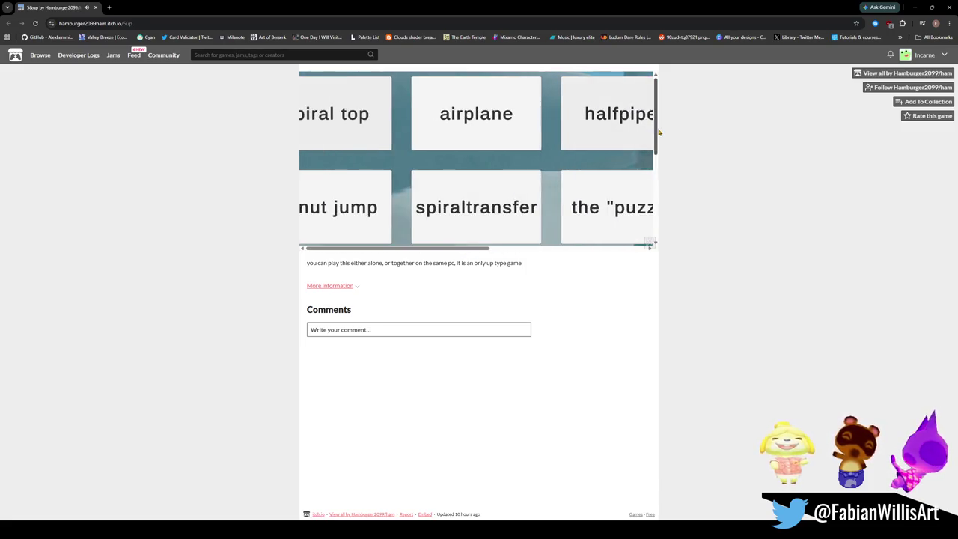
{"action": "left_click_drag", "start_coordinate": [656, 133], "coordinate": [655, 251]}
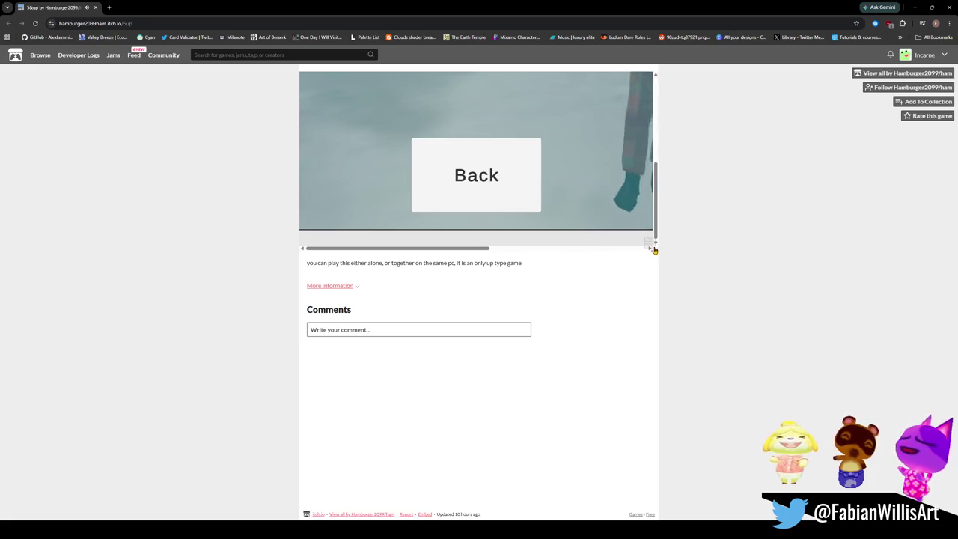
{"action": "left_click", "coordinate": [649, 241]}
{"action": "left_click", "coordinate": [459, 468]}
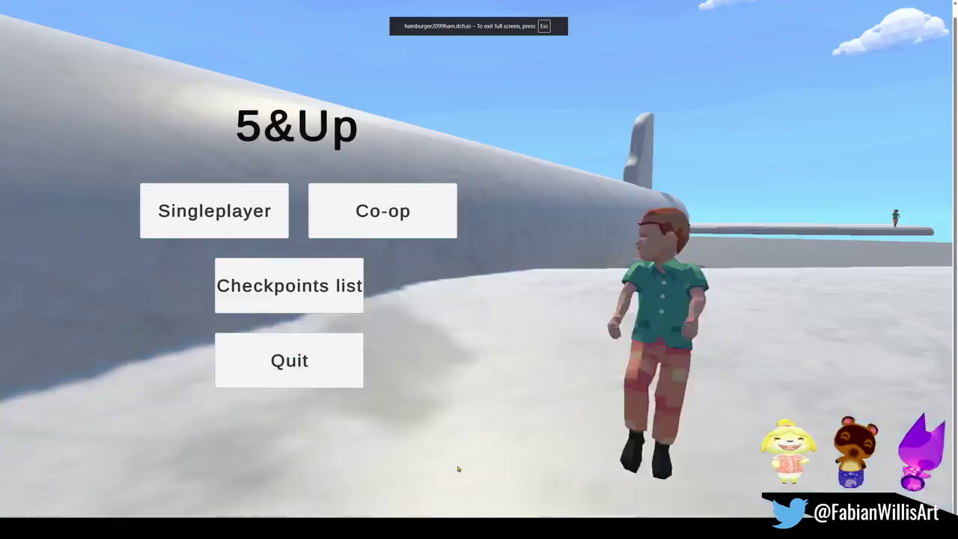
{"action": "left_click", "coordinate": [237, 217]}
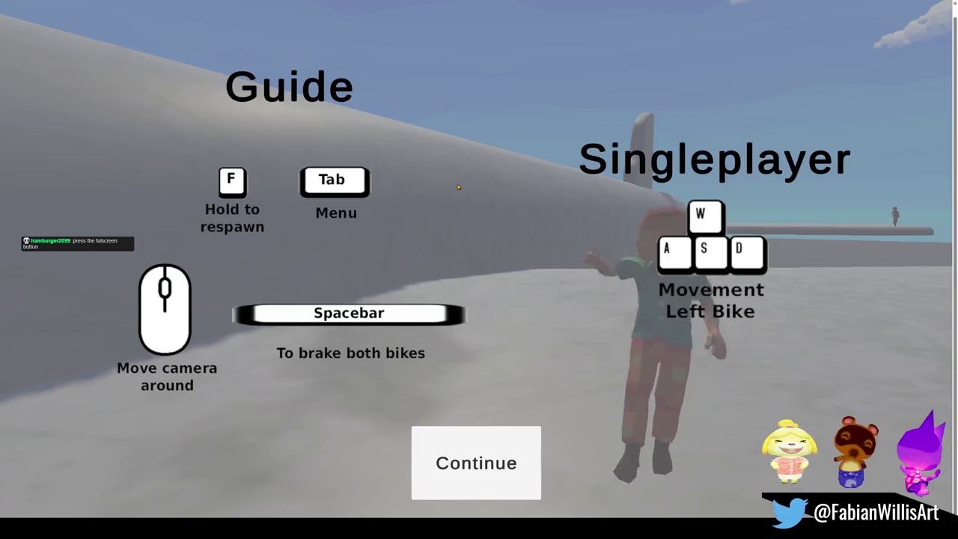
{"action": "left_click", "coordinate": [446, 465]}
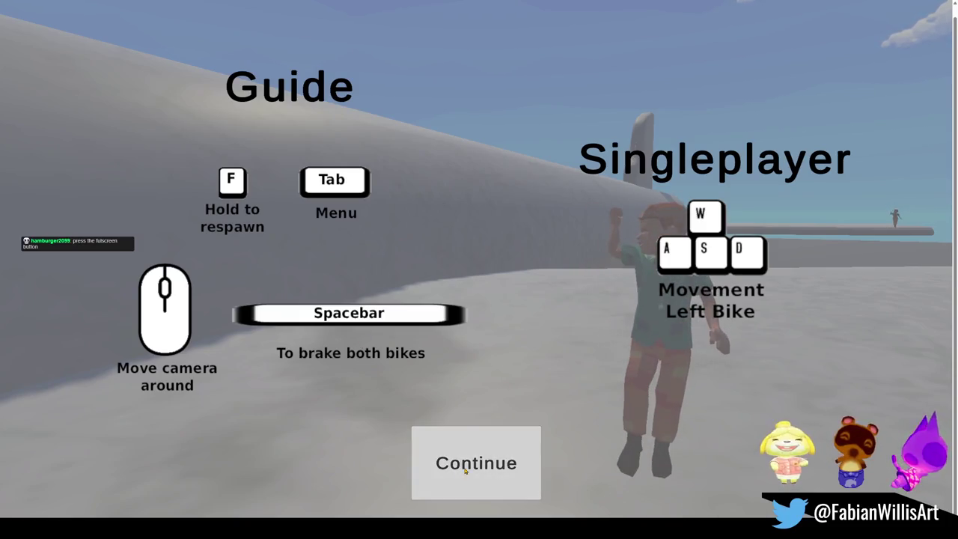
{"action": "key", "text": "w"}
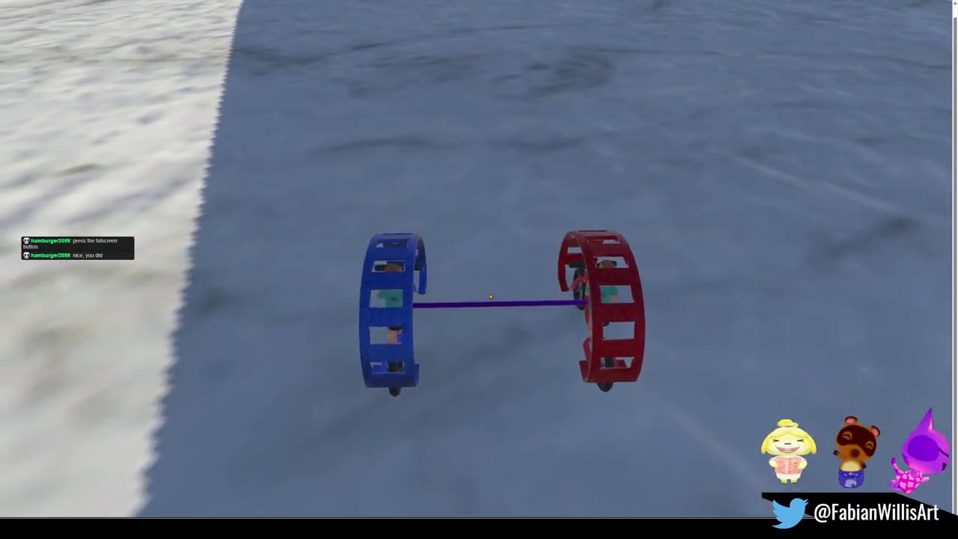
{"action": "key", "text": "Escape"}
{"action": "left_click", "coordinate": [494, 349]}
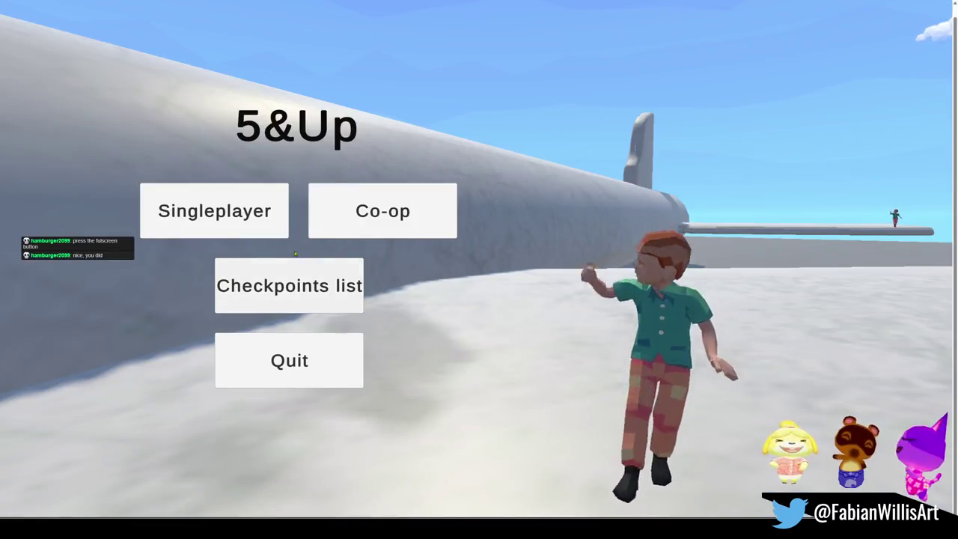
{"action": "left_click", "coordinate": [230, 215]}
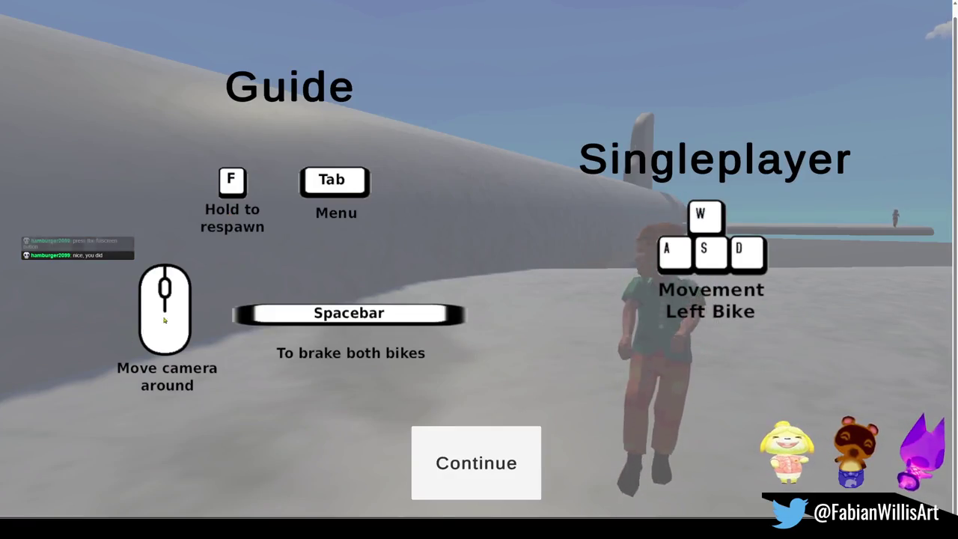
{"action": "left_click", "coordinate": [492, 462]}
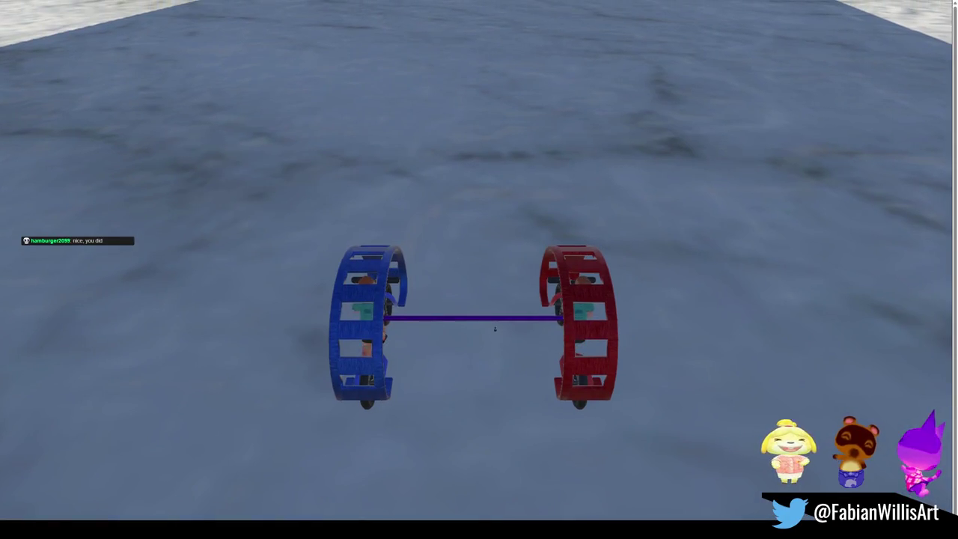
{"action": "key", "text": "w"}
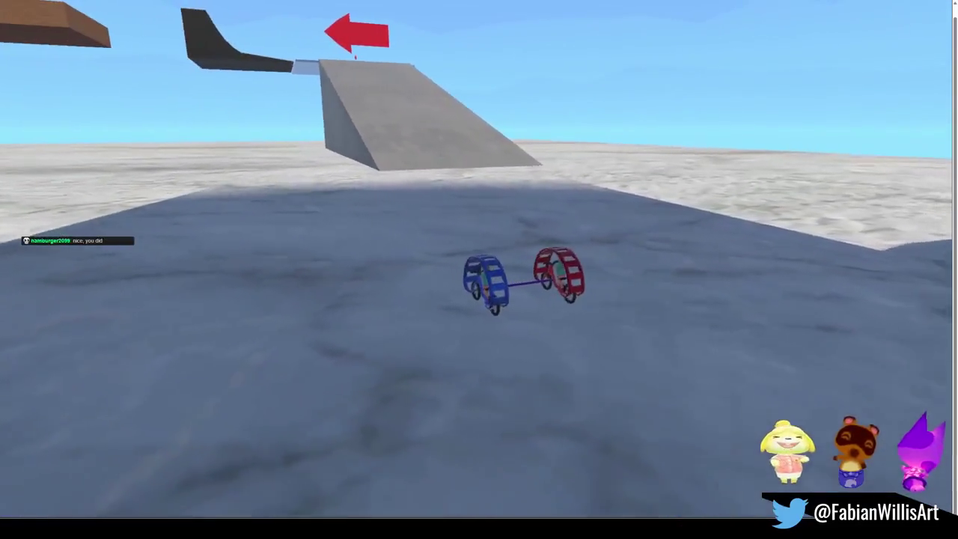
{"action": "key", "text": "d"}
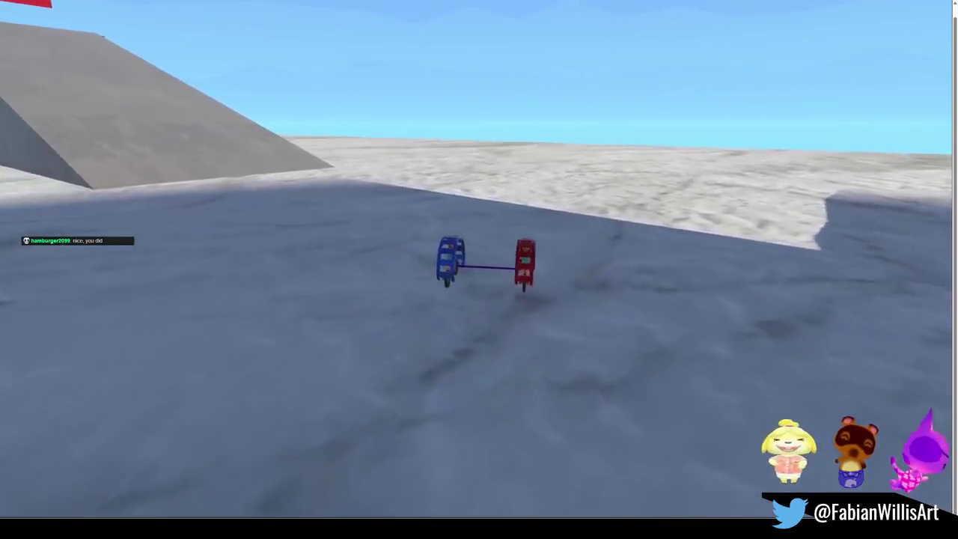
{"action": "key", "text": "a"}
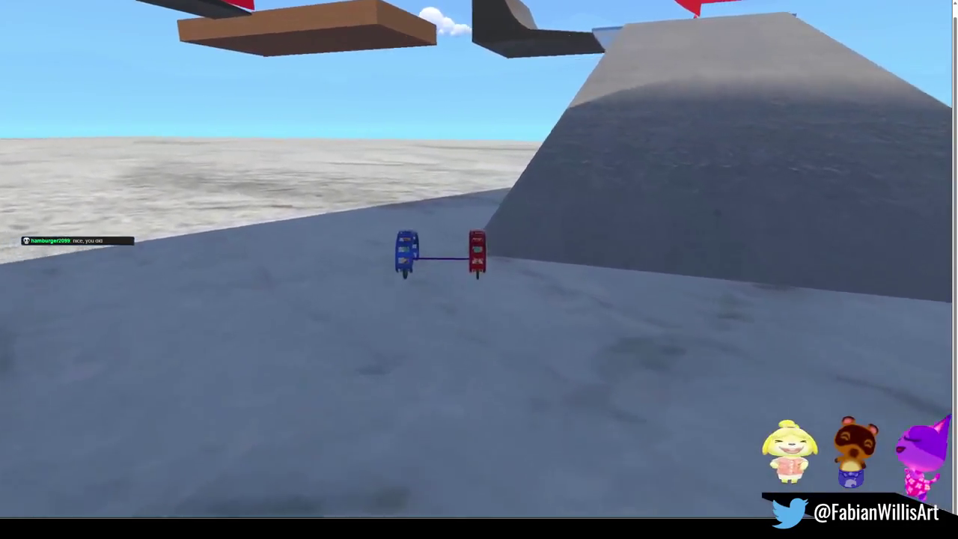
{"action": "key", "text": "w"}
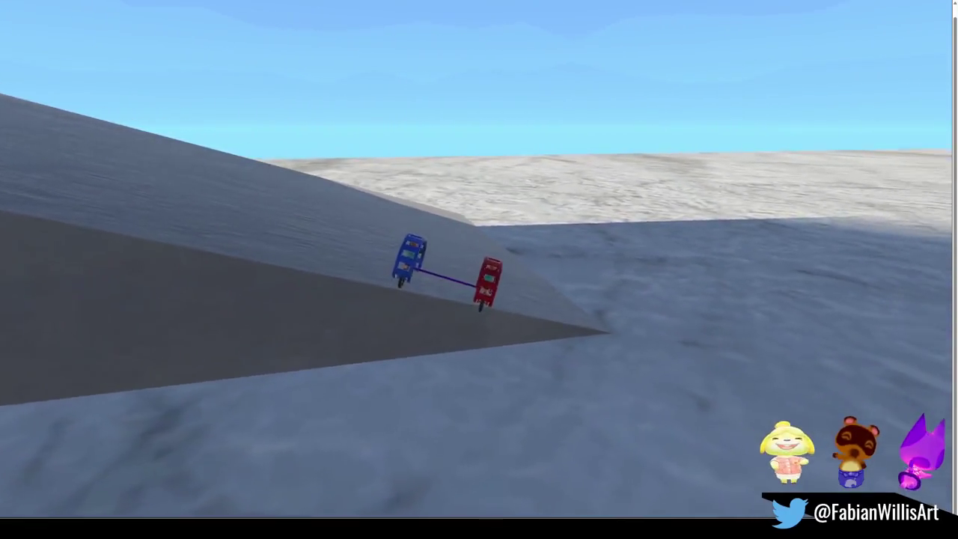
{"action": "key", "text": "a"}
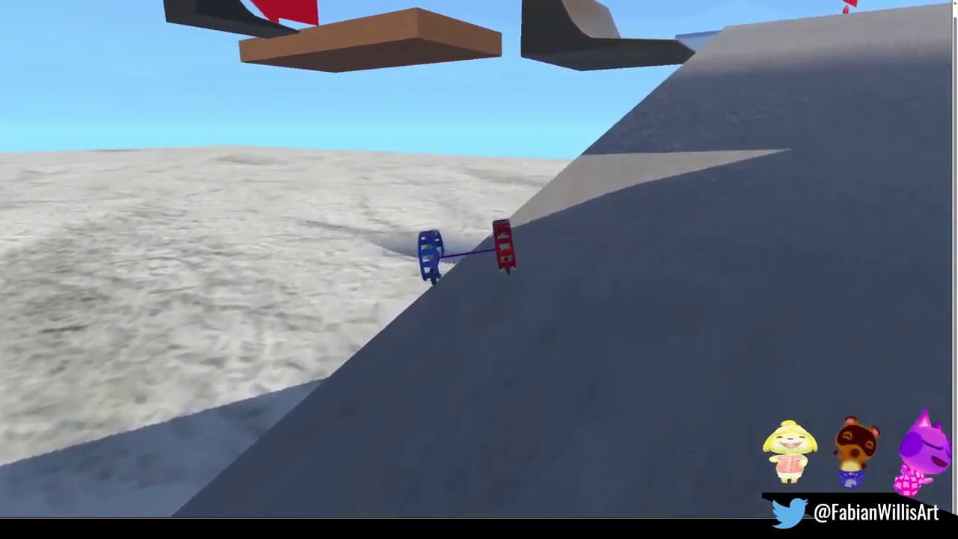
{"action": "key", "text": "d"}
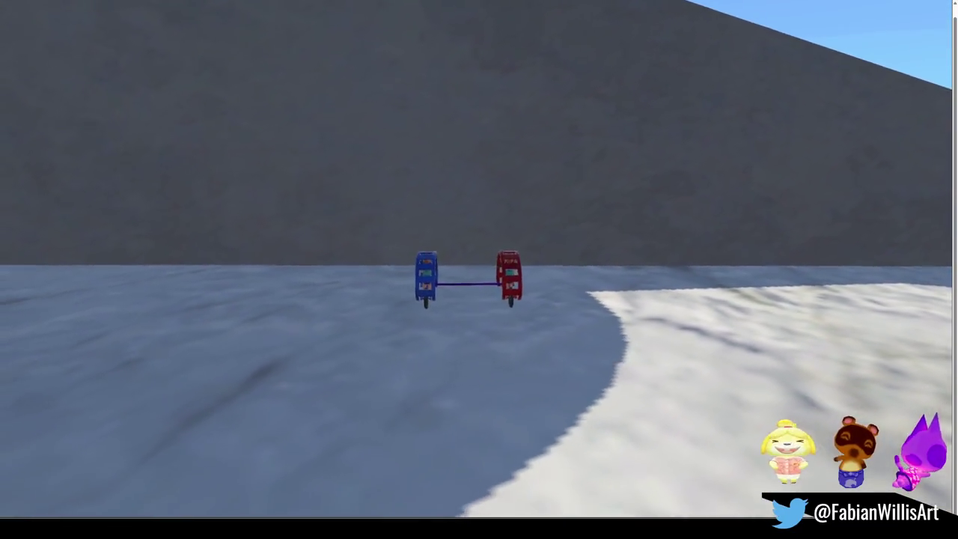
{"action": "key", "text": "a"}
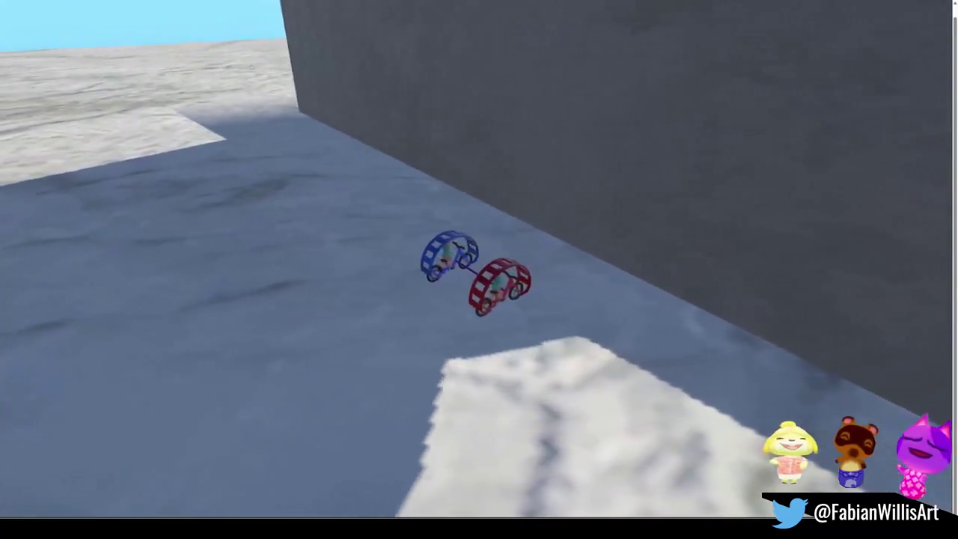
{"action": "key", "text": "d"}
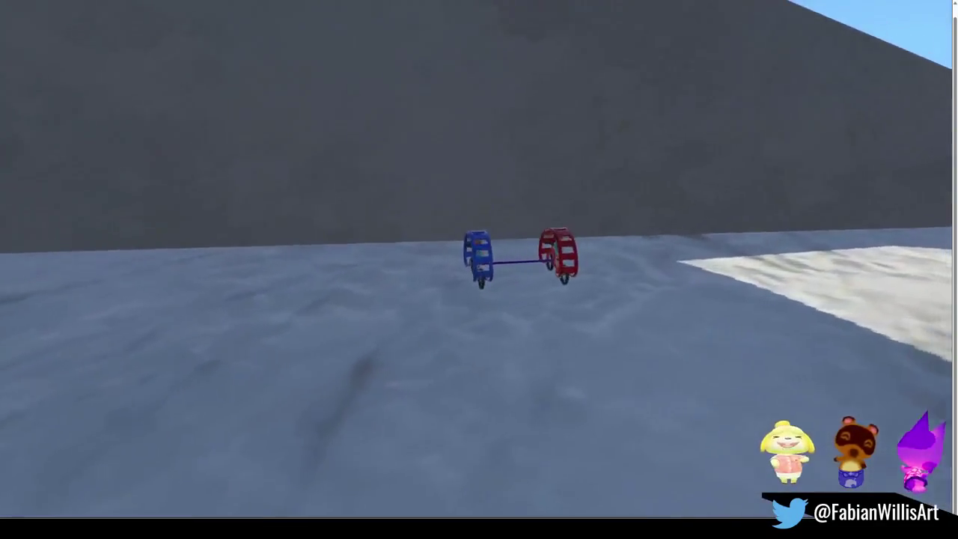
{"action": "key", "text": "Escape"}
{"action": "left_click", "coordinate": [514, 346]}
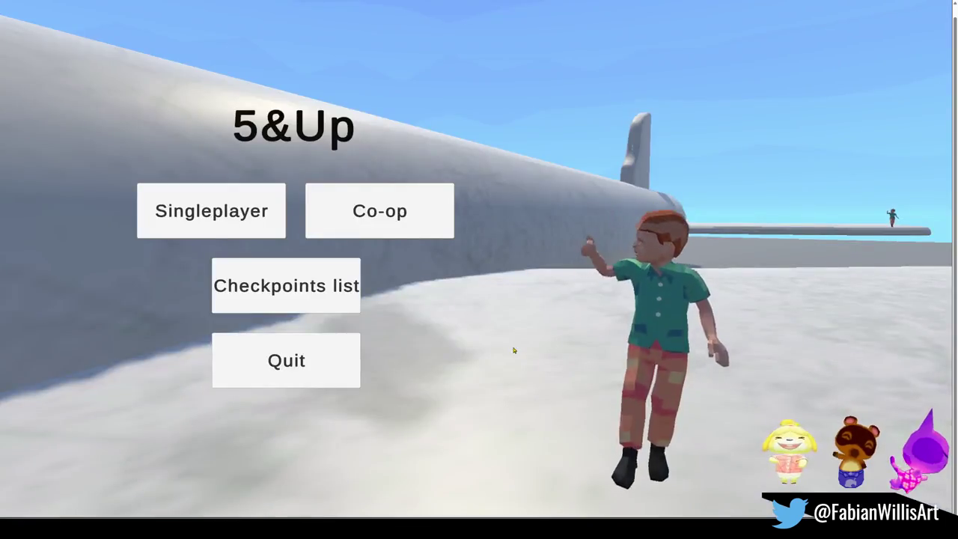
Start a new singleplayer 5&Up game, play the level, then exit fullscreen.
{"action": "left_click", "coordinate": [212, 191]}
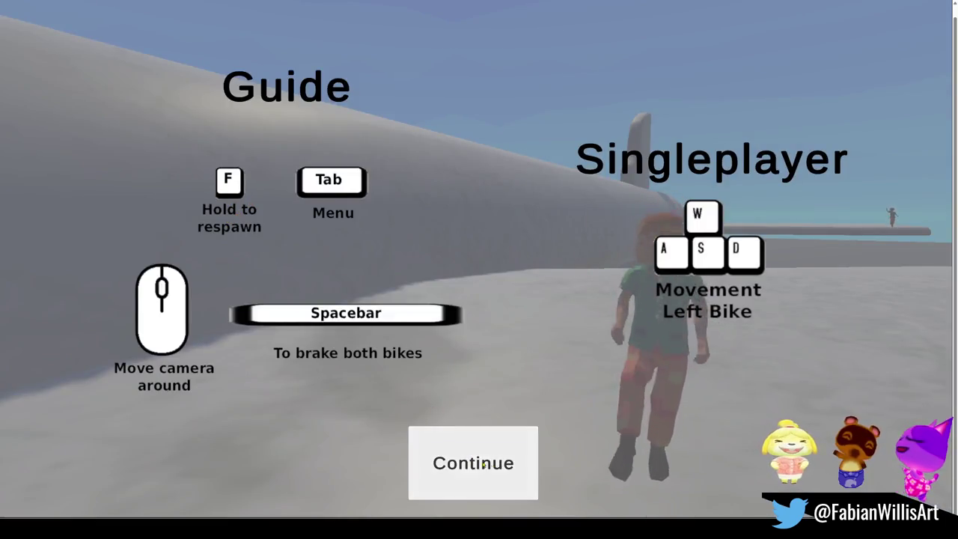
{"action": "left_click", "coordinate": [492, 465]}
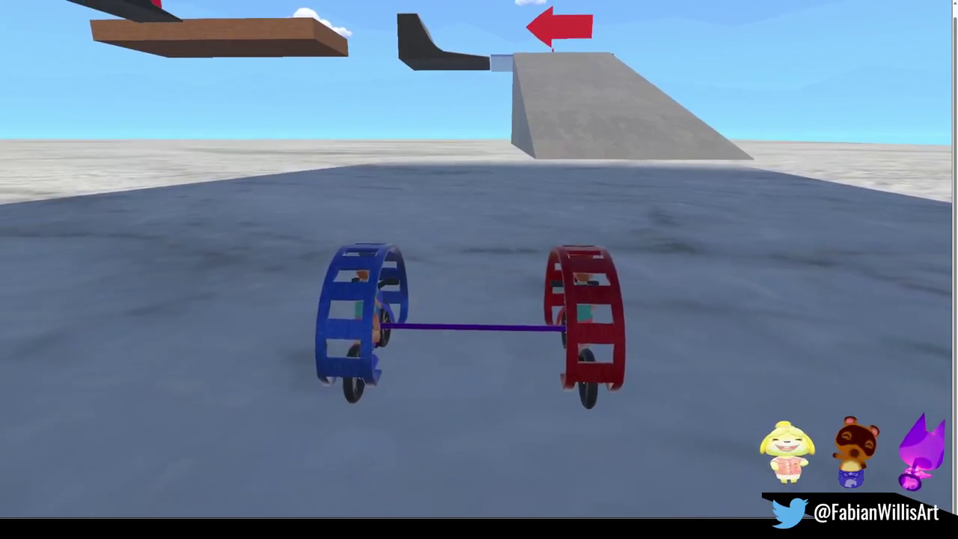
{"action": "key", "text": "Escape"}
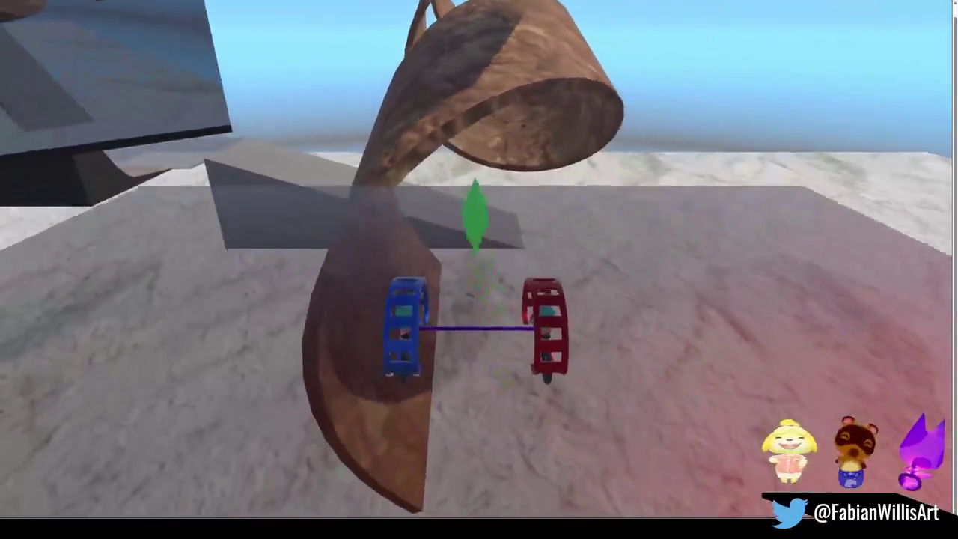
{"action": "key", "text": "Escape"}
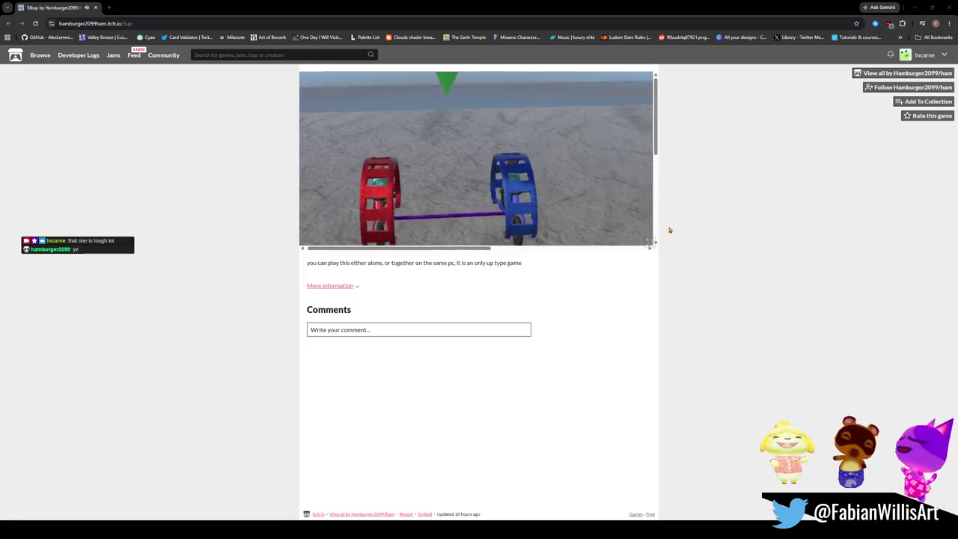
Put the embedded 5&Up game back into fullscreen and keep playing.
{"action": "left_click", "coordinate": [650, 244]}
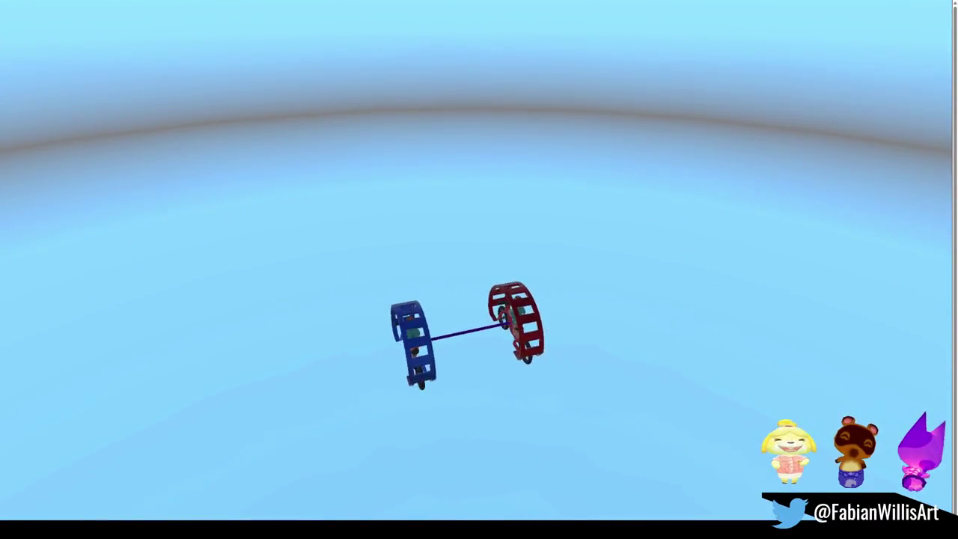
Exit the game's fullscreen mode back to the itch.io page.
{"action": "key", "text": "Escape"}
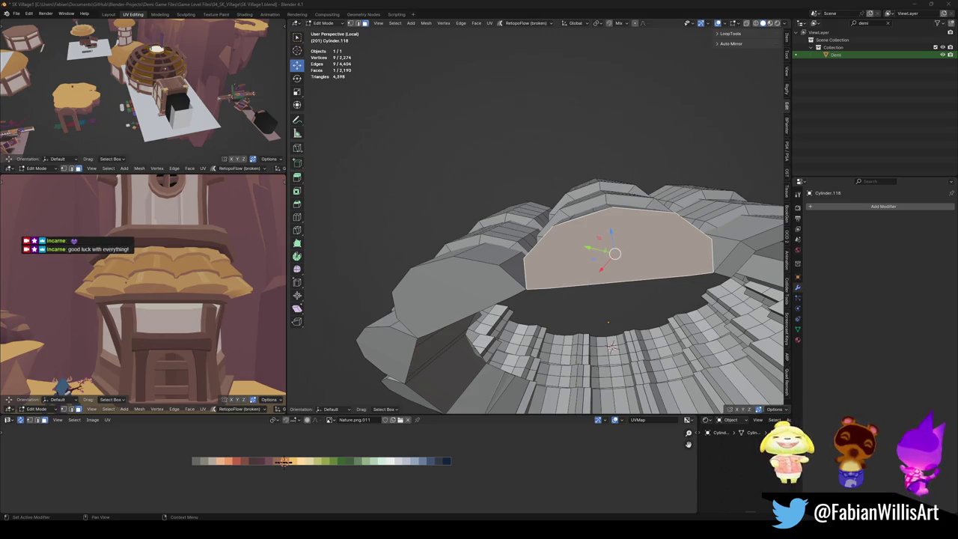
Remove the first arch's face strip and cap its floor opening with a face.
{"action": "middle_click_drag", "start_coordinate": [464, 262], "coordinate": [545, 262]}
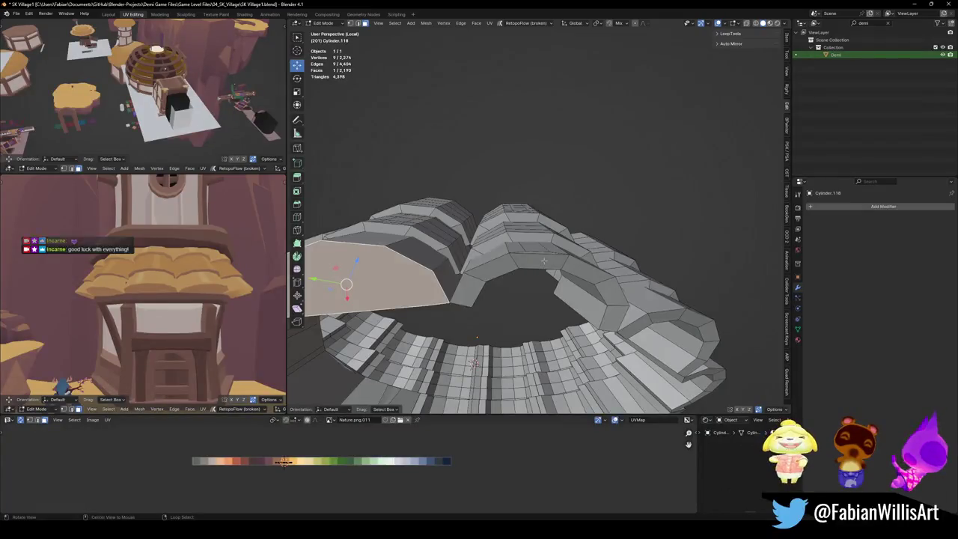
{"action": "middle_click", "coordinate": [544, 262], "text": "alt"}
{"action": "scroll", "coordinate": [524, 259], "scroll_direction": "up", "scroll_amount": 5}
{"action": "key", "text": "alt+a"}
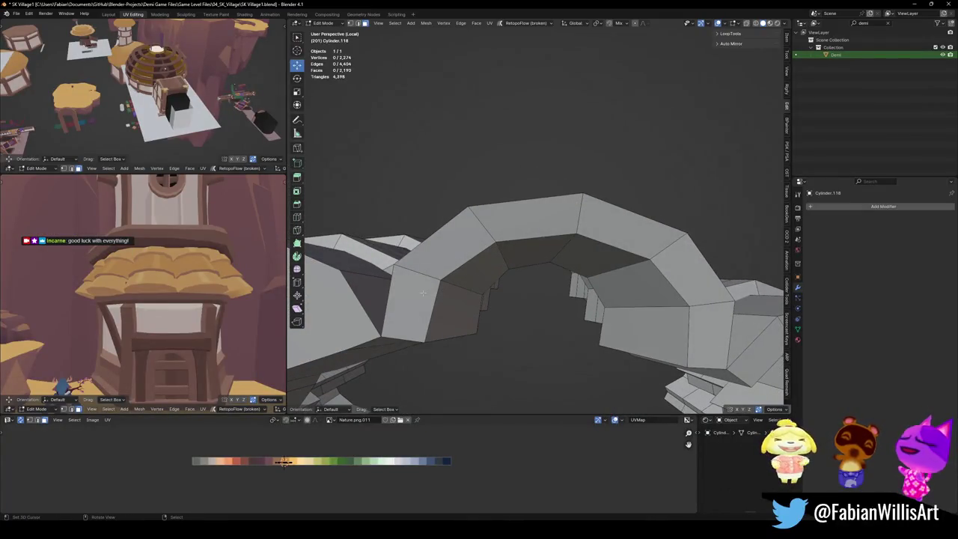
{"action": "left_click", "coordinate": [423, 293]}
{"action": "left_click", "coordinate": [663, 346], "text": "ctrl"}
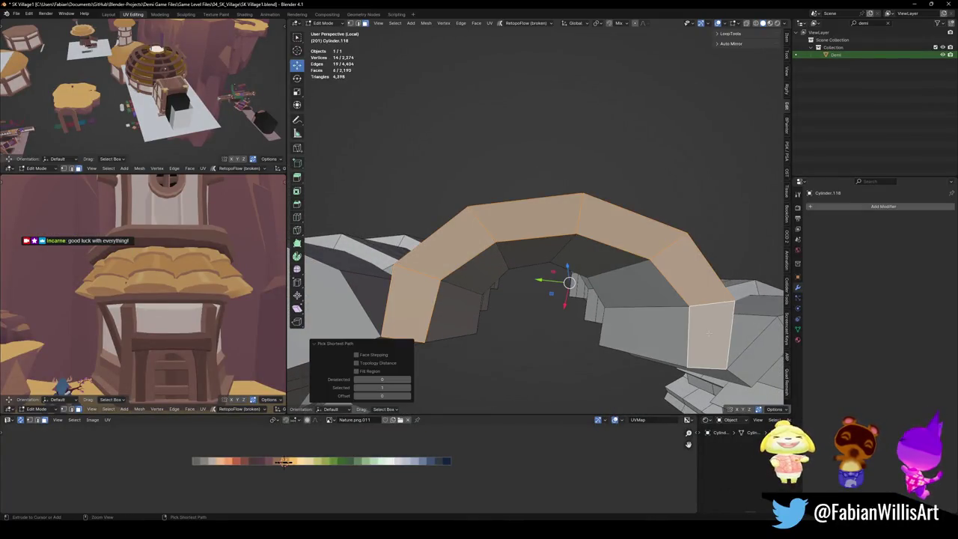
{"action": "left_click", "coordinate": [468, 313], "text": "ctrl"}
{"action": "key", "text": "x"}
{"action": "left_click", "coordinate": [464, 313]}
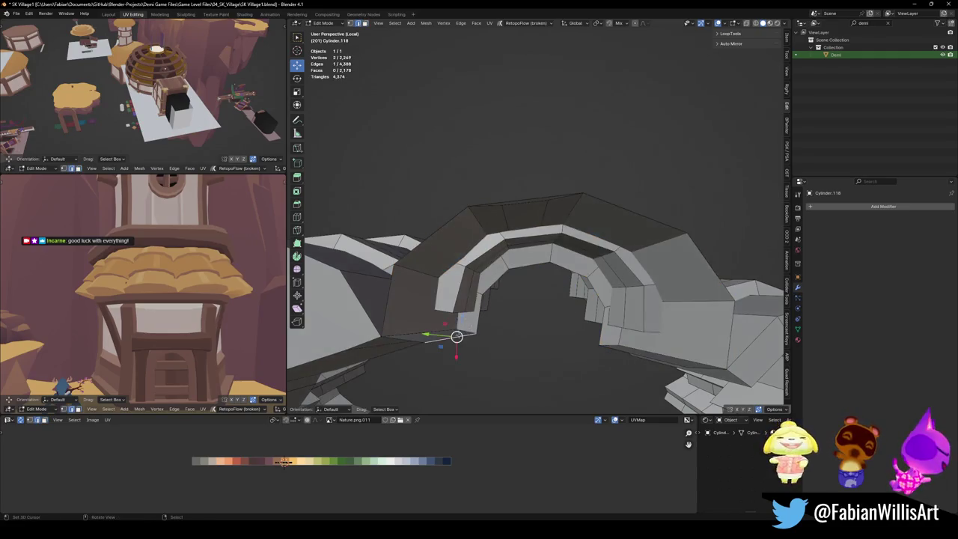
{"action": "middle_click_drag", "start_coordinate": [658, 356], "coordinate": [584, 316]}
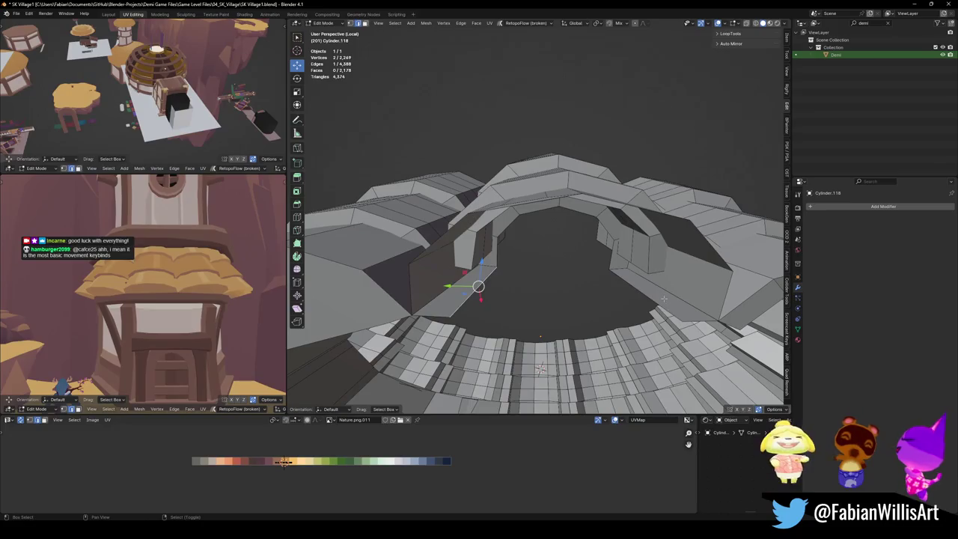
{"action": "key", "text": "f"}
{"action": "left_click", "coordinate": [584, 316], "text": "alt"}
{"action": "key", "text": "f"}
Delete the second arch's faces and fill the resulting hole.
{"action": "mouse_move", "coordinate": [584, 316]}
{"action": "middle_mouse_down"}
{"action": "mouse_move", "coordinate": [581, 281]}
{"action": "mouse_move", "coordinate": [566, 283]}
{"action": "middle_mouse_up"}
{"action": "left_click", "coordinate": [567, 284]}
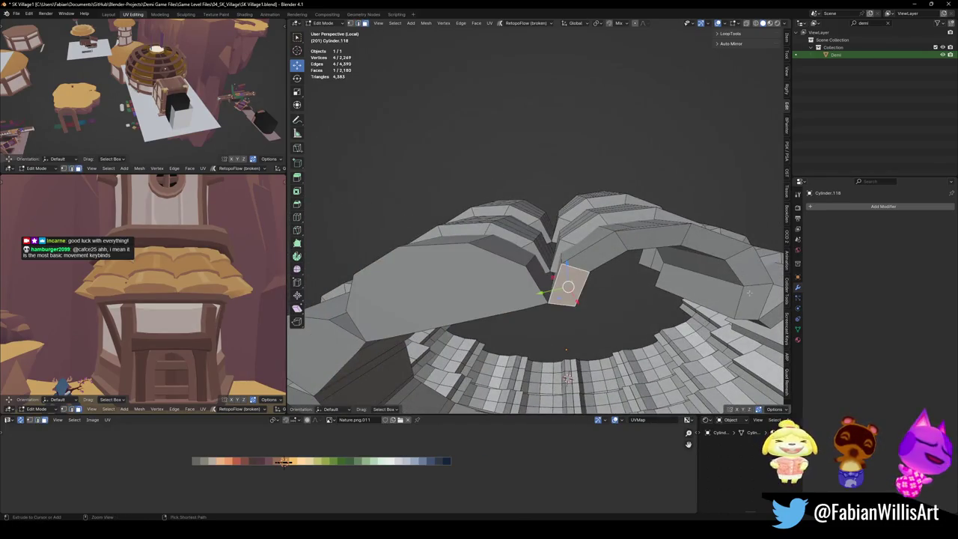
{"action": "left_click", "coordinate": [730, 299], "text": "ctrl"}
{"action": "middle_click_drag", "start_coordinate": [727, 300], "coordinate": [514, 279]}
{"action": "left_click", "coordinate": [514, 279], "text": "ctrl"}
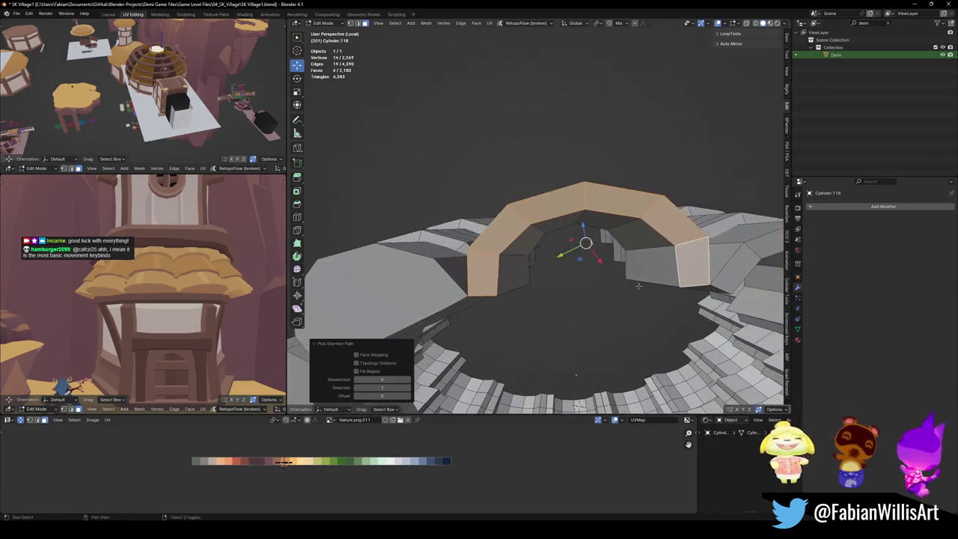
{"action": "key", "text": "x"}
{"action": "left_click", "coordinate": [515, 284]}
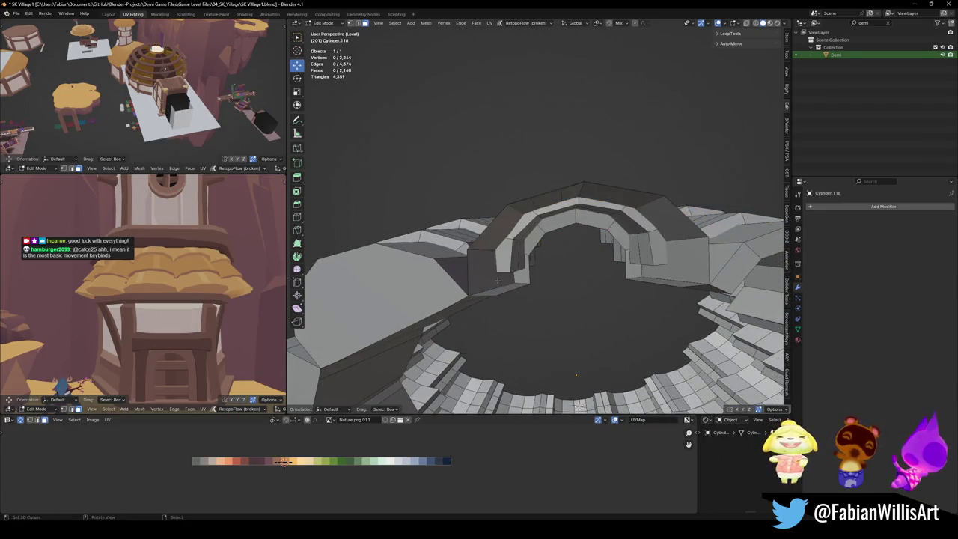
{"action": "middle_click_drag", "start_coordinate": [515, 283], "coordinate": [569, 279]}
{"action": "left_click", "coordinate": [641, 283], "text": "alt"}
{"action": "key", "text": "f"}
Delete the third arch's face strip and fill its opening.
{"action": "middle_click_drag", "start_coordinate": [662, 285], "coordinate": [450, 268]}
{"action": "left_click", "coordinate": [449, 268]}
{"action": "left_click", "coordinate": [528, 280], "text": "ctrl"}
{"action": "mouse_move", "coordinate": [528, 281]}
{"action": "middle_mouse_down"}
{"action": "mouse_move", "coordinate": [591, 308]}
{"action": "mouse_move", "coordinate": [485, 284]}
{"action": "middle_mouse_up"}
{"action": "key", "text": "x"}
{"action": "left_click", "coordinate": [591, 307]}
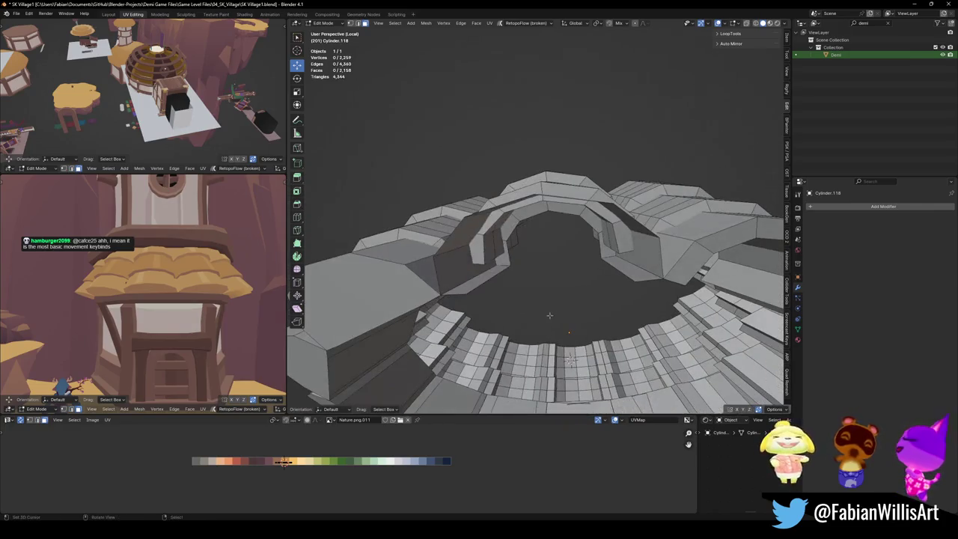
{"action": "left_click", "coordinate": [487, 283]}
{"action": "key", "text": "f"}
Delete the fourth arch's 12 faces, fill its opening, then pick a face on the next arch.
{"action": "middle_click_drag", "start_coordinate": [622, 274], "coordinate": [516, 241]}
{"action": "left_click", "coordinate": [514, 240]}
{"action": "left_click", "coordinate": [663, 256], "text": "ctrl"}
{"action": "mouse_move", "coordinate": [663, 256]}
{"action": "middle_mouse_down"}
{"action": "mouse_move", "coordinate": [576, 244]}
{"action": "mouse_move", "coordinate": [662, 227]}
{"action": "mouse_move", "coordinate": [569, 247]}
{"action": "middle_mouse_up"}
{"action": "key", "text": "x"}
{"action": "left_click", "coordinate": [576, 244]}
{"action": "left_click", "coordinate": [662, 228], "text": "alt"}
{"action": "key", "text": "f"}
{"action": "key", "text": "alt+a"}
{"action": "mouse_move", "coordinate": [569, 290]}
{"action": "middle_mouse_down"}
{"action": "mouse_move", "coordinate": [500, 257]}
{"action": "mouse_move", "coordinate": [528, 314]}
{"action": "mouse_move", "coordinate": [533, 247]}
{"action": "middle_mouse_up"}
{"action": "left_click", "coordinate": [490, 240]}
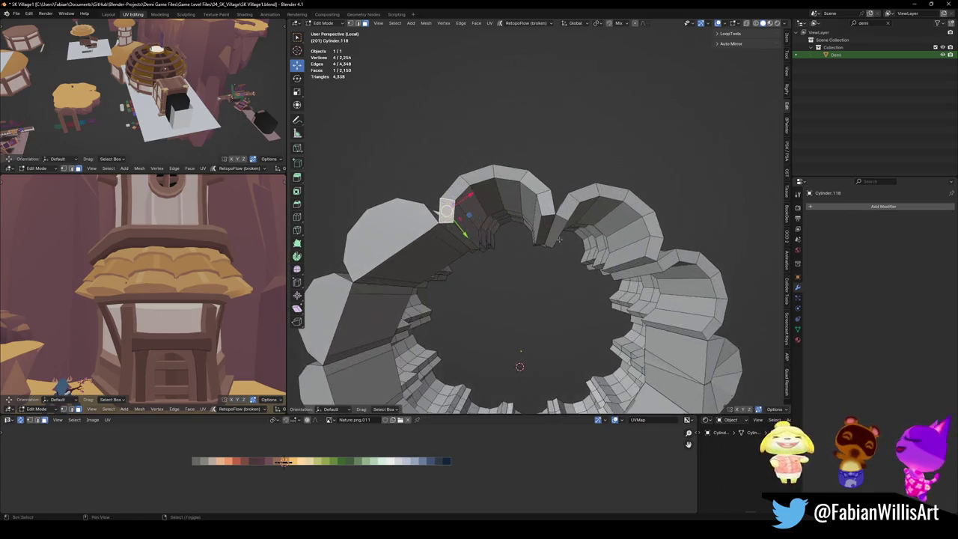
Delete the face strip of the next arch and fill the resulting gap.
{"action": "left_click", "coordinate": [533, 248], "text": "ctrl"}
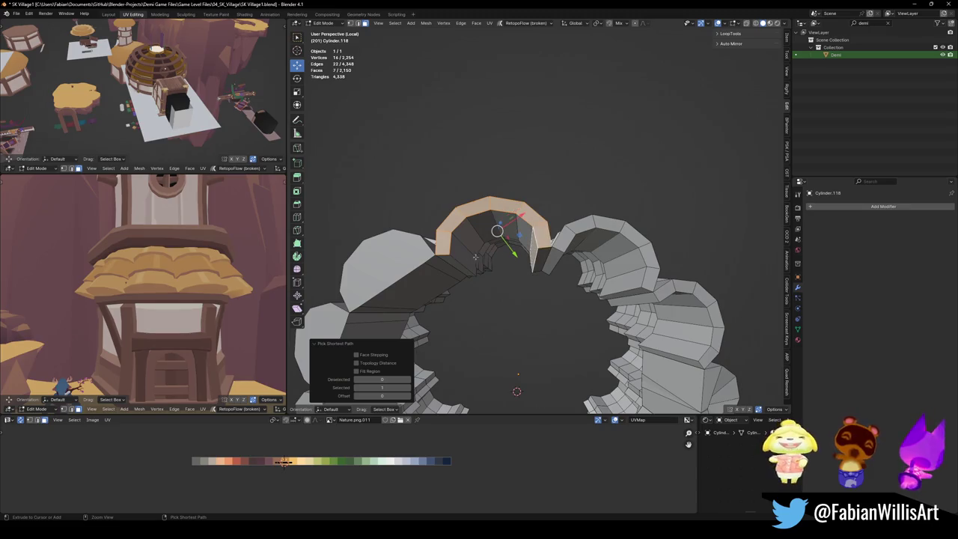
{"action": "key", "text": "x"}
{"action": "left_click", "coordinate": [441, 295]}
{"action": "mouse_move", "coordinate": [517, 314]}
{"action": "middle_mouse_down"}
{"action": "mouse_move", "coordinate": [492, 246]}
{"action": "mouse_move", "coordinate": [594, 267]}
{"action": "mouse_move", "coordinate": [563, 271]}
{"action": "middle_mouse_up"}
{"action": "left_click", "coordinate": [492, 247]}
{"action": "key", "text": "f"}
{"action": "key", "text": "f"}
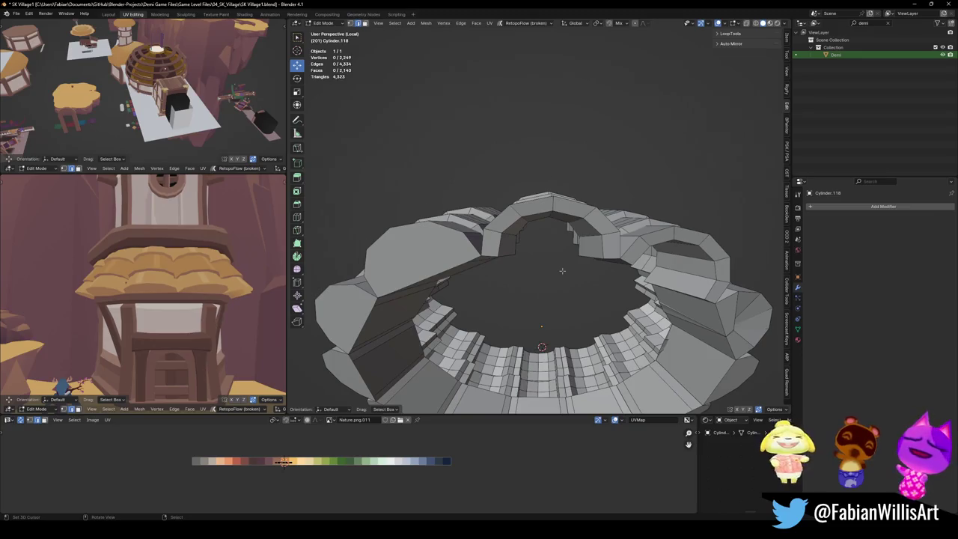
Select the following arch's faces along a path, delete them, and fill the gap.
{"action": "middle_click_drag", "start_coordinate": [577, 280], "coordinate": [419, 232]}
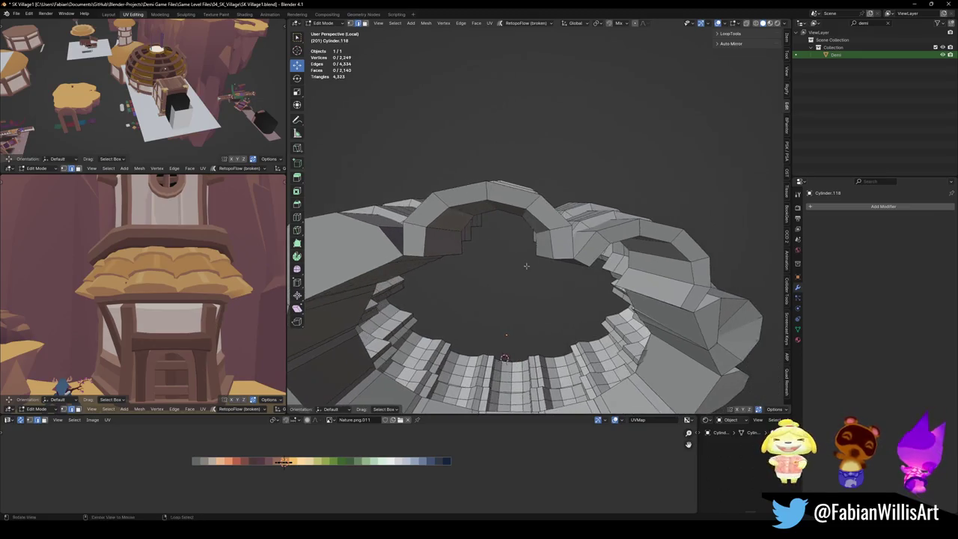
{"action": "left_click", "coordinate": [412, 228]}
{"action": "left_click", "coordinate": [558, 240], "text": "ctrl"}
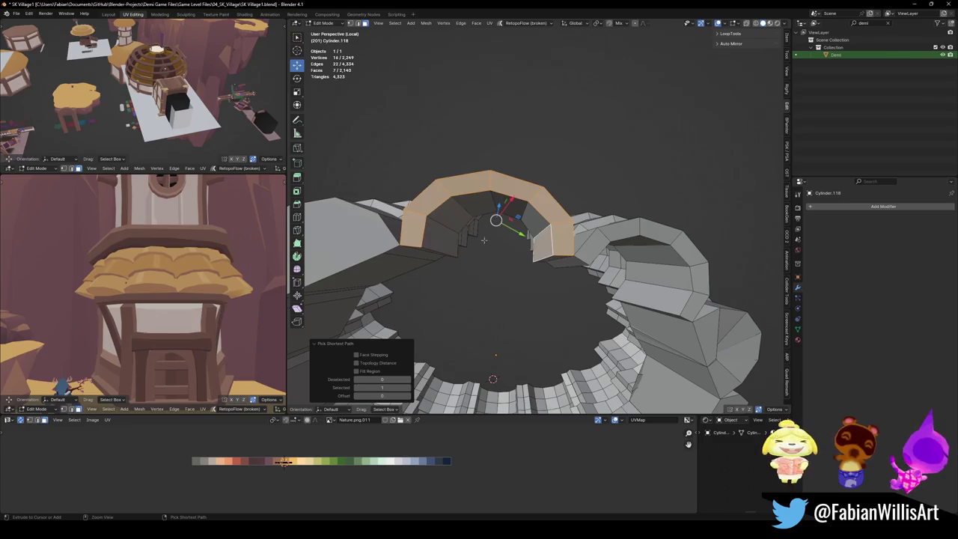
{"action": "left_click", "coordinate": [446, 244], "text": "ctrl"}
{"action": "key", "text": "x"}
{"action": "left_click", "coordinate": [447, 245]}
{"action": "middle_click_drag", "start_coordinate": [449, 248], "coordinate": [540, 251]}
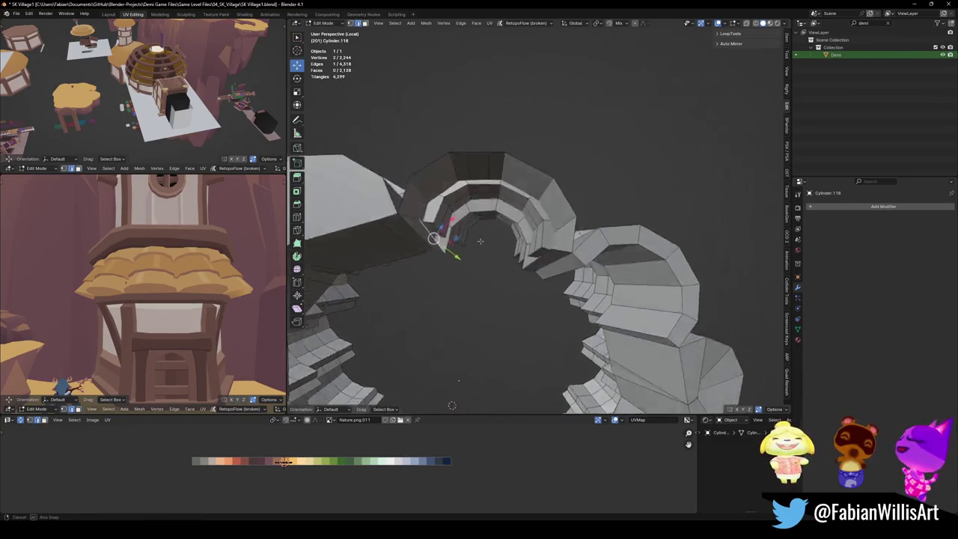
{"action": "key", "text": "f"}
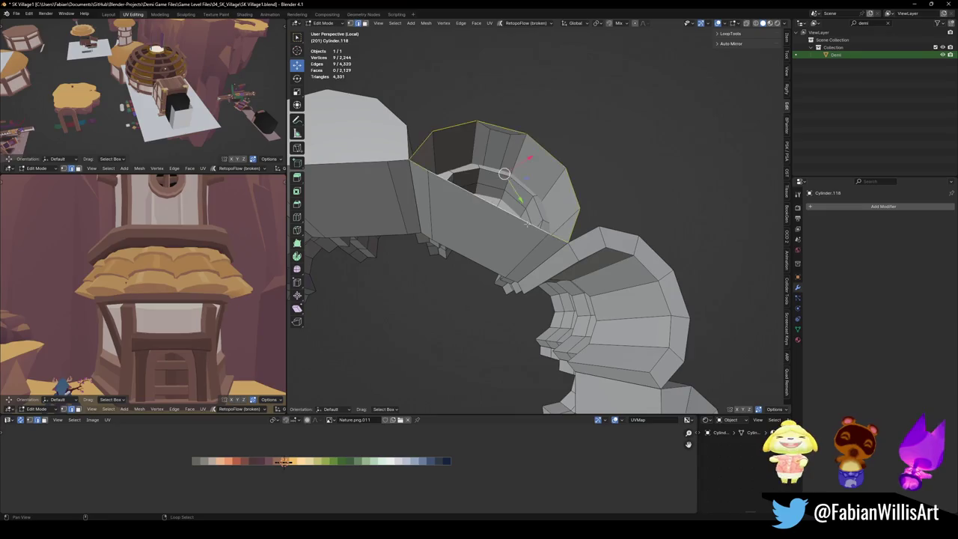
Delete the seven faces of the third arch and fill its opening.
{"action": "middle_click_drag", "start_coordinate": [639, 280], "coordinate": [480, 284]}
{"action": "left_click", "coordinate": [466, 283]}
{"action": "left_click", "coordinate": [562, 337], "text": "ctrl"}
{"action": "left_click", "coordinate": [588, 324], "text": "ctrl"}
{"action": "key", "text": "x"}
{"action": "left_click", "coordinate": [455, 258]}
{"action": "left_click", "coordinate": [449, 300]}
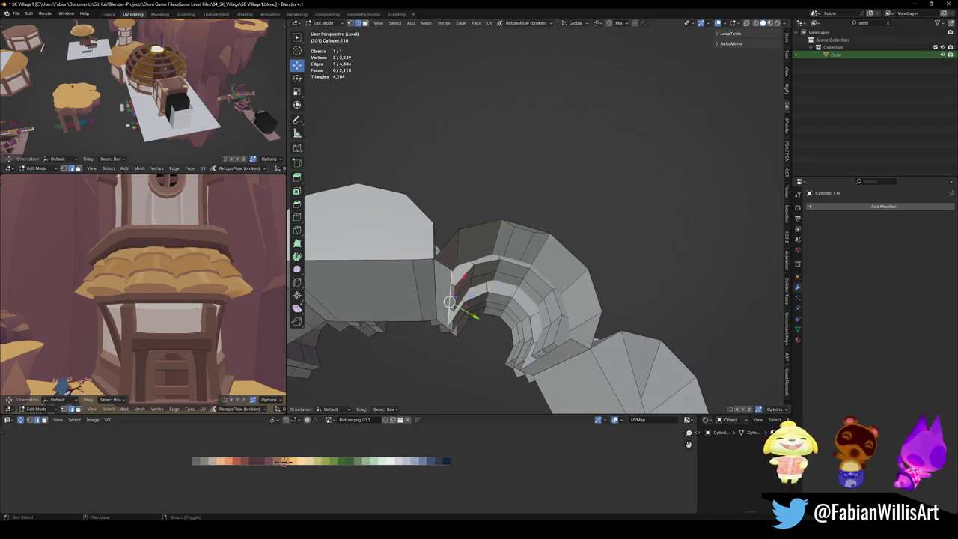
{"action": "key", "text": "f"}
{"action": "key", "text": "alt+a"}
Remove the faces on the rounded piece and fill the arch opening with a new face.
{"action": "mouse_move", "coordinate": [449, 299]}
{"action": "middle_mouse_down"}
{"action": "mouse_move", "coordinate": [486, 255]}
{"action": "mouse_move", "coordinate": [442, 277]}
{"action": "middle_mouse_up"}
{"action": "left_click", "coordinate": [427, 278]}
{"action": "left_click", "coordinate": [394, 241], "text": "ctrl"}
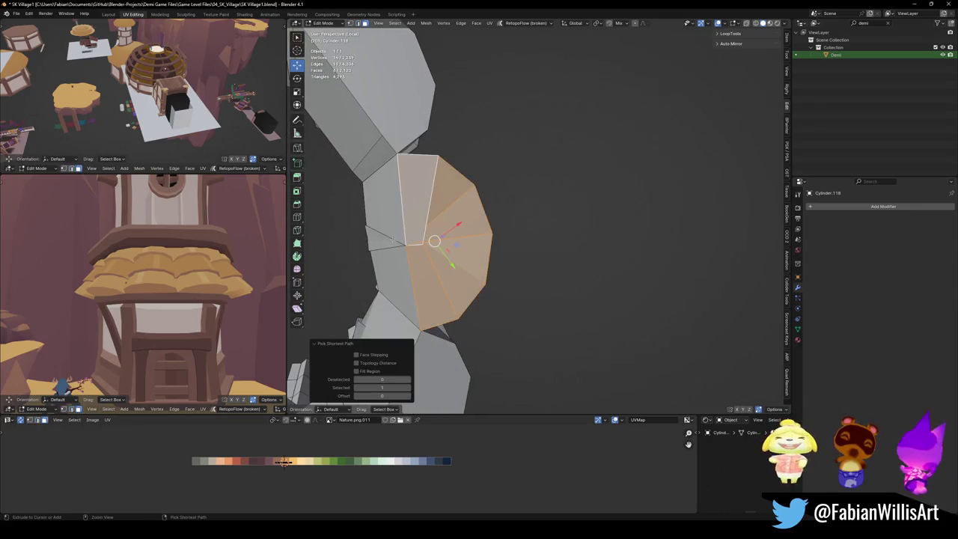
{"action": "left_click", "coordinate": [393, 241], "text": "ctrl"}
{"action": "left_click", "coordinate": [396, 274], "text": "ctrl"}
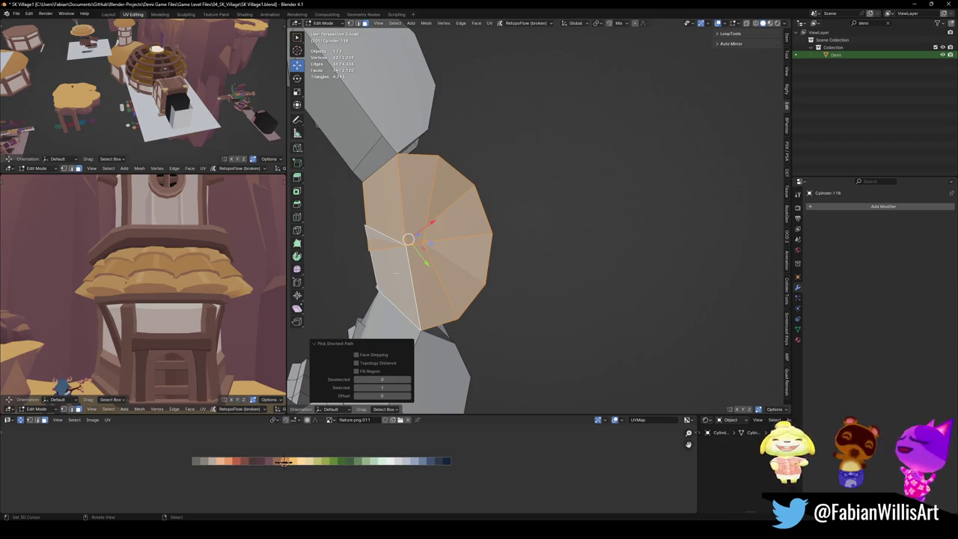
{"action": "middle_click_drag", "start_coordinate": [396, 274], "coordinate": [454, 298]}
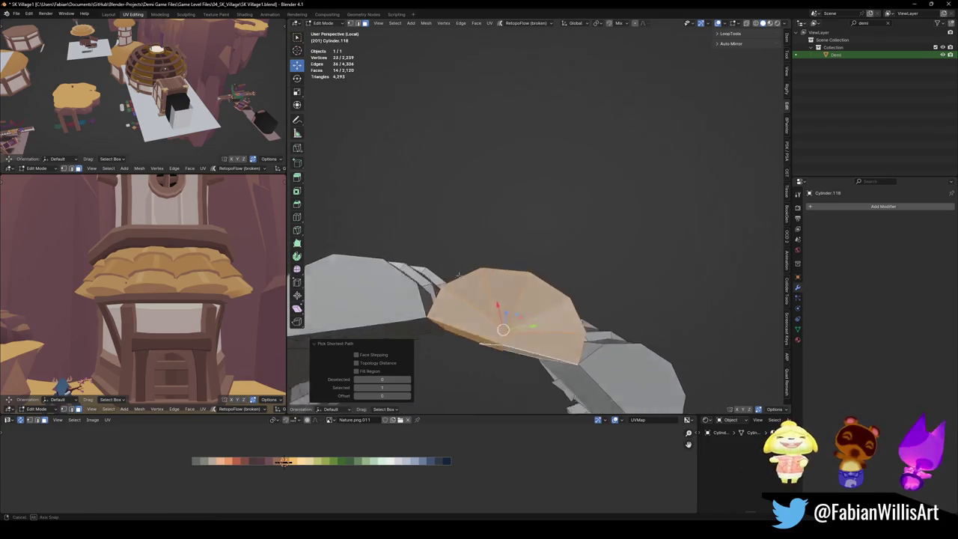
{"action": "key", "text": "x"}
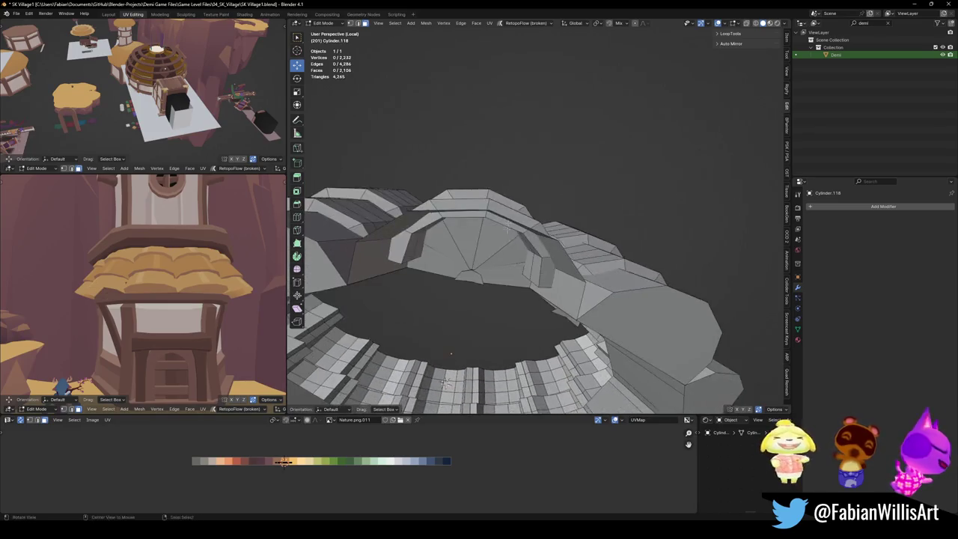
{"action": "middle_click_drag", "start_coordinate": [551, 322], "coordinate": [437, 287]}
{"action": "left_click", "coordinate": [436, 299], "text": "shift"}
{"action": "key", "text": "f"}
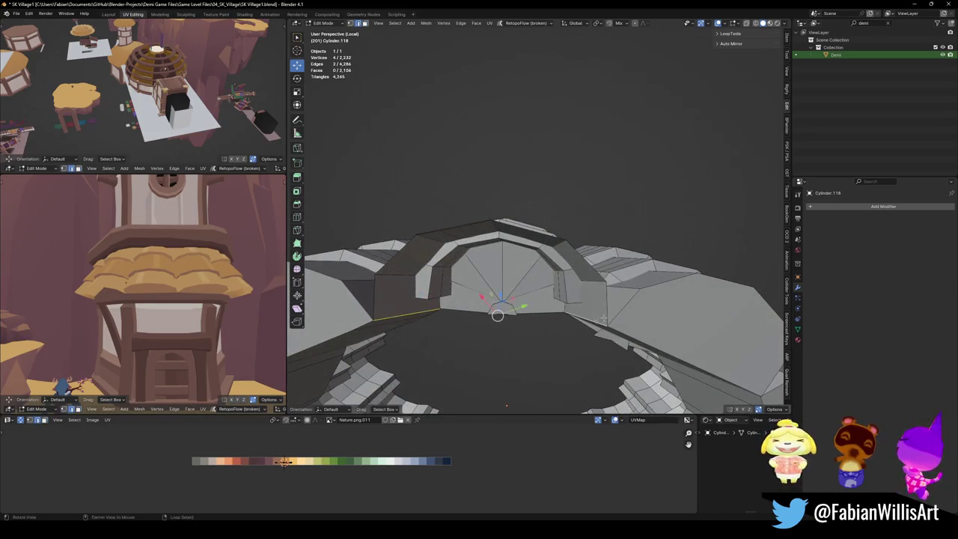
Select the arch's outer edge loop and undo a stray face.
{"action": "middle_click_drag", "start_coordinate": [595, 324], "coordinate": [581, 338]}
{"action": "left_click", "coordinate": [581, 339], "text": "alt"}
{"action": "key", "text": "ctrl+z"}
{"action": "key", "text": "ctrl+shift+z"}
{"action": "key", "text": "ctrl+z"}
{"action": "left_click", "coordinate": [612, 314], "text": "alt"}
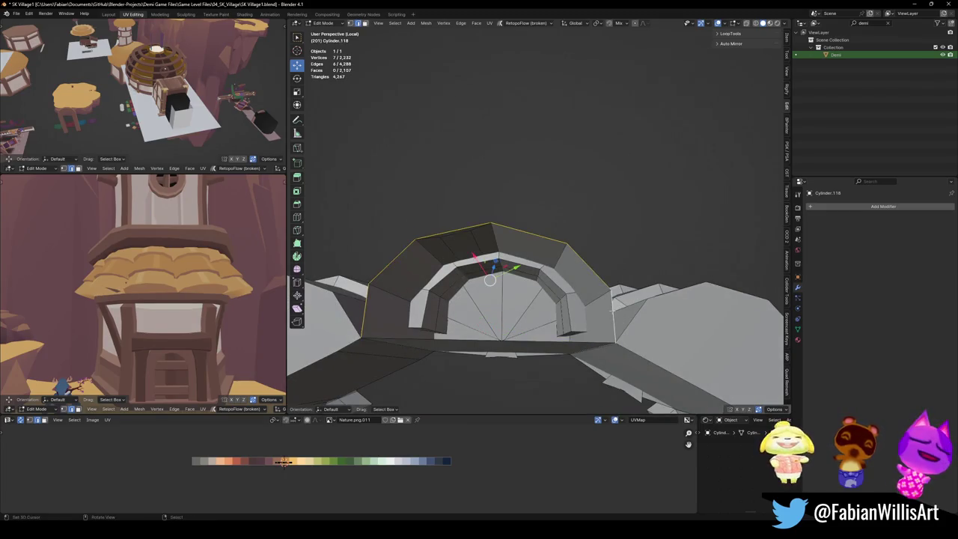
{"action": "middle_click_drag", "start_coordinate": [598, 329], "coordinate": [584, 345]}
{"action": "key", "text": "ctrl+z"}
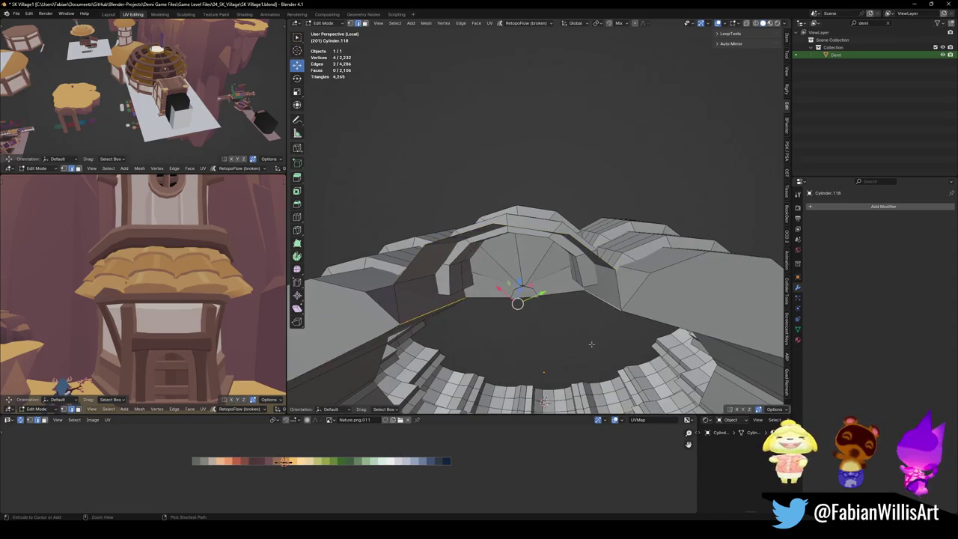
{"action": "left_click", "coordinate": [614, 291]}
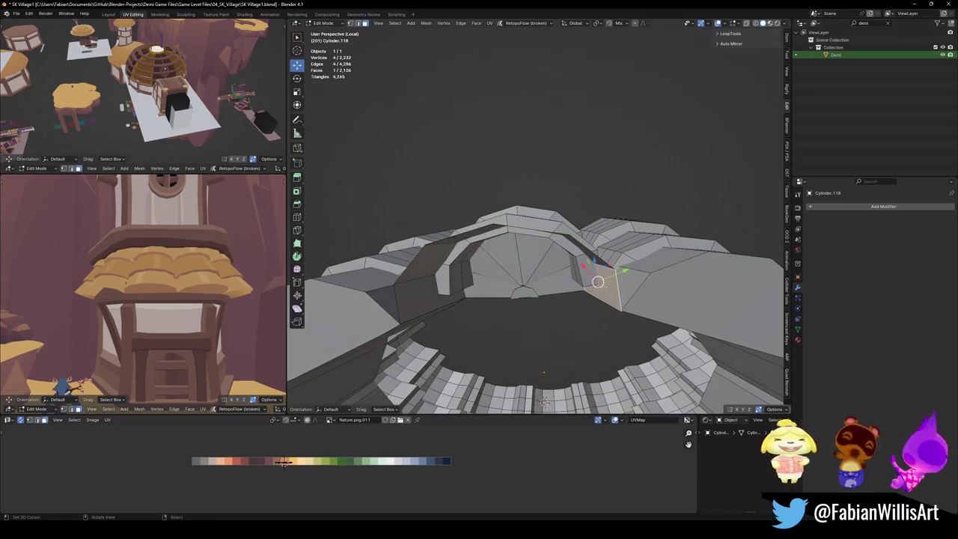
Move the stray edges into place and fill the last gap with a new face.
{"action": "mouse_move", "coordinate": [424, 301]}
{"action": "middle_mouse_down"}
{"action": "mouse_move", "coordinate": [448, 270]}
{"action": "mouse_move", "coordinate": [341, 311]}
{"action": "middle_mouse_up"}
{"action": "left_click", "coordinate": [340, 311]}
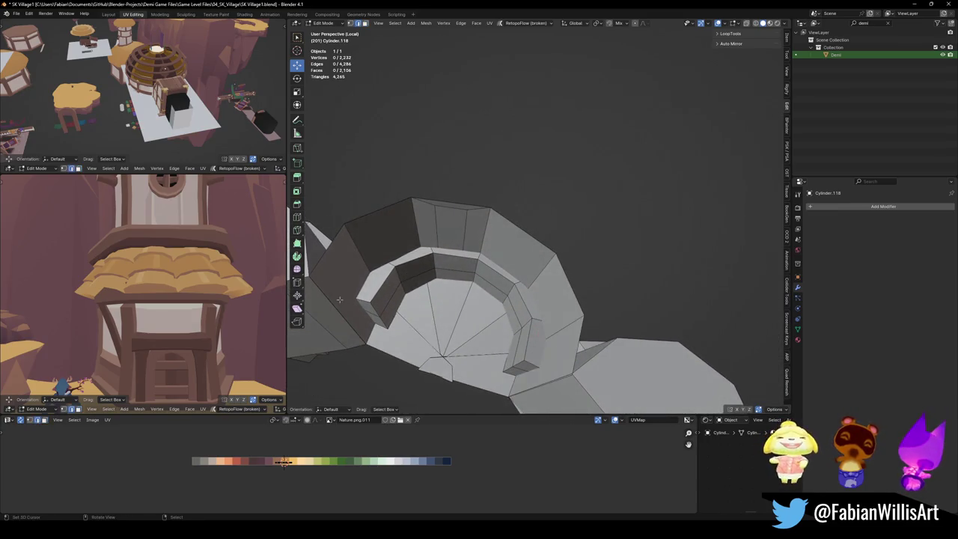
{"action": "key", "text": "g"}
{"action": "left_click", "coordinate": [341, 311]}
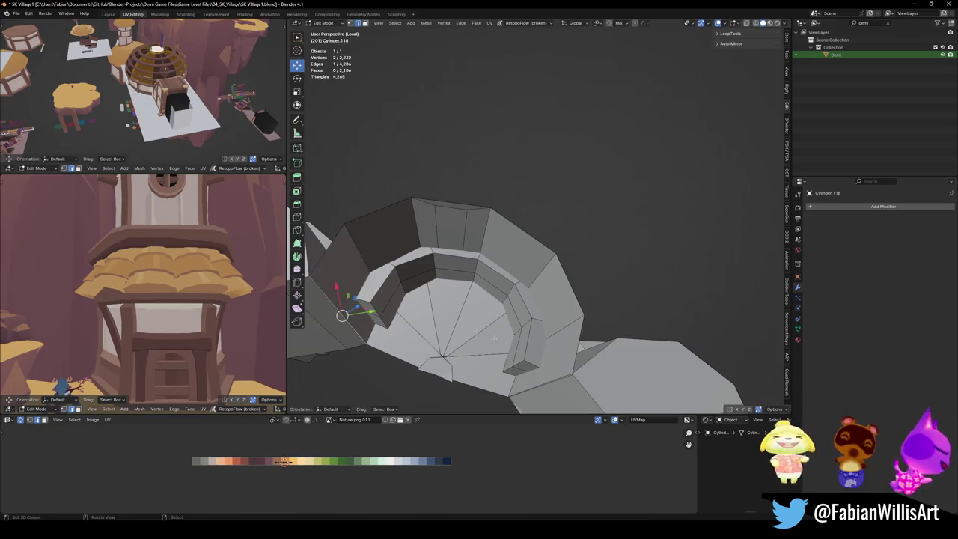
{"action": "left_click", "coordinate": [568, 377], "text": "shift"}
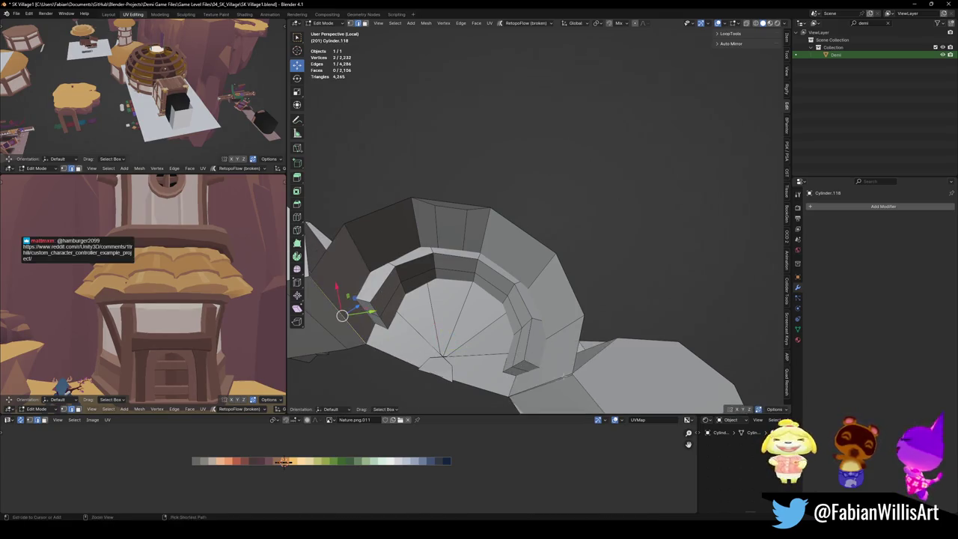
{"action": "key", "text": "g"}
{"action": "left_click", "coordinate": [439, 349]}
{"action": "key", "text": "f"}
{"action": "key", "text": "alt+a"}
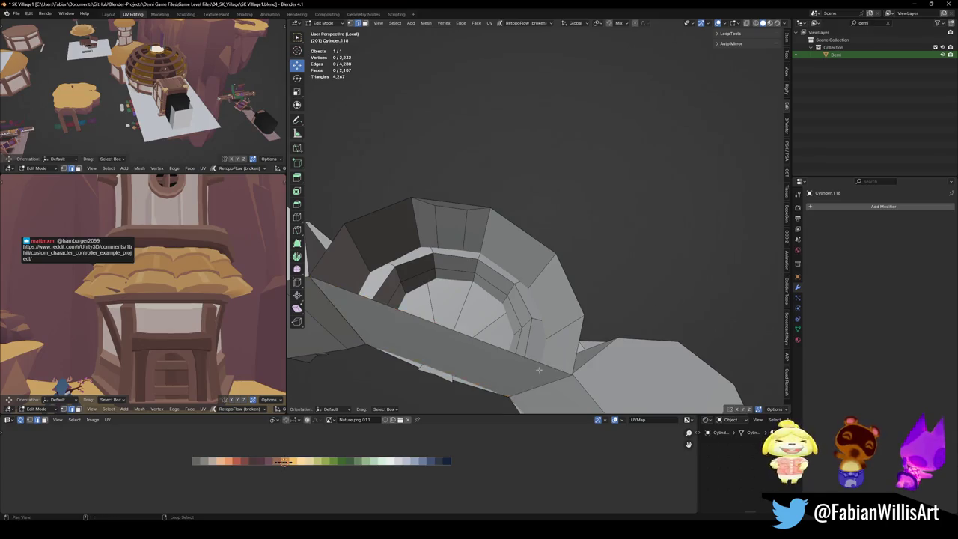
{"action": "middle_click_drag", "start_coordinate": [439, 349], "coordinate": [487, 314]}
{"action": "scroll", "coordinate": [567, 300], "scroll_direction": "down", "scroll_amount": 5}
{"action": "middle_click_drag", "start_coordinate": [567, 299], "coordinate": [592, 286]}
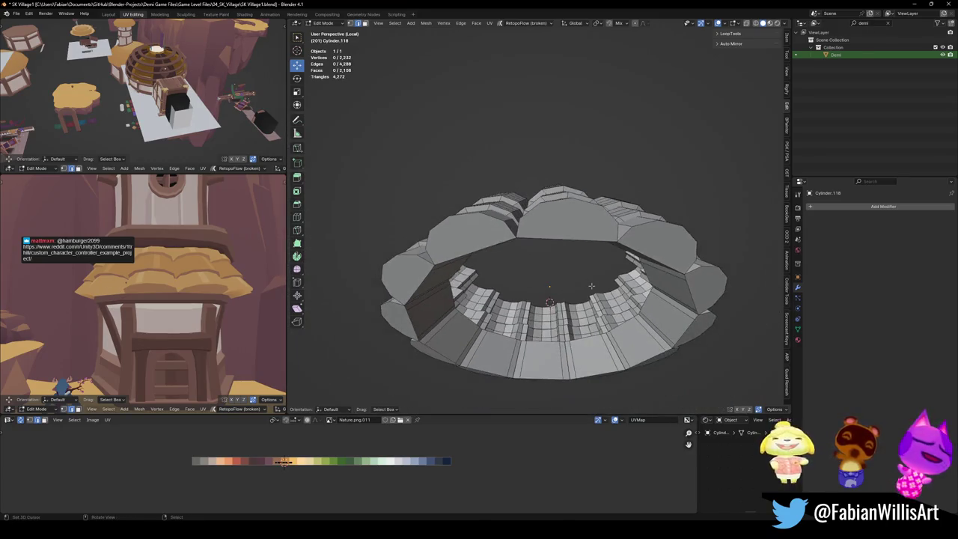
Select all the arch faces around the roof ring.
{"action": "left_click", "coordinate": [567, 216]}
{"action": "left_click", "coordinate": [650, 248], "text": "ctrl"}
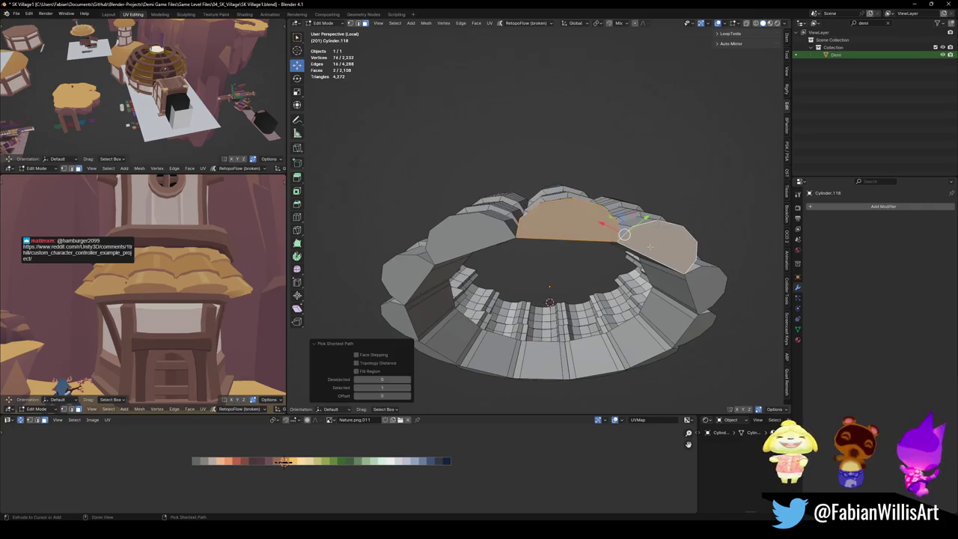
{"action": "mouse_move", "coordinate": [624, 234]}
{"action": "middle_mouse_down"}
{"action": "mouse_move", "coordinate": [569, 224]}
{"action": "mouse_move", "coordinate": [514, 236]}
{"action": "mouse_move", "coordinate": [500, 182]}
{"action": "mouse_move", "coordinate": [498, 244]}
{"action": "mouse_move", "coordinate": [539, 247]}
{"action": "middle_mouse_up"}
{"action": "left_click", "coordinate": [610, 206], "text": "shift"}
{"action": "left_click", "coordinate": [515, 236], "text": "ctrl"}
{"action": "left_click", "coordinate": [498, 243], "text": "ctrl"}
{"action": "left_click", "coordinate": [408, 314], "text": "ctrl"}
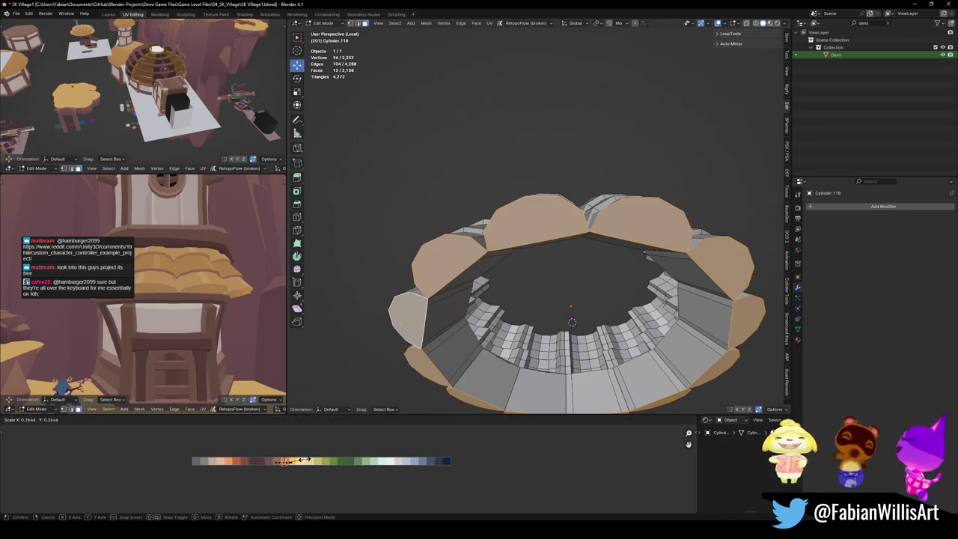
{"action": "scroll", "coordinate": [202, 314], "scroll_direction": "up", "scroll_amount": 3}
{"action": "middle_click_drag", "start_coordinate": [202, 314], "coordinate": [225, 322]}
Nudge the selected UVs slightly along X on the palette and save SK Village1.blend.
{"action": "key", "text": "g"}
{"action": "key", "text": "x"}
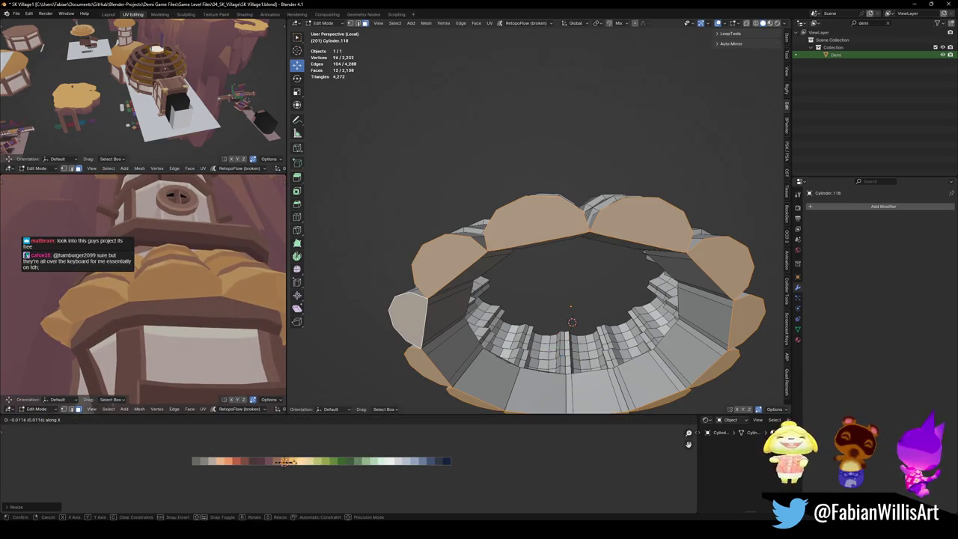
{"action": "left_click", "coordinate": [286, 462]}
{"action": "mouse_move", "coordinate": [188, 322]}
{"action": "middle_mouse_down"}
{"action": "mouse_move", "coordinate": [154, 316]}
{"action": "mouse_move", "coordinate": [191, 316]}
{"action": "mouse_move", "coordinate": [207, 303]}
{"action": "middle_mouse_up"}
{"action": "key", "text": "ctrl+s"}
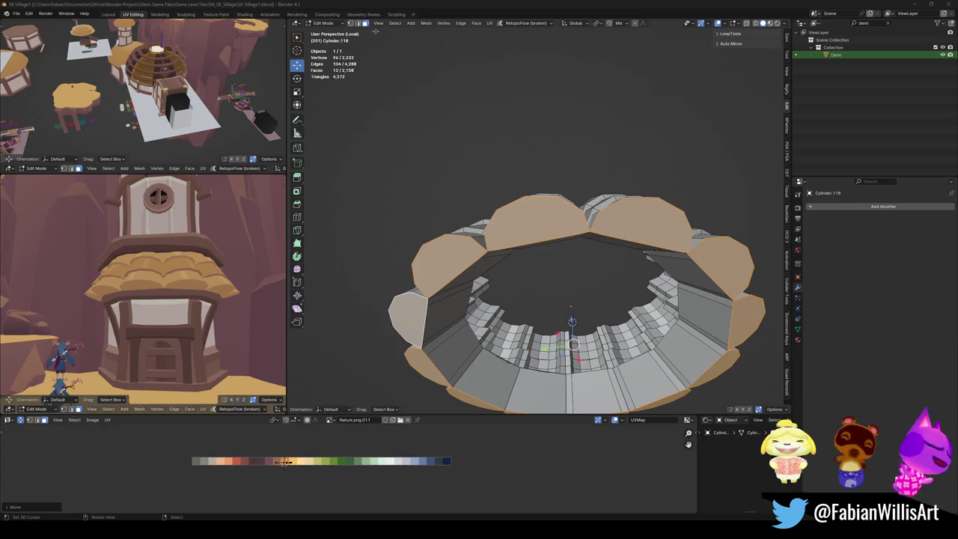
{"action": "key", "text": "shift+grave"}
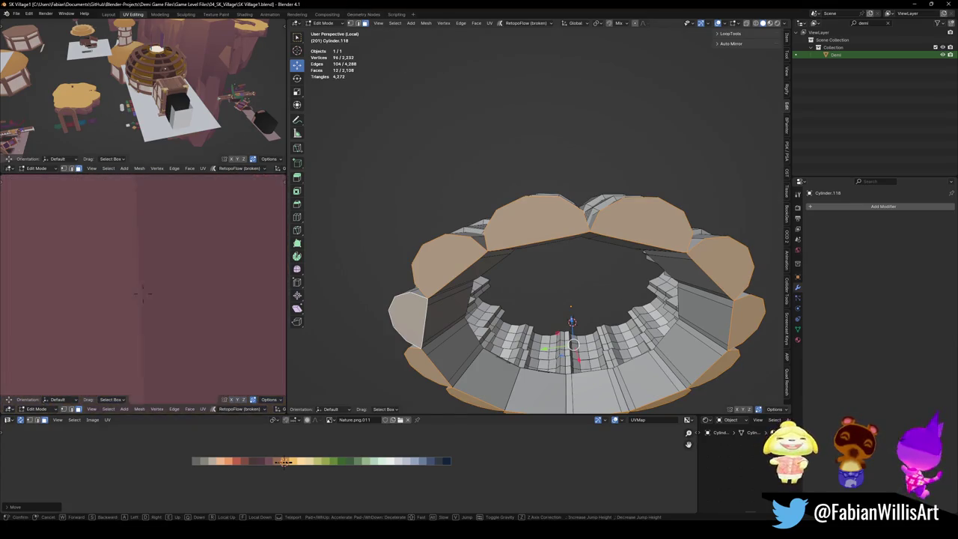
{"action": "key", "text": "s"}
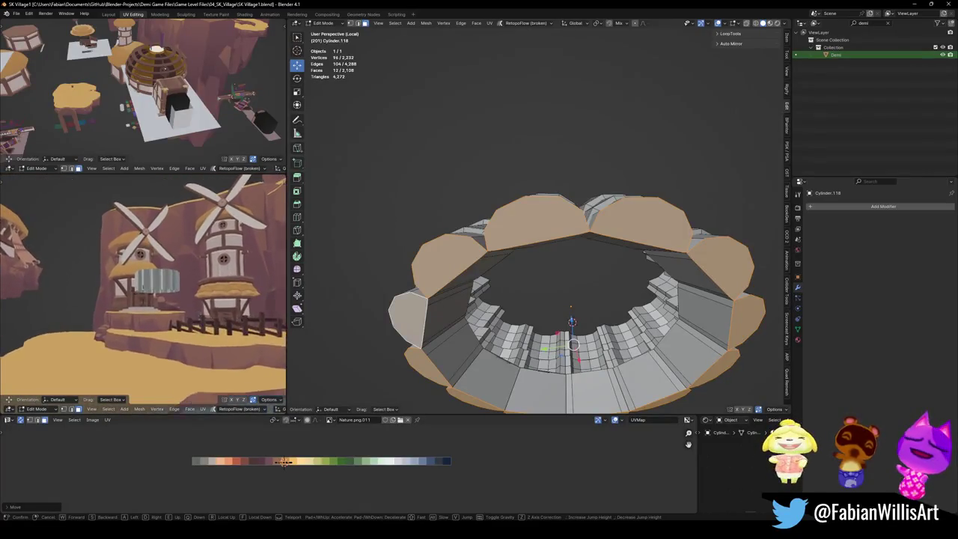
{"action": "key", "text": "w"}
{"action": "key", "text": "Return"}
{"action": "key", "text": "ctrl+s"}
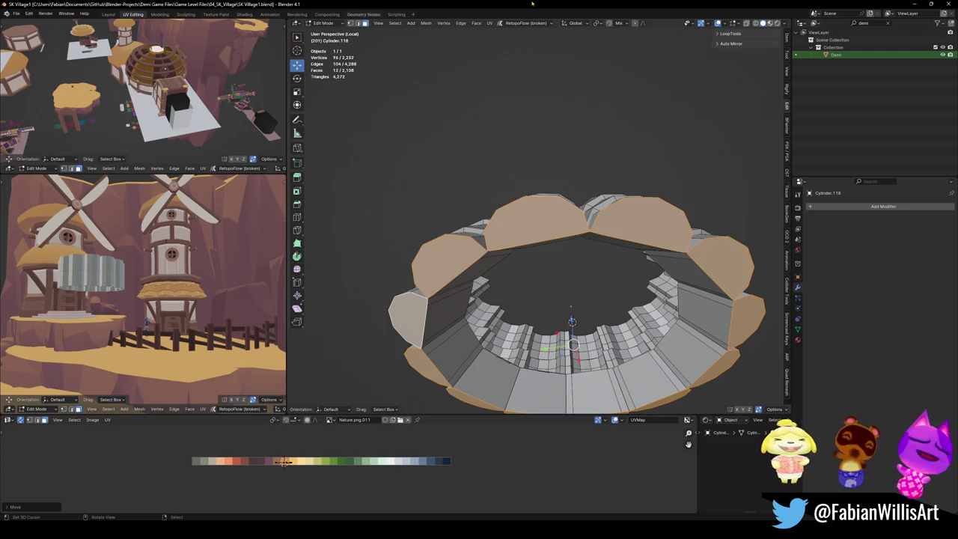
{"action": "scroll", "coordinate": [539, 191], "scroll_direction": "down", "scroll_amount": 3}
{"action": "scroll", "coordinate": [175, 292], "scroll_direction": "up", "scroll_amount": 2}
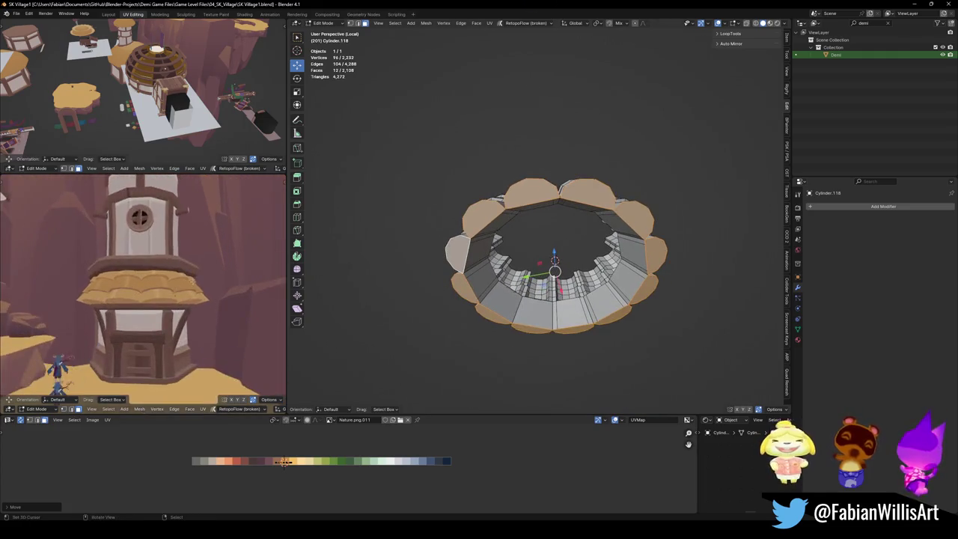
{"action": "scroll", "coordinate": [173, 289], "scroll_direction": "up", "scroll_amount": 2}
{"action": "scroll", "coordinate": [172, 285], "scroll_direction": "up", "scroll_amount": 2}
{"action": "scroll", "coordinate": [171, 283], "scroll_direction": "up", "scroll_amount": 2}
{"action": "scroll", "coordinate": [169, 283], "scroll_direction": "down", "scroll_amount": 1}
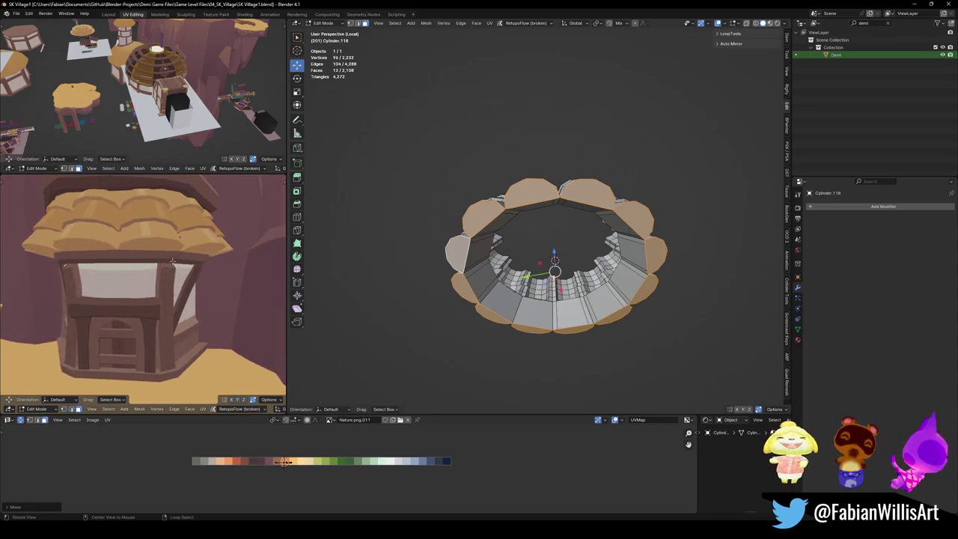
{"action": "scroll", "coordinate": [165, 282], "scroll_direction": "down", "scroll_amount": 2}
{"action": "scroll", "coordinate": [159, 280], "scroll_direction": "down", "scroll_amount": 2}
{"action": "scroll", "coordinate": [157, 282], "scroll_direction": "down", "scroll_amount": 1}
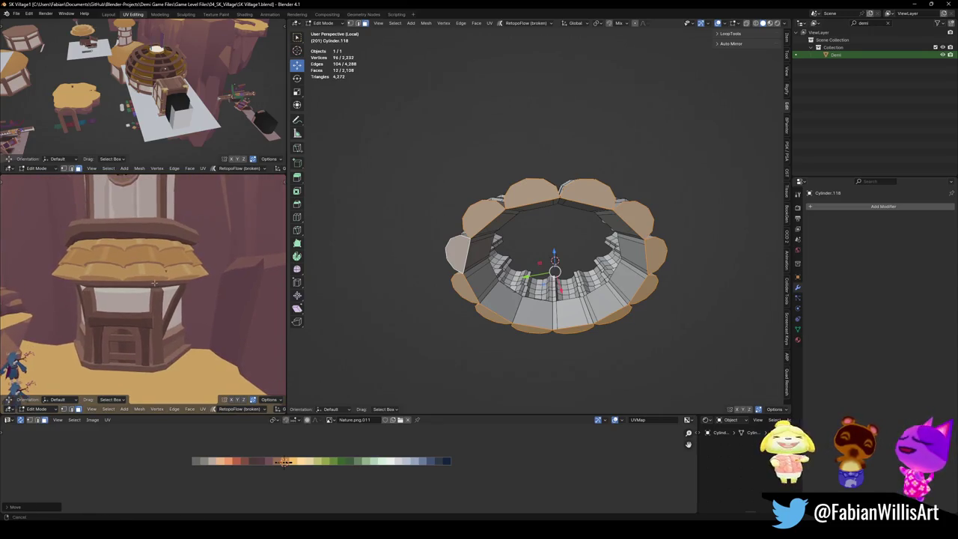
{"action": "key", "text": "ctrl+s"}
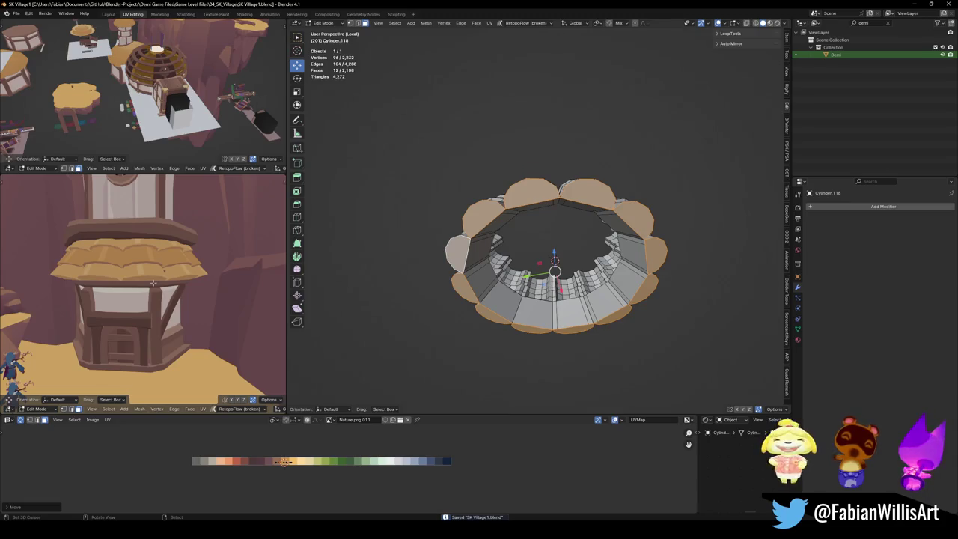
{"action": "scroll", "coordinate": [153, 282], "scroll_direction": "down", "scroll_amount": 1}
{"action": "scroll", "coordinate": [152, 288], "scroll_direction": "down", "scroll_amount": 1}
{"action": "scroll", "coordinate": [149, 293], "scroll_direction": "down", "scroll_amount": 1}
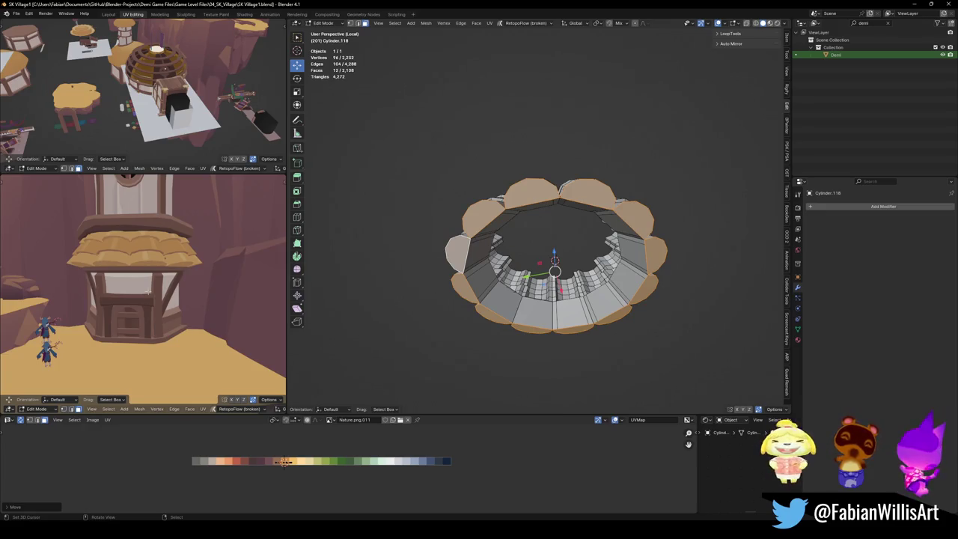
{"action": "middle_click_drag", "start_coordinate": [90, 307], "coordinate": [148, 289]}
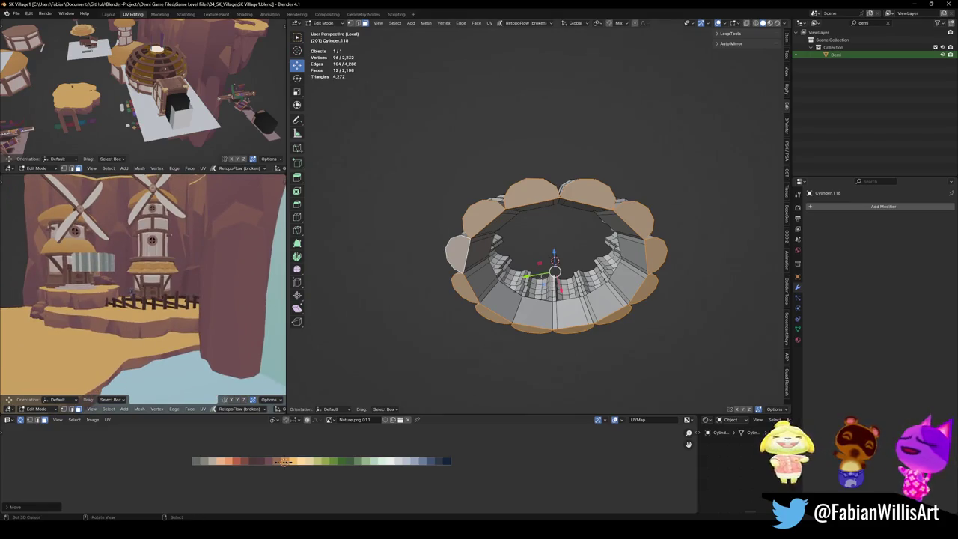
{"action": "middle_click_drag", "start_coordinate": [630, 257], "coordinate": [502, 263]}
{"action": "left_click", "coordinate": [501, 263]}
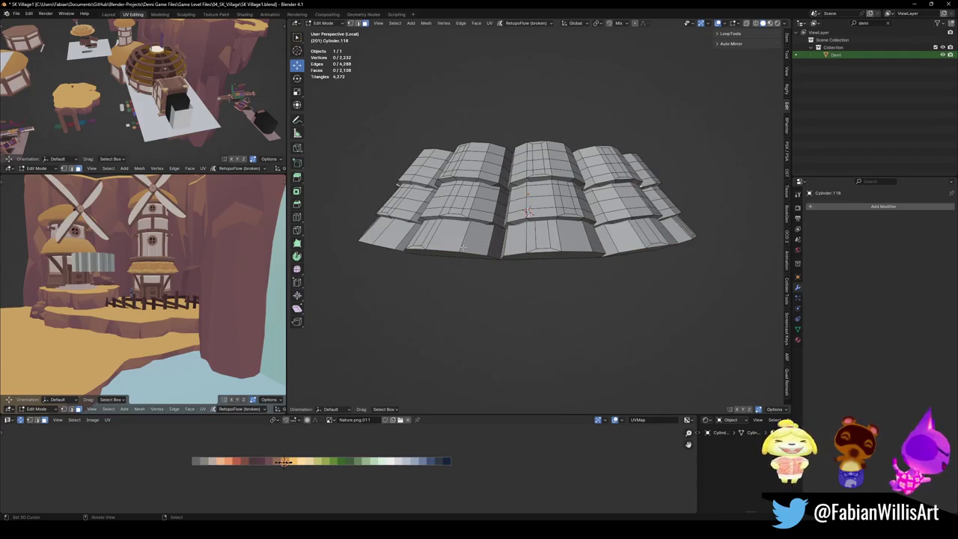
Select the linked bottom row of roof faces, delimited by seams, and reveal hidden geometry.
{"action": "key", "text": "l"}
{"action": "key", "text": "l"}
{"action": "key", "text": "l"}
{"action": "middle_click_drag", "start_coordinate": [524, 225], "coordinate": [634, 214]}
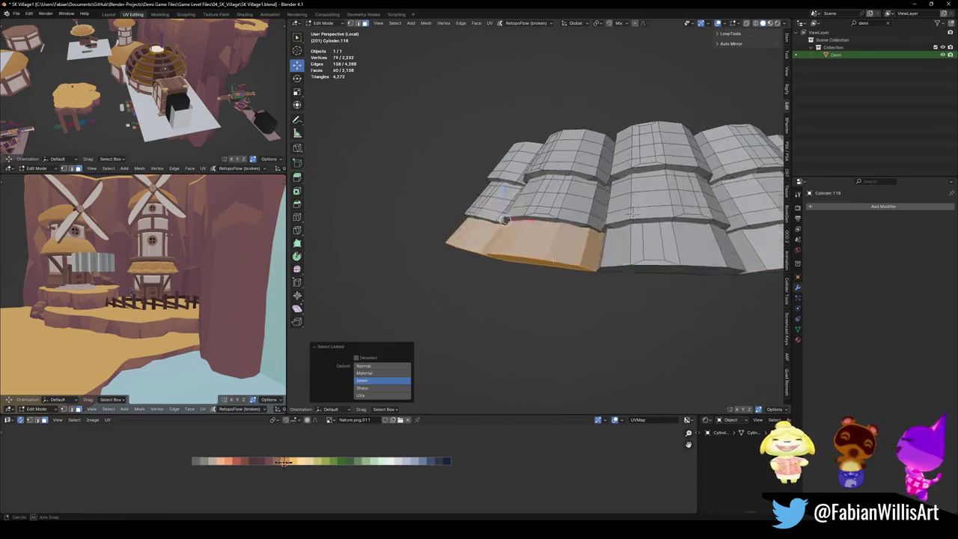
{"action": "scroll", "coordinate": [635, 215], "scroll_direction": "down", "scroll_amount": 3}
{"action": "key", "text": "l"}
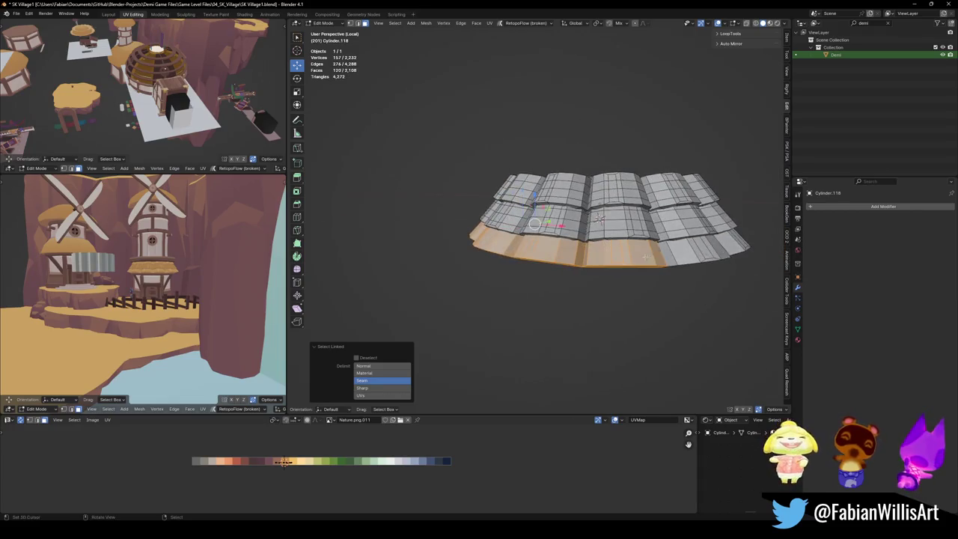
{"action": "key", "text": "alt+h"}
{"action": "mouse_move", "coordinate": [600, 218]}
{"action": "middle_mouse_down"}
{"action": "mouse_move", "coordinate": [602, 281]}
{"action": "mouse_move", "coordinate": [495, 274]}
{"action": "middle_mouse_up"}
{"action": "scroll", "coordinate": [521, 265], "scroll_direction": "up", "scroll_amount": 3}
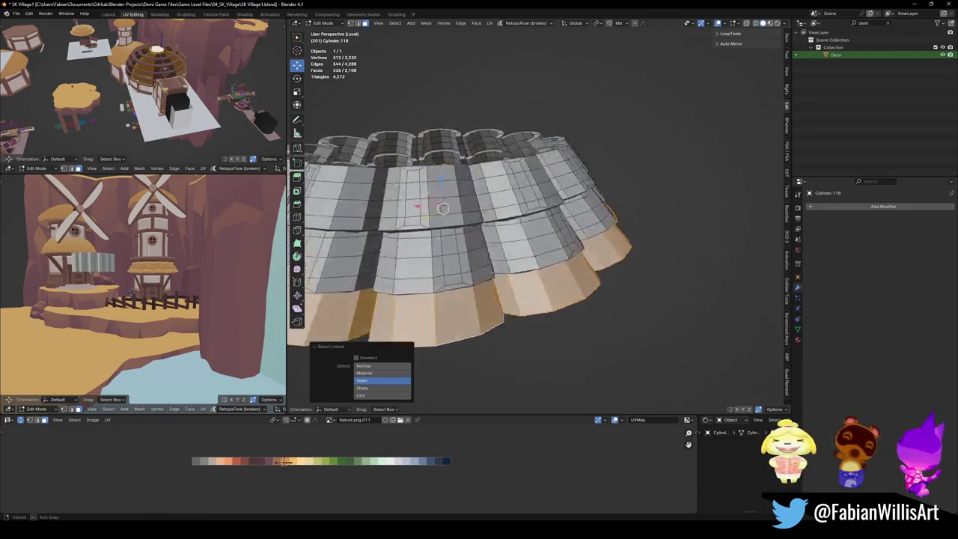
{"action": "scroll", "coordinate": [524, 268], "scroll_direction": "up", "scroll_amount": 2}
Duplicate the faces in place, separate them into a new object, and return to Object Mode.
{"action": "key", "text": "shift+d"}
{"action": "key", "text": "Escape"}
{"action": "key", "text": "p"}
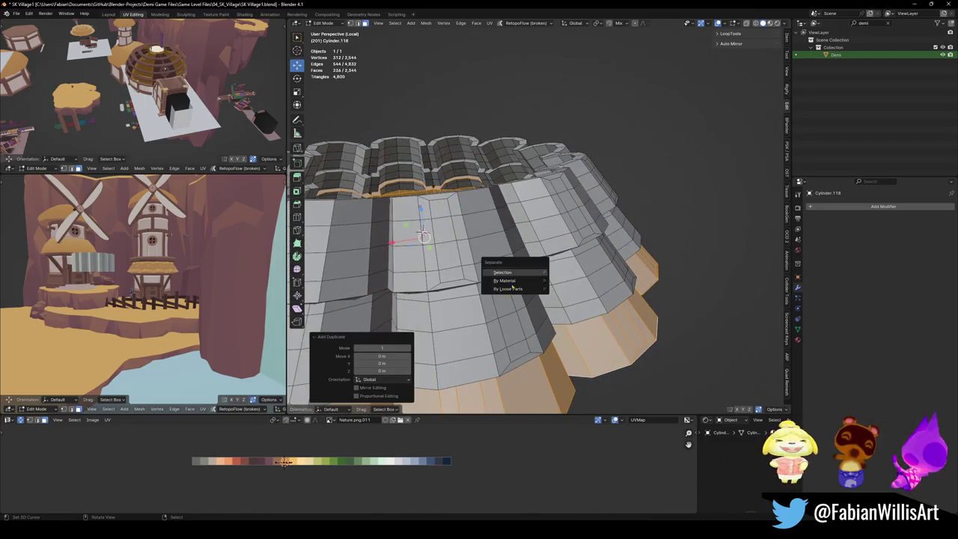
{"action": "left_click", "coordinate": [516, 271]}
{"action": "key", "text": "Tab"}
{"action": "scroll", "coordinate": [519, 263], "scroll_direction": "down", "scroll_amount": 5}
{"action": "middle_click_drag", "start_coordinate": [522, 279], "coordinate": [524, 269]}
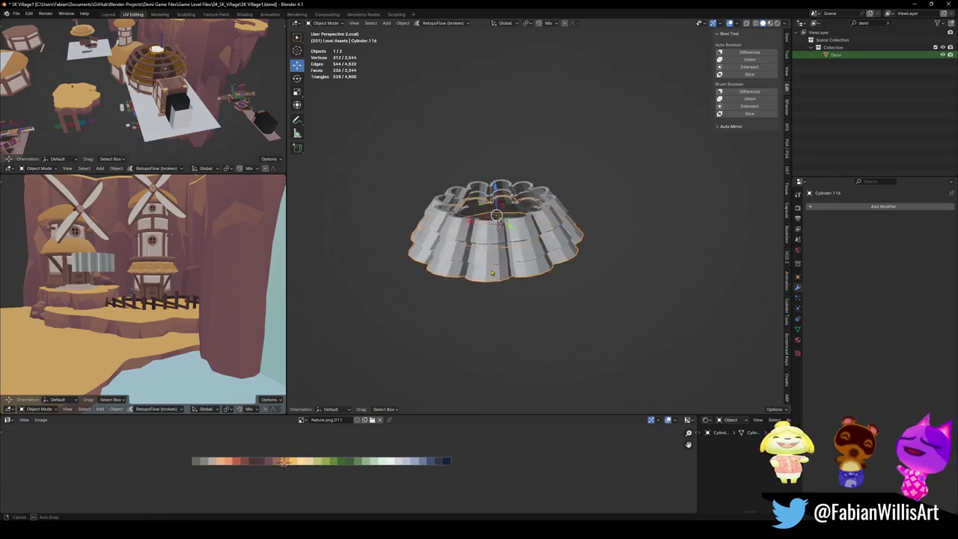
Place the separated ring beside the roof and raise a duplicate above it.
{"action": "scroll", "coordinate": [524, 270], "scroll_direction": "down", "scroll_amount": 2}
{"action": "key", "text": "g"}
{"action": "key", "text": "shift+z"}
{"action": "left_click", "coordinate": [614, 350]}
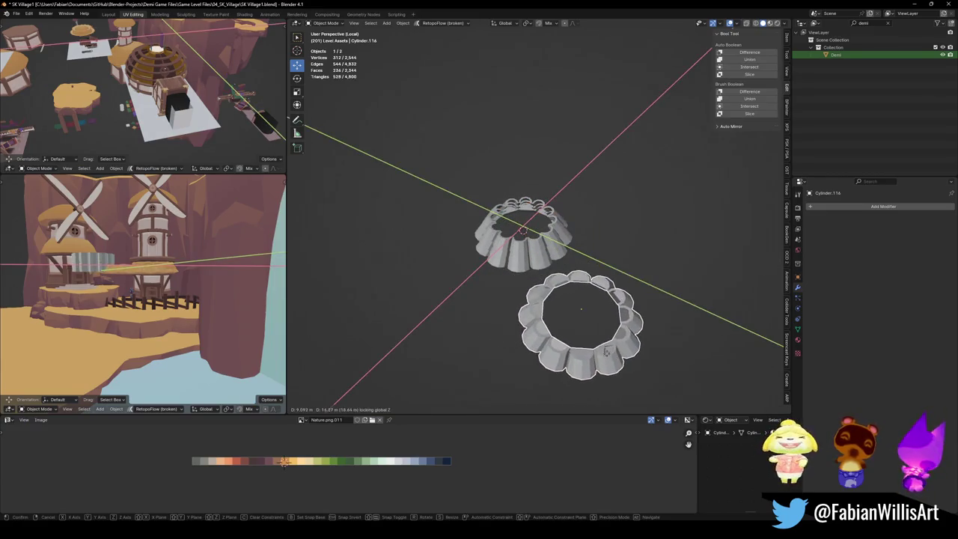
{"action": "key", "text": "shift+d"}
{"action": "key", "text": "z"}
{"action": "left_click", "coordinate": [613, 348]}
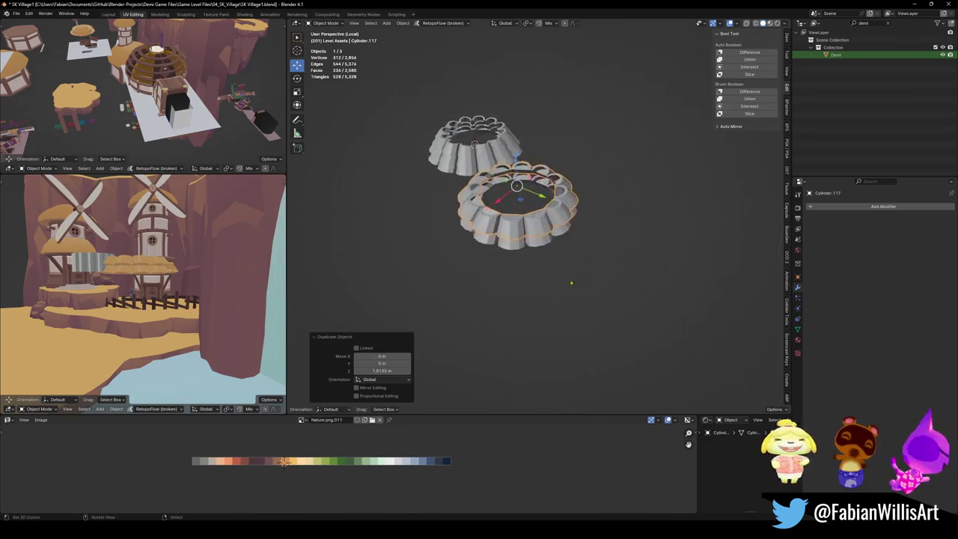
Scale the ring to 0.885 and lower it about 0.53 m.
{"action": "mouse_move", "coordinate": [613, 348]}
{"action": "middle_mouse_down"}
{"action": "mouse_move", "coordinate": [508, 245]}
{"action": "mouse_move", "coordinate": [516, 253]}
{"action": "middle_mouse_up"}
{"action": "scroll", "coordinate": [508, 245], "scroll_direction": "up", "scroll_amount": 3}
{"action": "key", "text": "s"}
{"action": "left_click", "coordinate": [519, 258]}
{"action": "key", "text": "g"}
{"action": "key", "text": "z"}
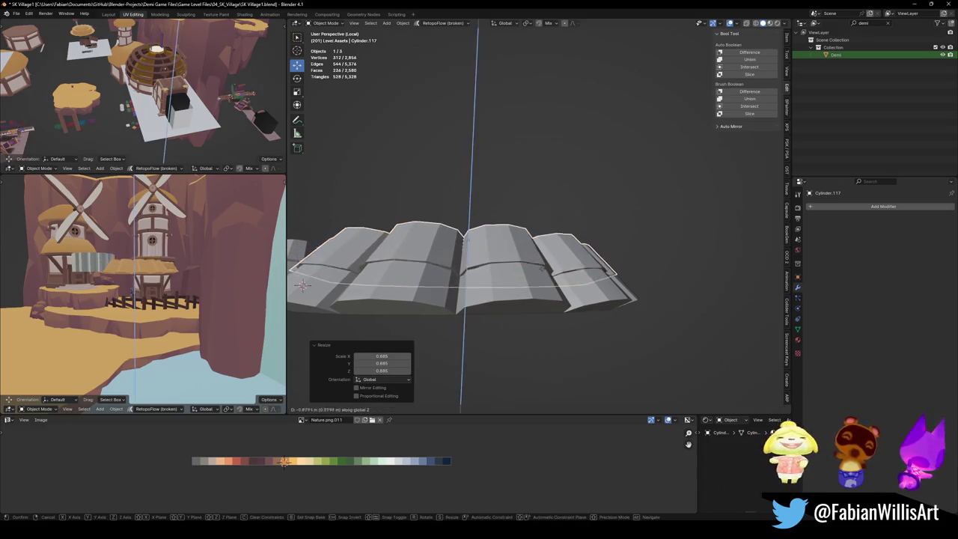
{"action": "left_click", "coordinate": [519, 270]}
{"action": "middle_click_drag", "start_coordinate": [519, 269], "coordinate": [452, 278]}
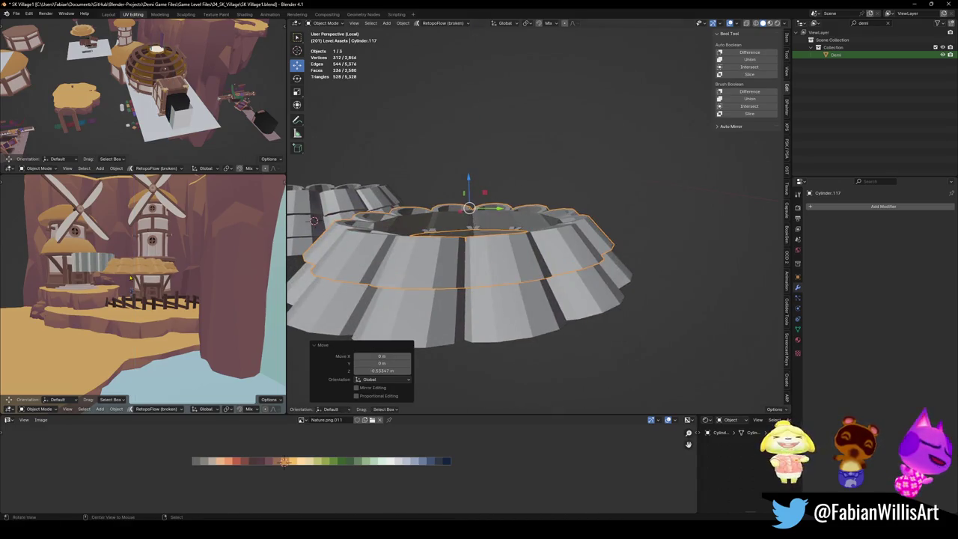
{"action": "scroll", "coordinate": [130, 278], "scroll_direction": "up", "scroll_amount": 4}
{"action": "middle_click_drag", "start_coordinate": [131, 300], "coordinate": [190, 292]}
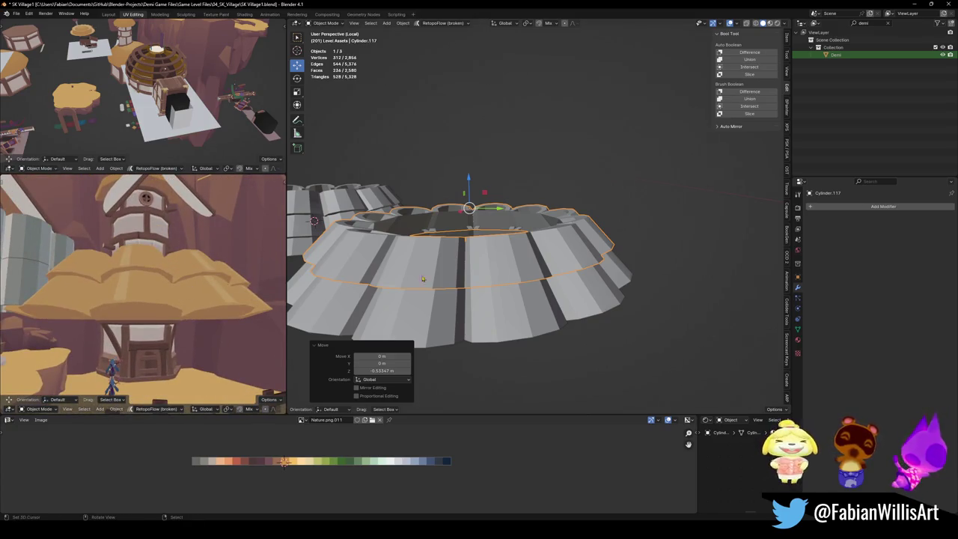
Rotate the ring -17.2° around Z, raise it slightly, and set its scale to 1.041.
{"action": "key", "text": "r"}
{"action": "key", "text": "z"}
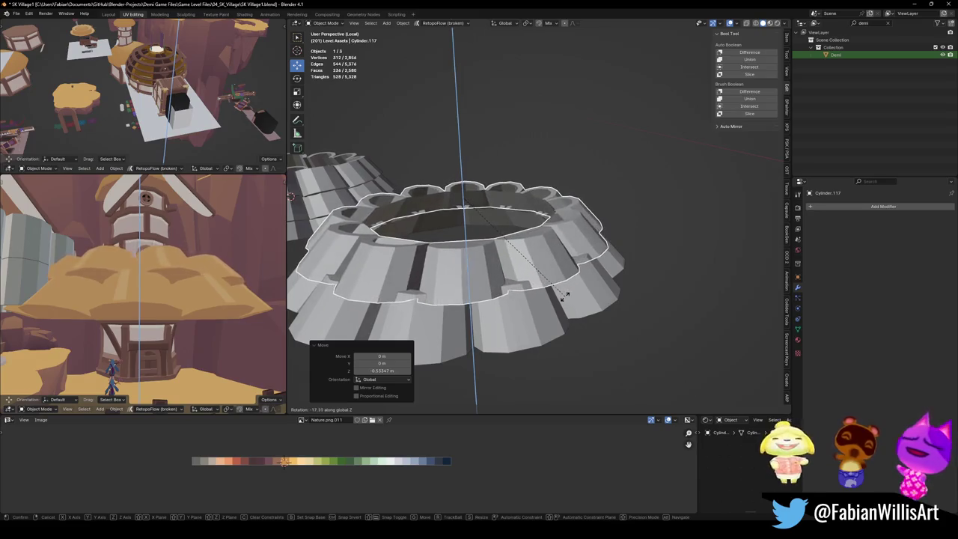
{"action": "left_click", "coordinate": [565, 296]}
{"action": "key", "text": "s"}
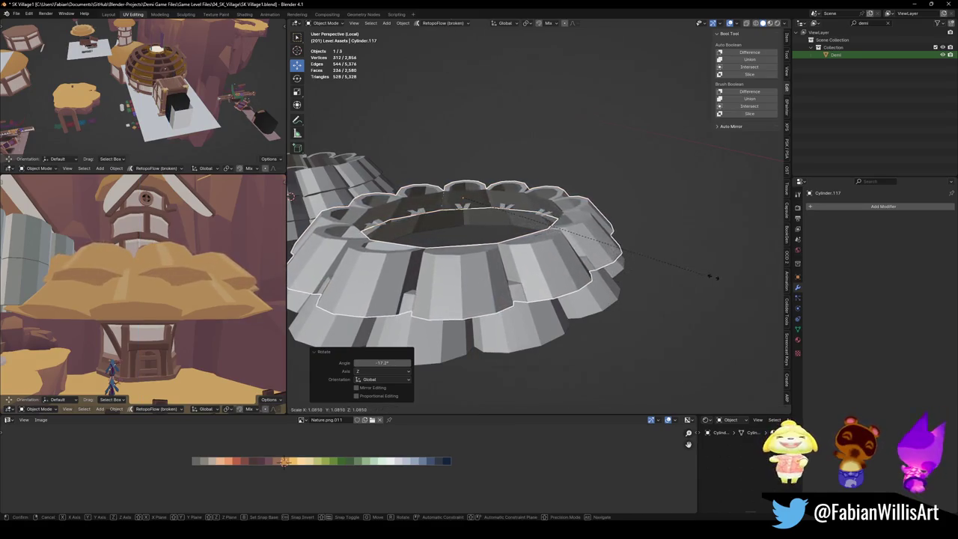
{"action": "left_click", "coordinate": [755, 275]}
{"action": "mouse_move", "coordinate": [449, 299]}
{"action": "middle_mouse_down"}
{"action": "mouse_move", "coordinate": [441, 253]}
{"action": "mouse_move", "coordinate": [448, 268]}
{"action": "middle_mouse_up"}
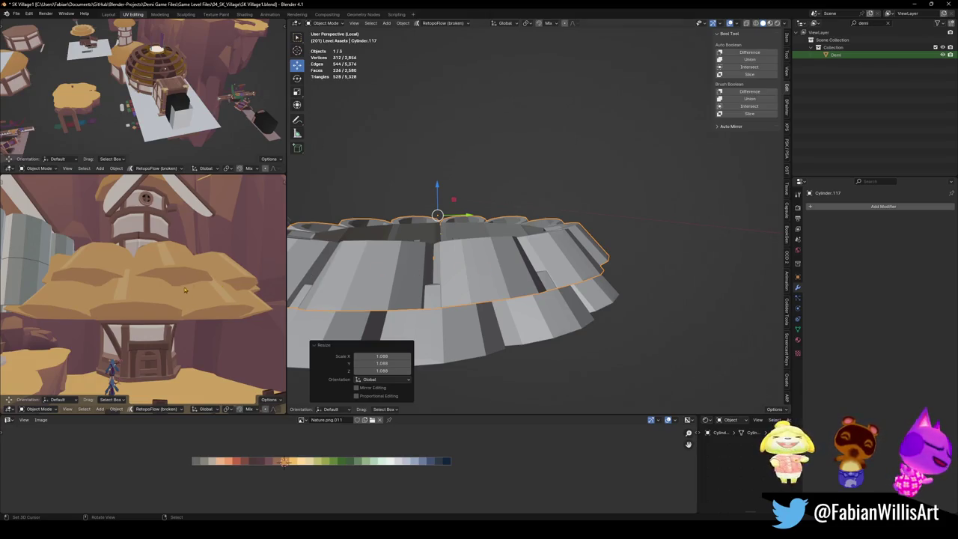
{"action": "key", "text": "g"}
{"action": "key", "text": "z"}
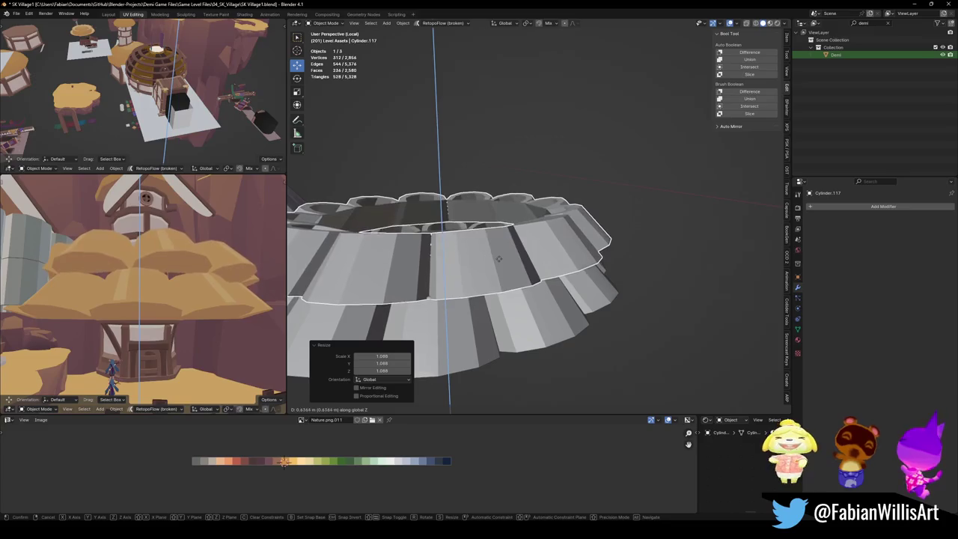
{"action": "left_click", "coordinate": [498, 259]}
{"action": "key", "text": "s"}
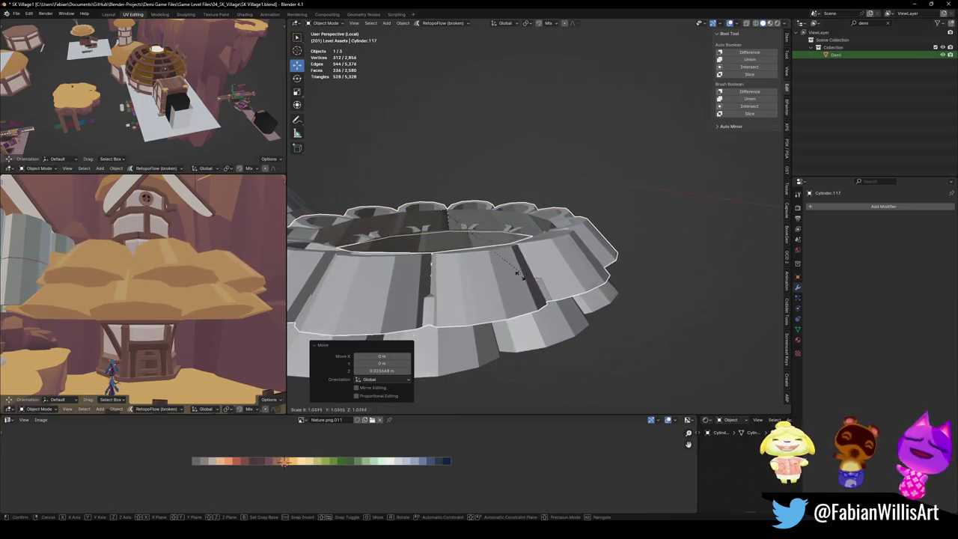
{"action": "left_click", "coordinate": [525, 280]}
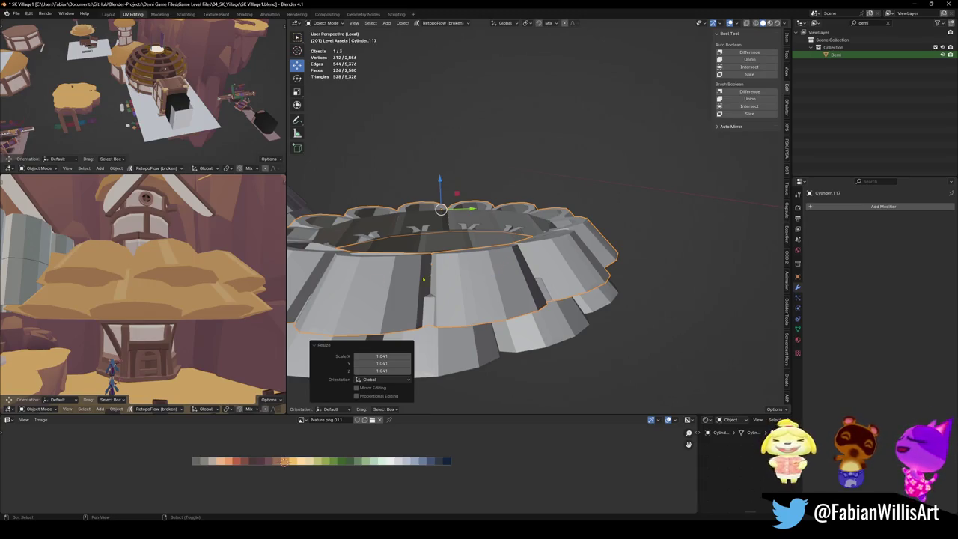
Duplicate the ring upward, rotate the copy 13.9° around Z, and scale it to 0.965.
{"action": "key", "text": "shift+d"}
{"action": "key", "text": "z"}
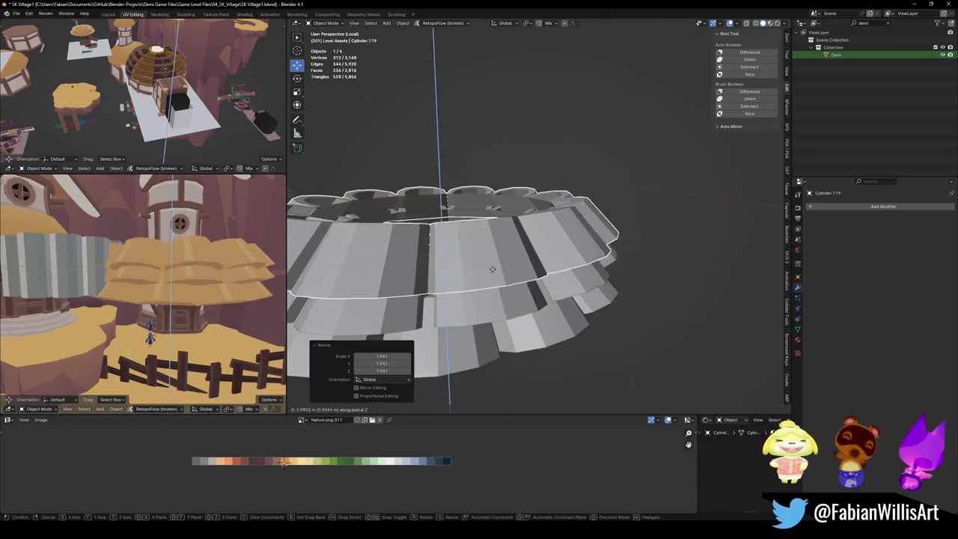
{"action": "left_click", "coordinate": [492, 269]}
{"action": "key", "text": "r"}
{"action": "key", "text": "z"}
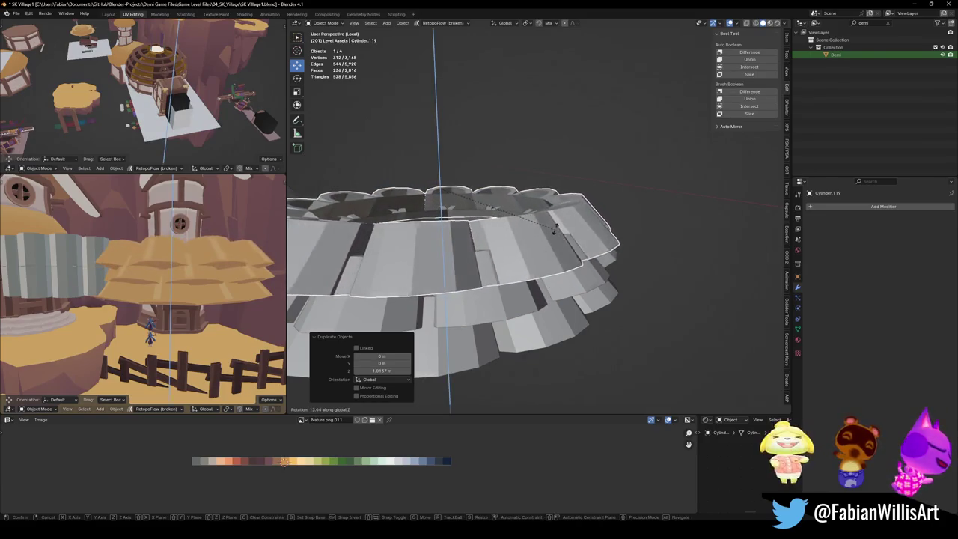
{"action": "left_click", "coordinate": [535, 269]}
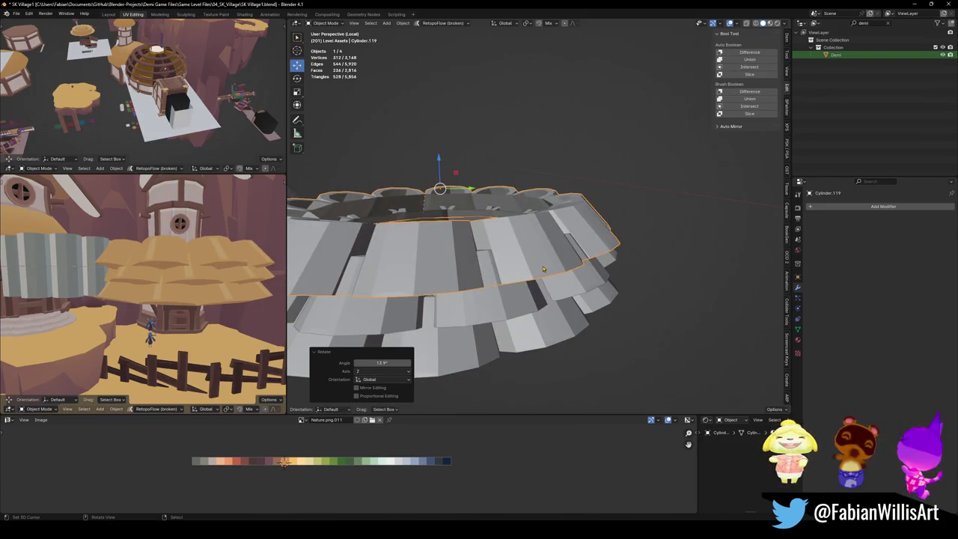
{"action": "key", "text": "s"}
{"action": "left_click", "coordinate": [509, 268]}
{"action": "key", "text": "g"}
{"action": "key", "text": "z"}
{"action": "right_click", "coordinate": [453, 267]}
{"action": "key", "text": "s"}
{"action": "left_click", "coordinate": [487, 258]}
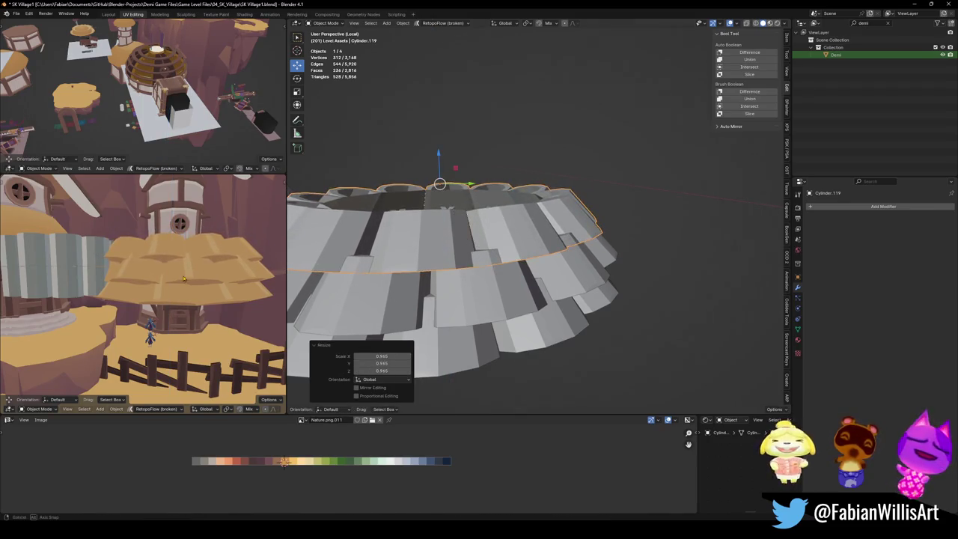
Delete the old ring Cylinder.112 and one extra shingle layer.
{"action": "middle_click_drag", "start_coordinate": [183, 278], "coordinate": [183, 290]}
{"action": "left_click", "coordinate": [69, 283]}
{"action": "mouse_move", "coordinate": [69, 283]}
{"action": "middle_mouse_down"}
{"action": "mouse_move", "coordinate": [231, 272]}
{"action": "mouse_move", "coordinate": [159, 276]}
{"action": "middle_mouse_up"}
{"action": "key", "text": "Delete"}
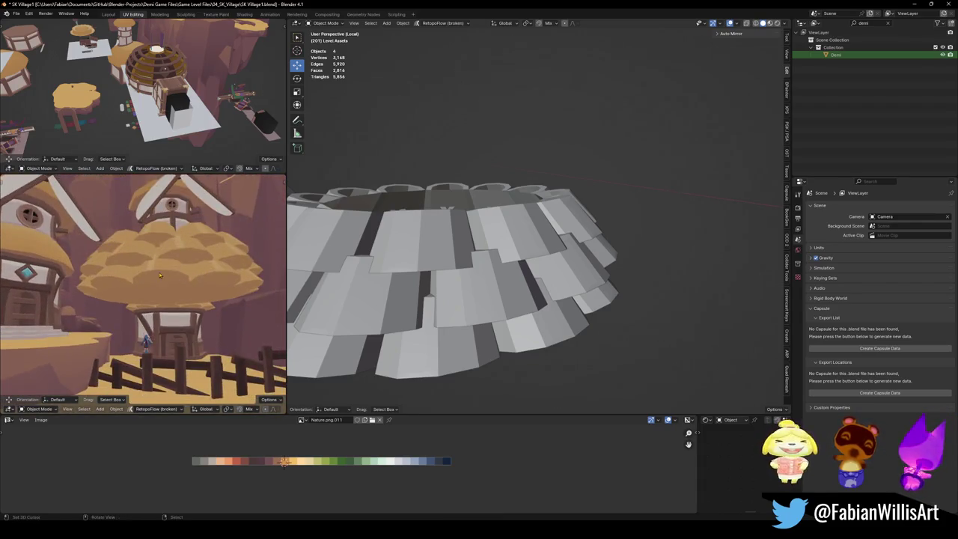
{"action": "left_click", "coordinate": [516, 267]}
{"action": "key", "text": "Delete"}
Delete another shingle layer and the plain lower ring.
{"action": "left_click", "coordinate": [479, 322]}
{"action": "key", "text": "Delete"}
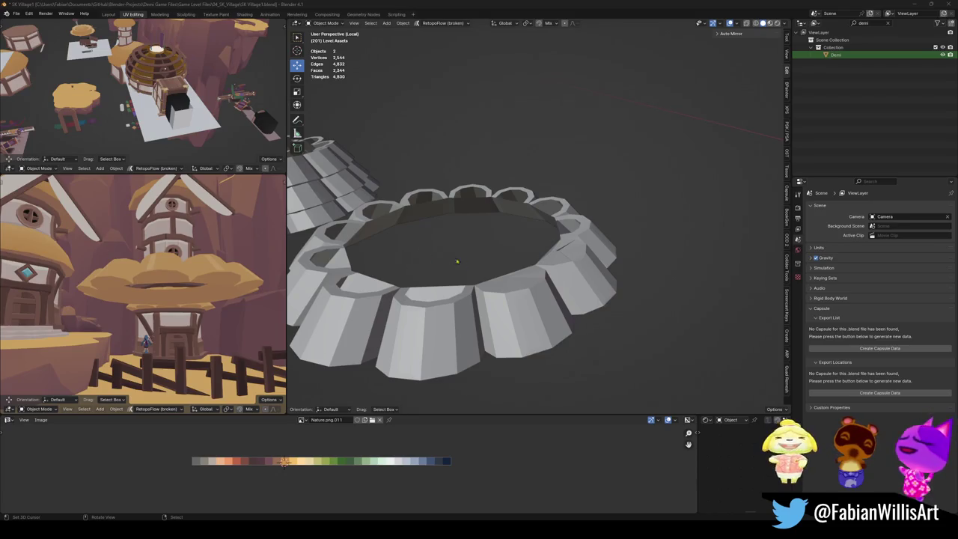
{"action": "scroll", "coordinate": [457, 261], "scroll_direction": "down", "scroll_amount": 3}
{"action": "middle_click_drag", "start_coordinate": [501, 287], "coordinate": [543, 292], "text": "shift"}
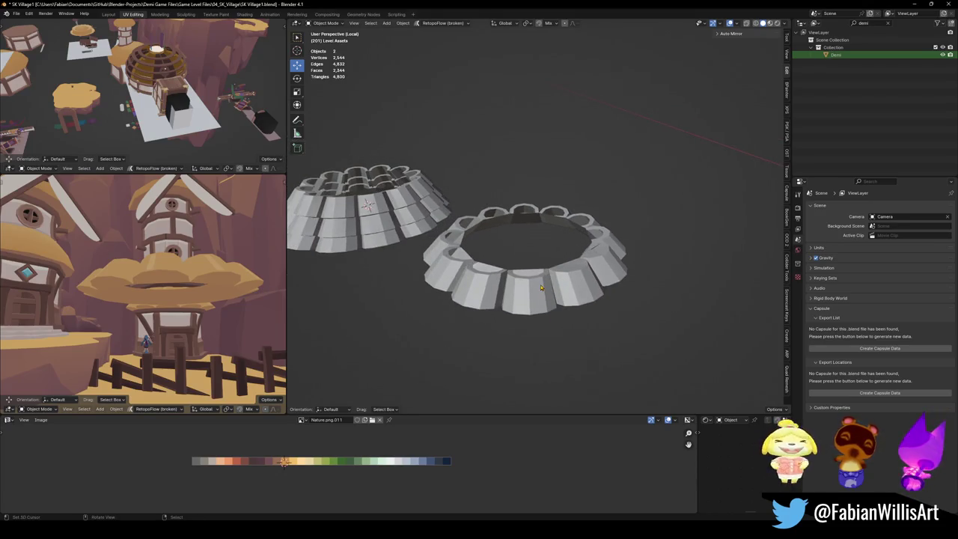
{"action": "left_click", "coordinate": [541, 287]}
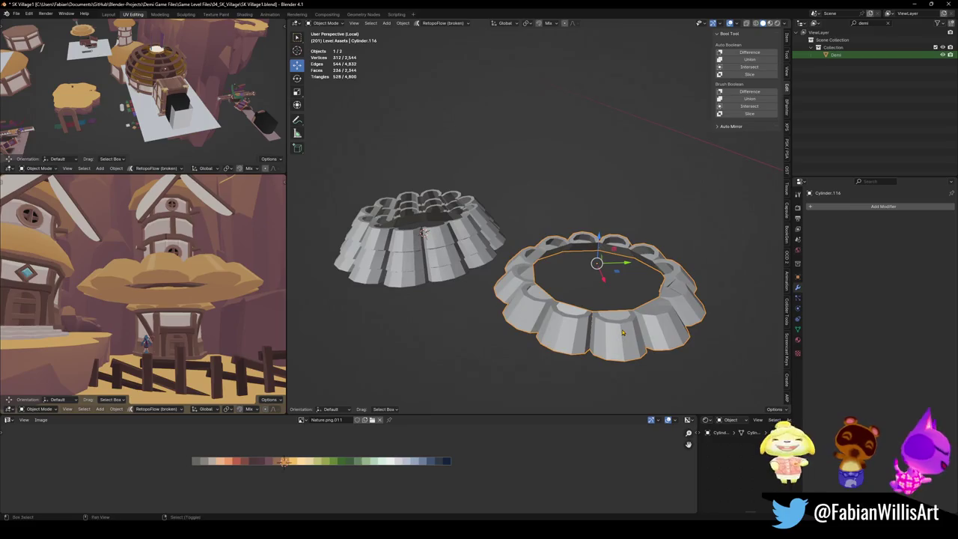
{"action": "key", "text": "Delete"}
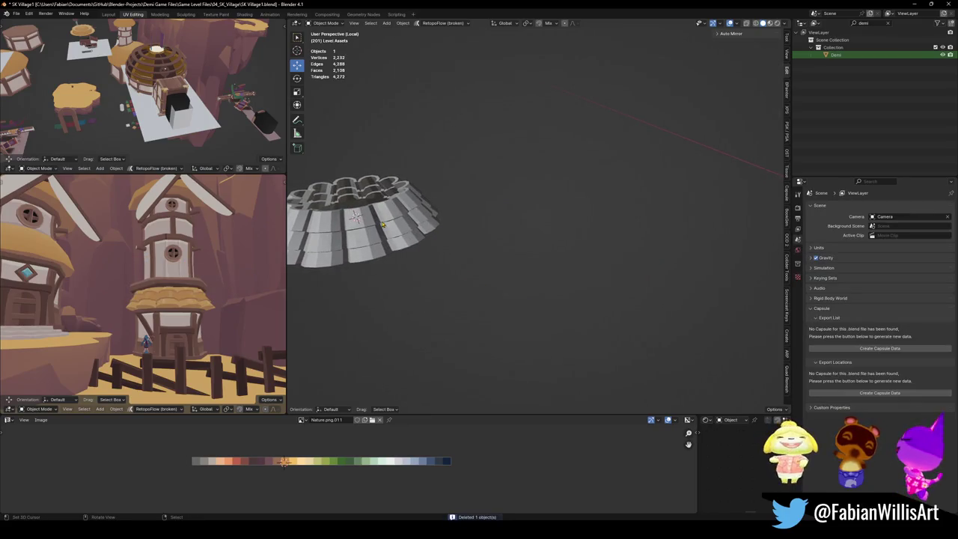
Save the village file and enter Edit Mode on the Cylinder.118 roof ring.
{"action": "key", "text": "ctrl+s"}
{"action": "middle_click_drag", "start_coordinate": [384, 223], "coordinate": [413, 225]}
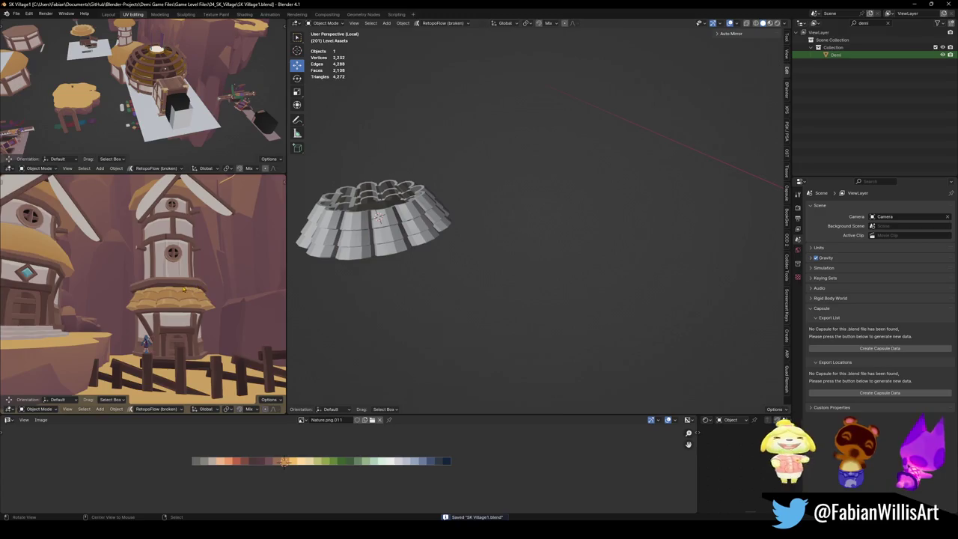
{"action": "scroll", "coordinate": [183, 290], "scroll_direction": "up", "scroll_amount": 5}
{"action": "key", "text": "Tab"}
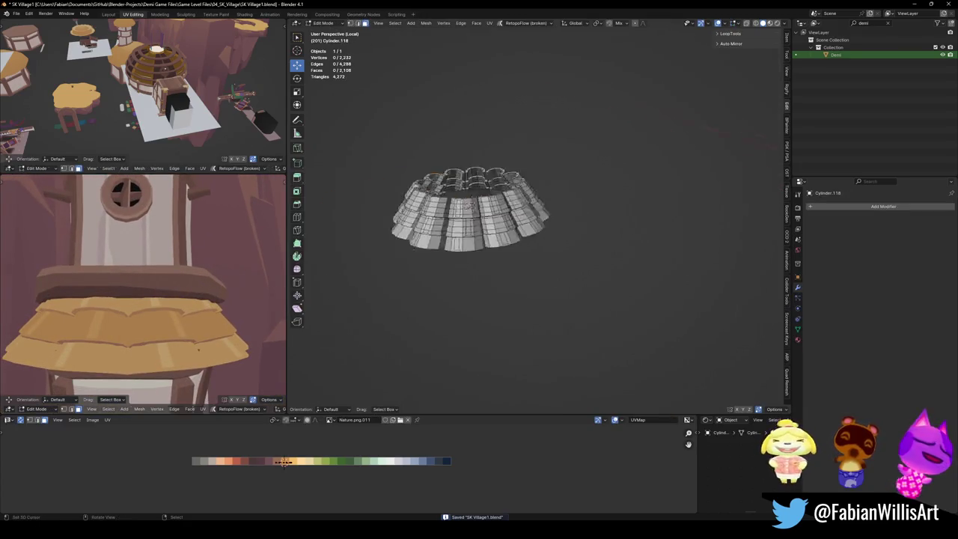
Select several seam-bounded shingle pieces around the roof ring.
{"action": "scroll", "coordinate": [524, 191], "scroll_direction": "up", "scroll_amount": 6}
{"action": "scroll", "coordinate": [544, 184], "scroll_direction": "down", "scroll_amount": 3}
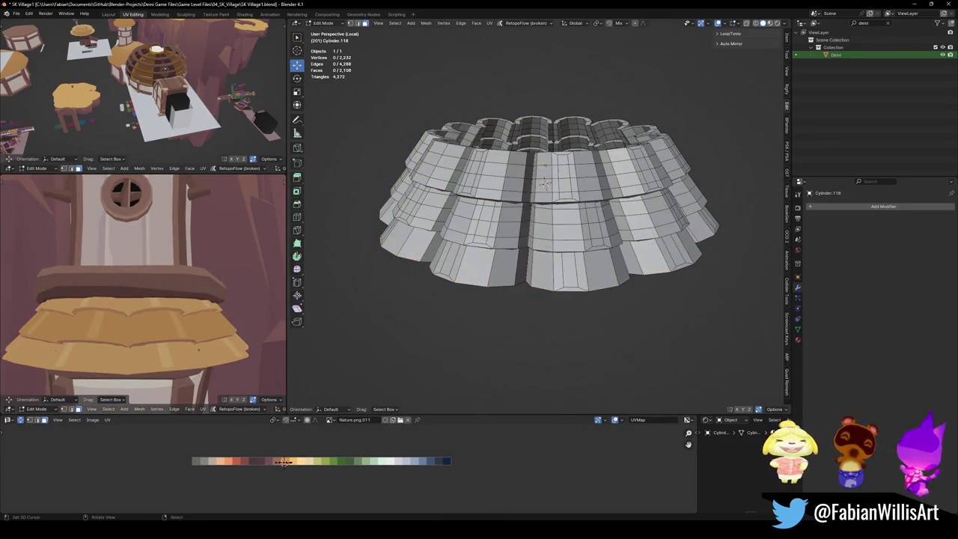
{"action": "key", "text": "l"}
{"action": "middle_click_drag", "start_coordinate": [545, 184], "coordinate": [445, 313]}
{"action": "key", "text": "l"}
{"action": "scroll", "coordinate": [442, 265], "scroll_direction": "down", "scroll_amount": 3}
{"action": "middle_click_drag", "start_coordinate": [443, 265], "coordinate": [487, 224]}
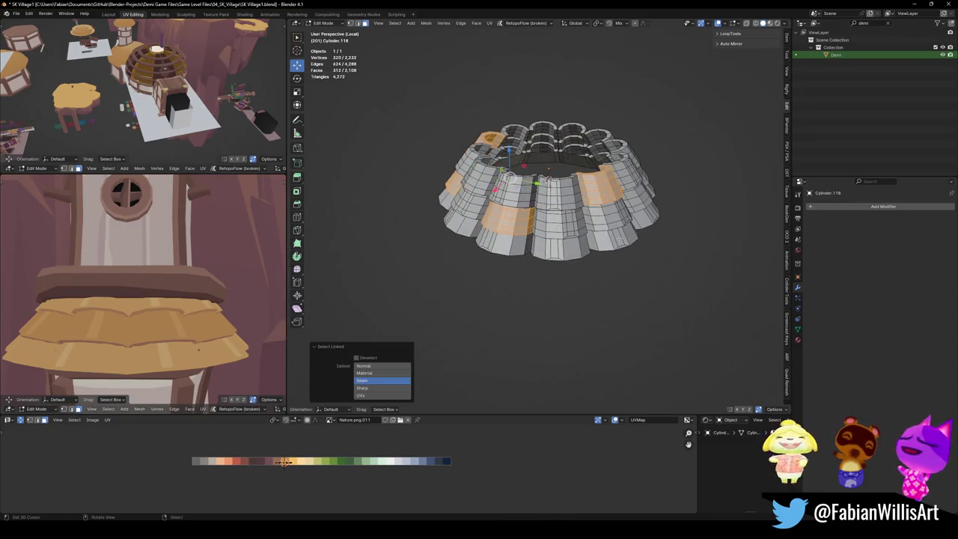
{"action": "key", "text": "l"}
{"action": "mouse_move", "coordinate": [619, 238]}
{"action": "middle_mouse_down"}
{"action": "mouse_move", "coordinate": [630, 234]}
{"action": "mouse_move", "coordinate": [599, 254]}
{"action": "mouse_move", "coordinate": [530, 256]}
{"action": "middle_mouse_up"}
{"action": "key", "text": "l"}
{"action": "key", "text": "l"}
{"action": "key", "text": "l"}
{"action": "key", "text": "l"}
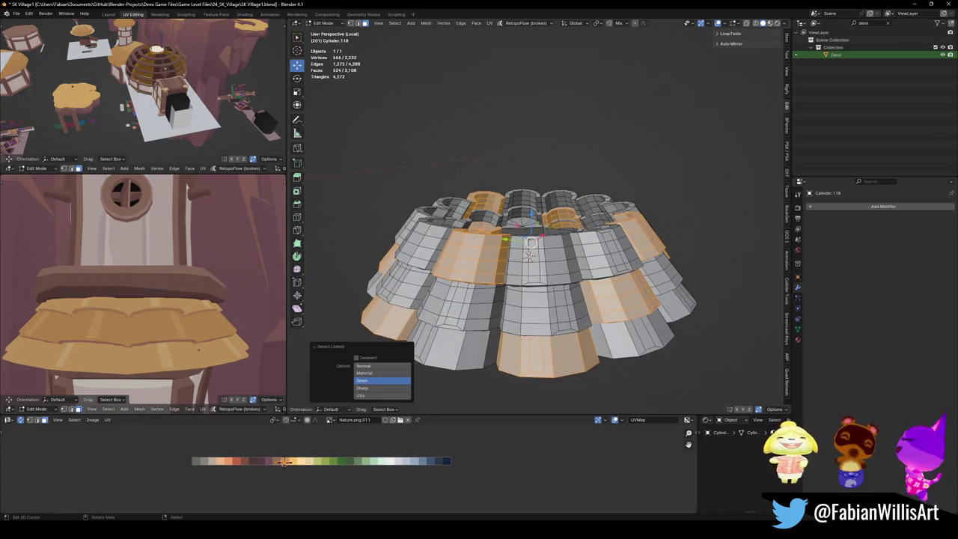
{"action": "key", "text": "l"}
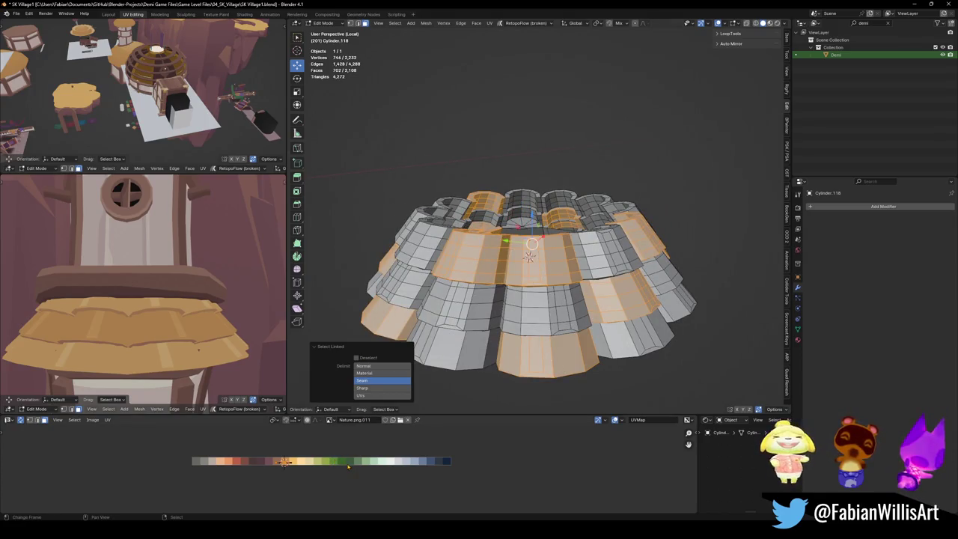
Shift the selected pieces' UVs horizontally along the palette, 0.024 in X over two moves.
{"action": "key", "text": "g"}
{"action": "key", "text": "x"}
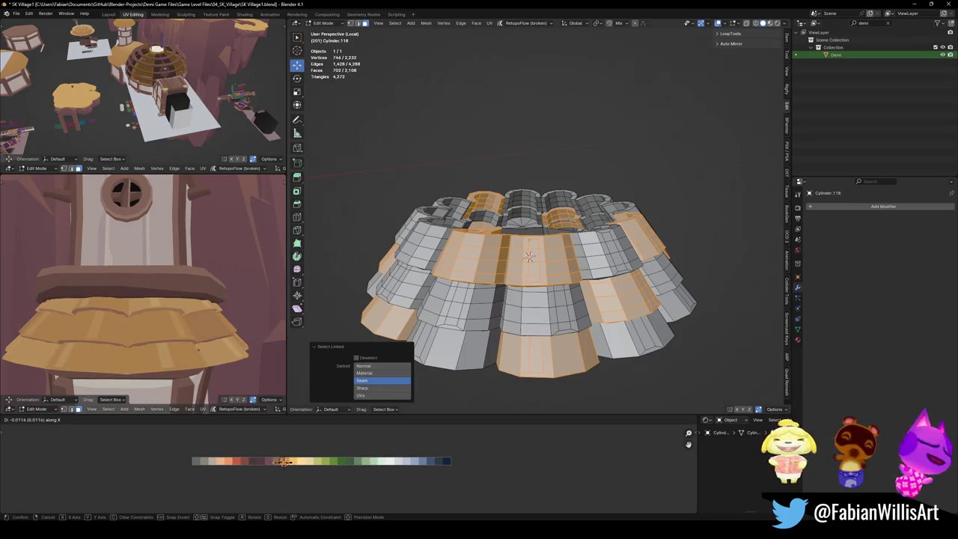
{"action": "left_click", "coordinate": [283, 462]}
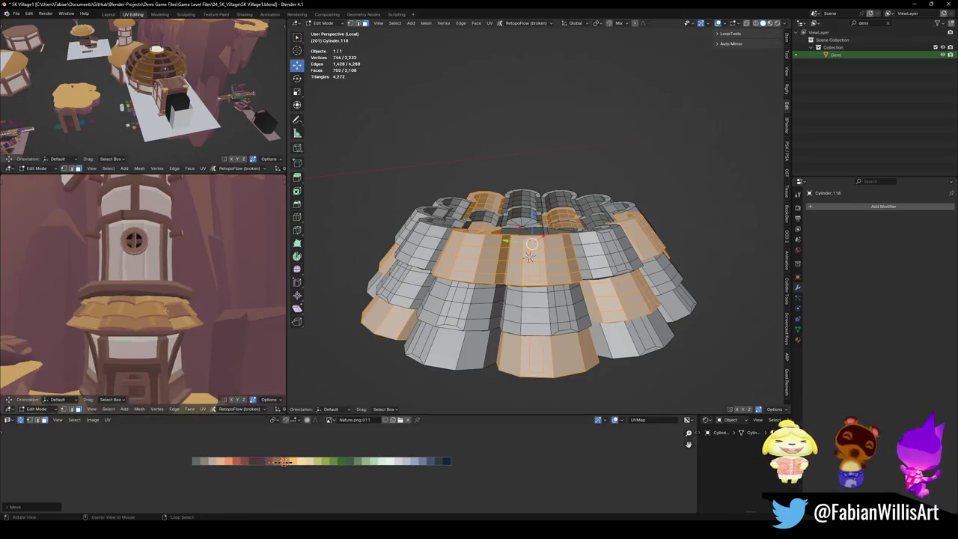
{"action": "middle_click_drag", "start_coordinate": [150, 299], "coordinate": [186, 279]}
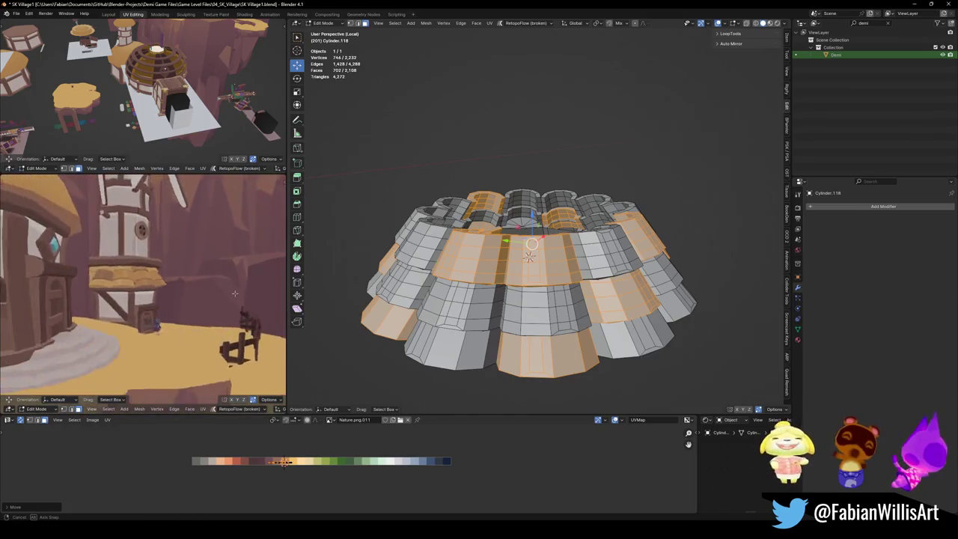
{"action": "key", "text": "g"}
{"action": "key", "text": "x"}
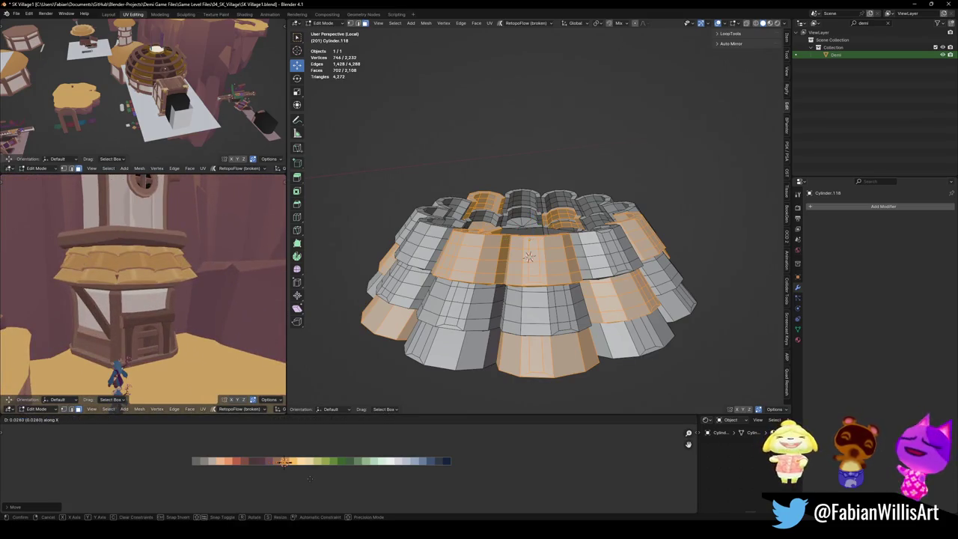
{"action": "left_click", "coordinate": [271, 472]}
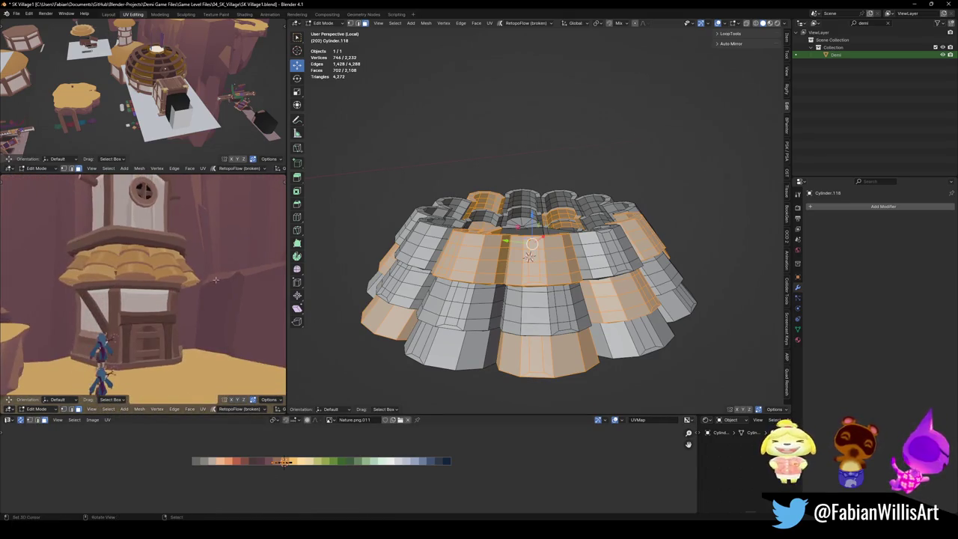
Save the village file.
{"action": "key", "text": "ctrl+s"}
{"action": "middle_click_drag", "start_coordinate": [201, 292], "coordinate": [190, 295]}
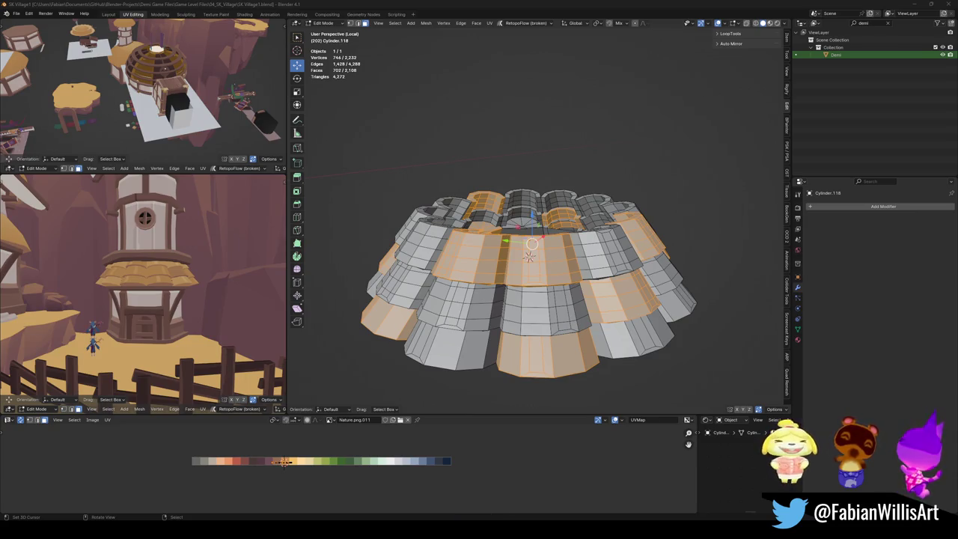
{"action": "scroll", "coordinate": [535, 225], "scroll_direction": "down", "scroll_amount": 3}
{"action": "scroll", "coordinate": [536, 224], "scroll_direction": "down", "scroll_amount": 1}
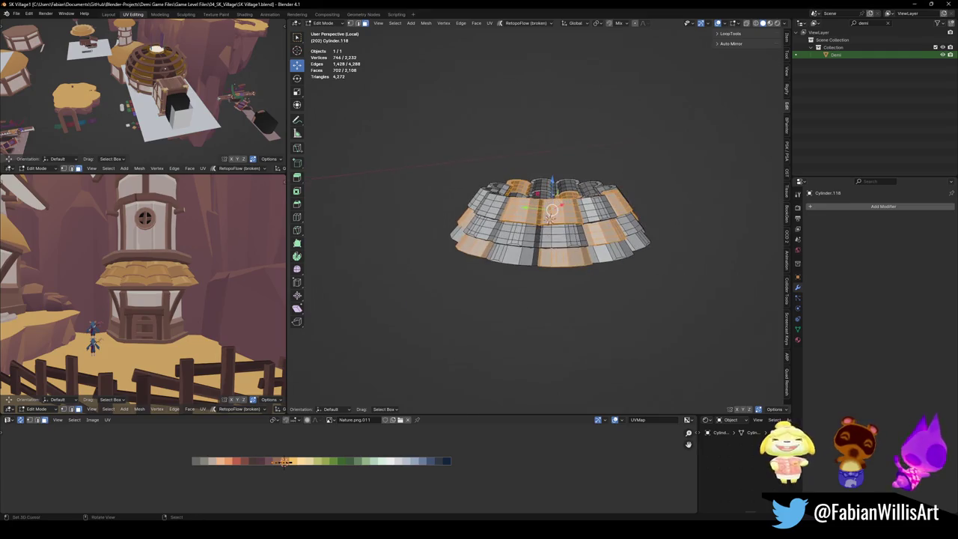
Leave isolation and Edit Mode to show the whole village with the roof ring on its tower.
{"action": "key", "text": "KP_Divide"}
{"action": "middle_click_drag", "start_coordinate": [457, 209], "coordinate": [536, 241]}
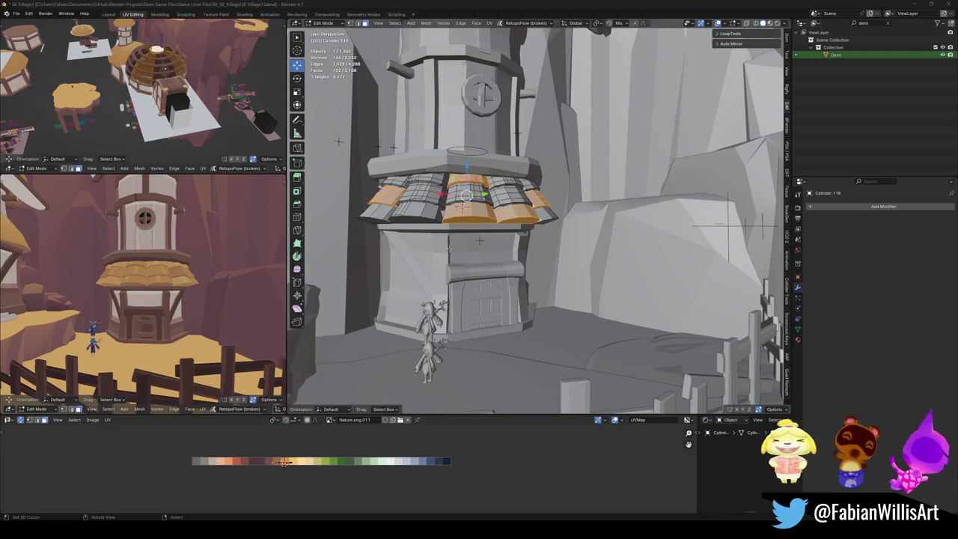
{"action": "middle_click_drag", "start_coordinate": [449, 247], "coordinate": [515, 255]}
{"action": "key", "text": "Tab"}
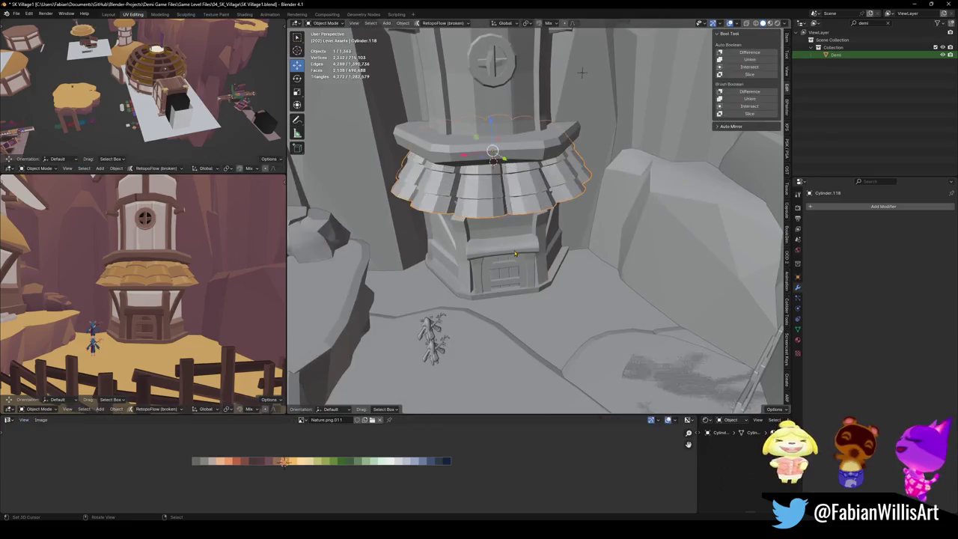
{"action": "scroll", "coordinate": [515, 254], "scroll_direction": "up", "scroll_amount": 3}
Select the tower base cabin, frame it and save the file.
{"action": "left_click", "coordinate": [500, 277]}
{"action": "key", "text": "KP_Decimal"}
{"action": "key", "text": "ctrl+s"}
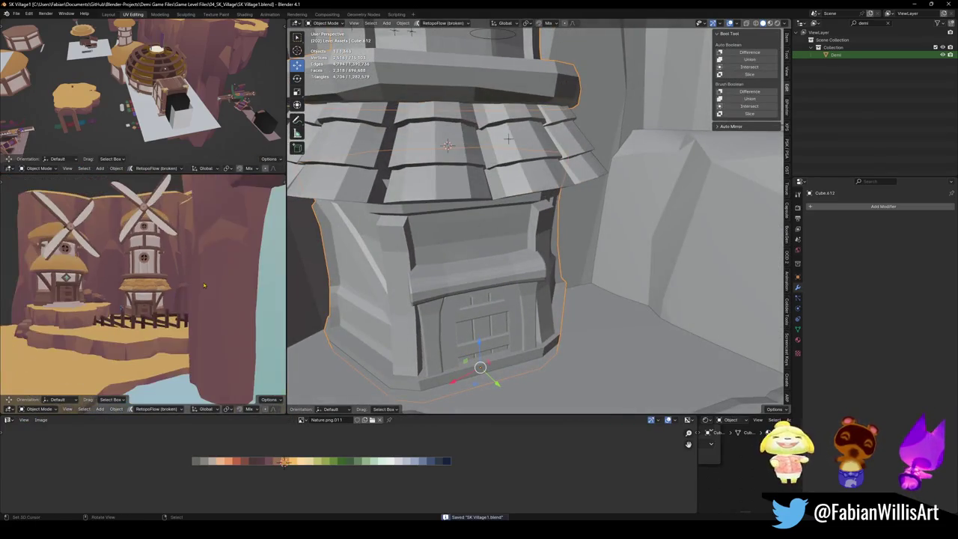
View the tower, steps and fence, then bring up the Add menu's Empty types.
{"action": "middle_click_drag", "start_coordinate": [203, 285], "coordinate": [177, 304]}
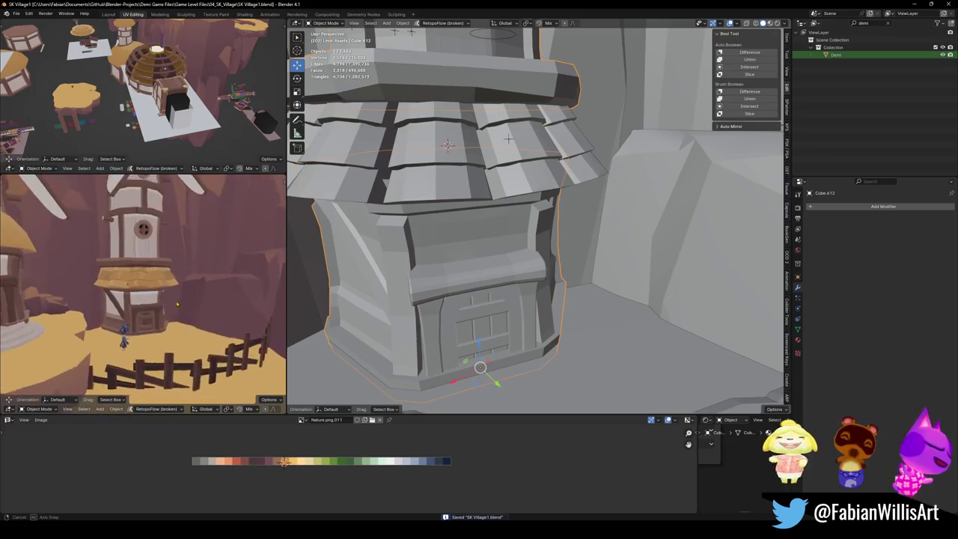
{"action": "middle_click_drag", "start_coordinate": [177, 304], "coordinate": [177, 297]}
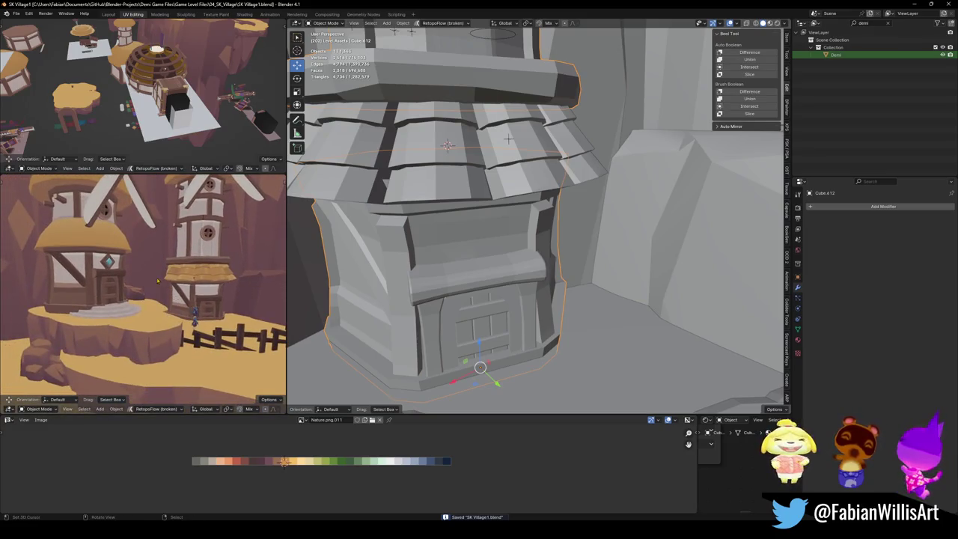
{"action": "scroll", "coordinate": [158, 282], "scroll_direction": "down", "scroll_amount": 2}
{"action": "middle_click_drag", "start_coordinate": [508, 140], "coordinate": [431, 42]}
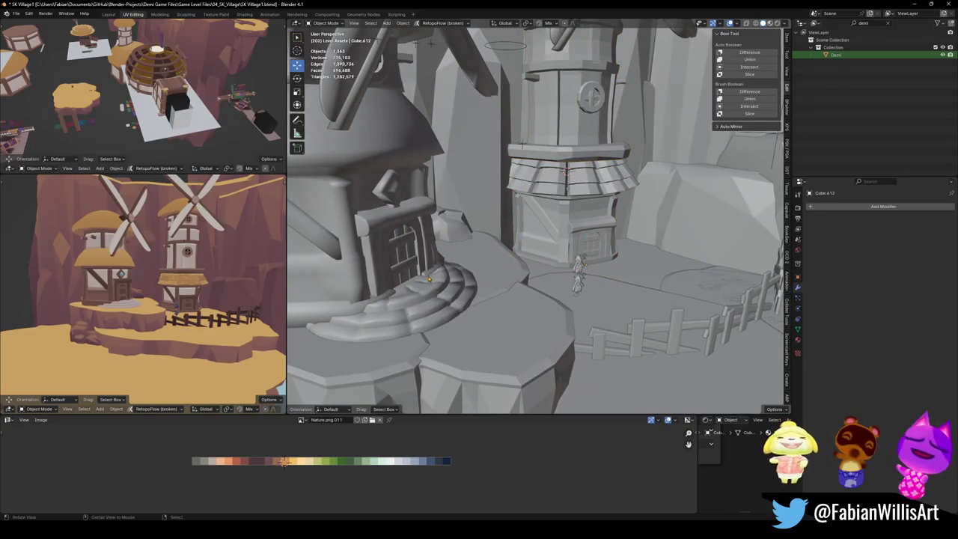
{"action": "middle_click_drag", "start_coordinate": [434, 283], "coordinate": [515, 277]}
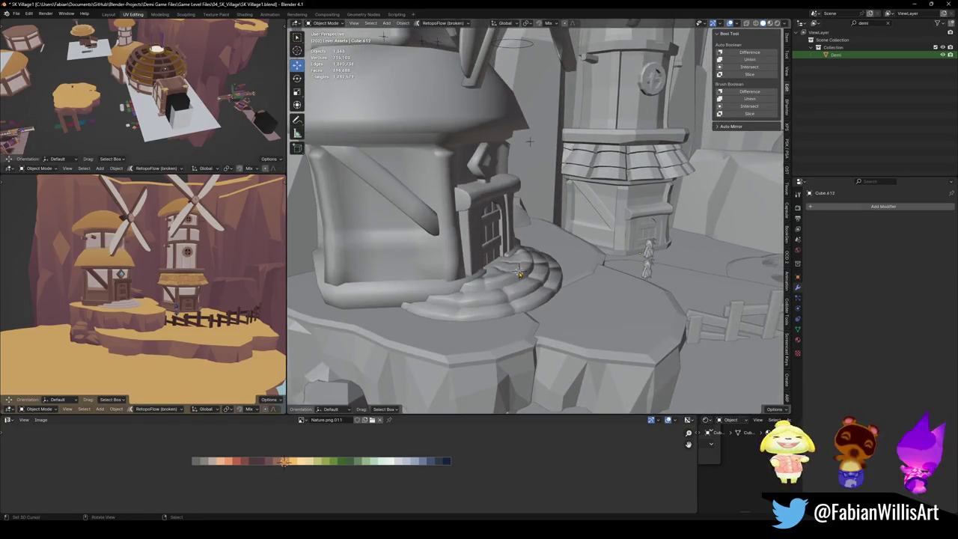
{"action": "key", "text": "shift+a"}
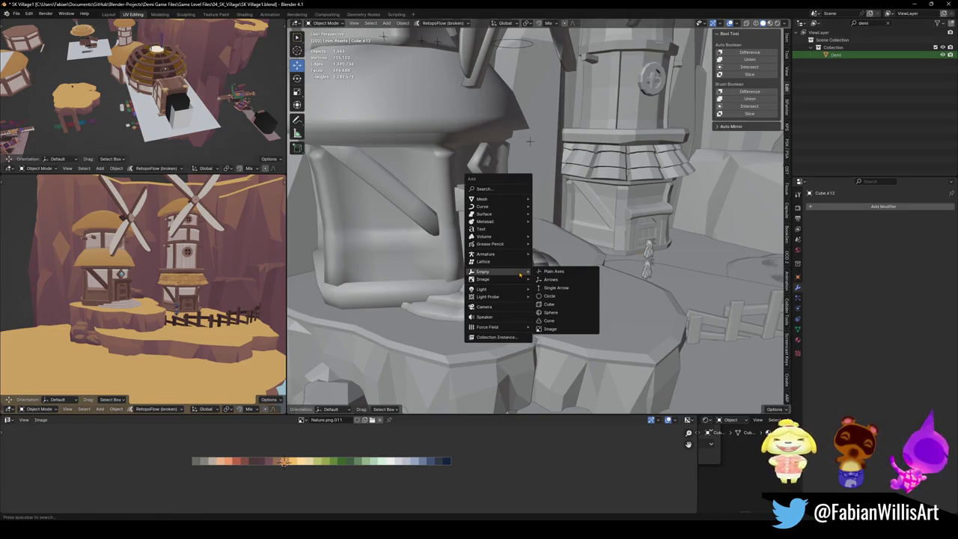
Close the Add menu unused, select the curved steps and switch to Material Preview shading.
{"action": "key", "text": "Escape"}
{"action": "left_click", "coordinate": [476, 288]}
{"action": "scroll", "coordinate": [520, 276], "scroll_direction": "down", "scroll_amount": 4}
{"action": "scroll", "coordinate": [530, 144], "scroll_direction": "down", "scroll_amount": 5}
{"action": "mouse_move", "coordinate": [530, 145]}
{"action": "middle_mouse_down"}
{"action": "mouse_move", "coordinate": [542, 158]}
{"action": "mouse_move", "coordinate": [289, 191]}
{"action": "mouse_move", "coordinate": [751, 338]}
{"action": "mouse_move", "coordinate": [676, 400]}
{"action": "middle_mouse_up"}
{"action": "key", "text": "z"}
{"action": "scroll", "coordinate": [449, 173], "scroll_direction": "down", "scroll_amount": 4}
Save SK Village1.blend, then move in close to a house and select its stone base.
{"action": "key", "text": "ctrl+s"}
{"action": "mouse_move", "coordinate": [626, 284]}
{"action": "middle_mouse_down"}
{"action": "mouse_move", "coordinate": [572, 277]}
{"action": "mouse_move", "coordinate": [596, 264]}
{"action": "mouse_move", "coordinate": [555, 255]}
{"action": "mouse_move", "coordinate": [589, 297]}
{"action": "mouse_move", "coordinate": [569, 285]}
{"action": "middle_mouse_up"}
{"action": "scroll", "coordinate": [554, 255], "scroll_direction": "up", "scroll_amount": 2}
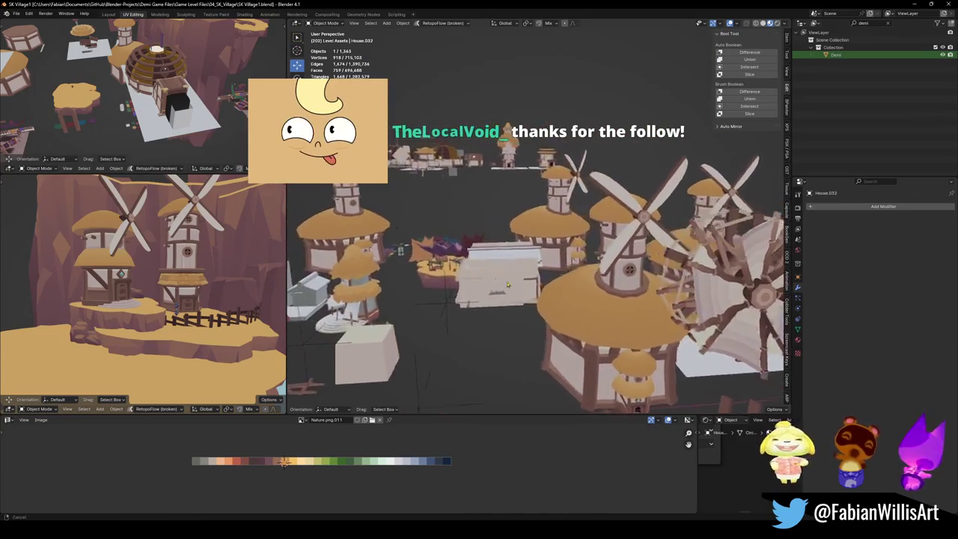
{"action": "scroll", "coordinate": [569, 285], "scroll_direction": "up", "scroll_amount": 3}
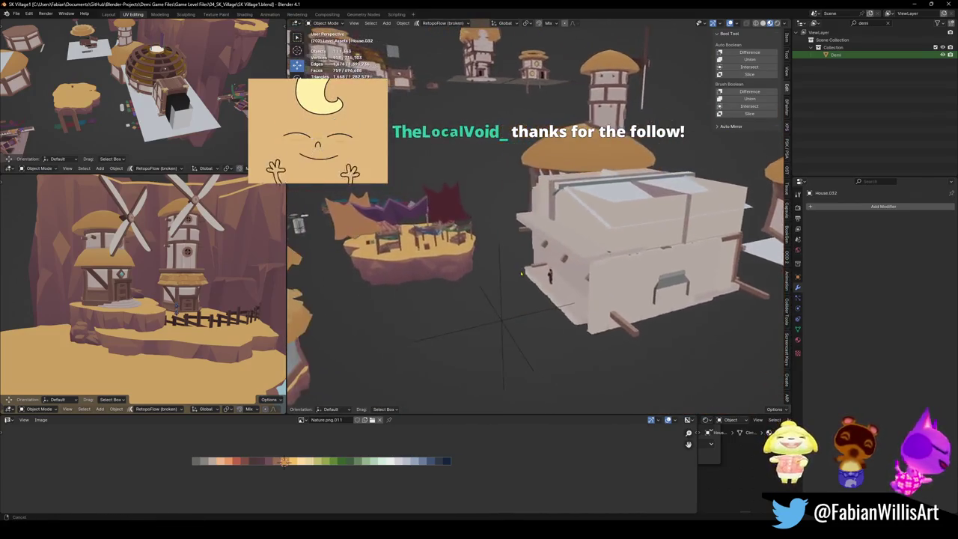
{"action": "mouse_move", "coordinate": [461, 252]}
{"action": "middle_mouse_down"}
{"action": "mouse_move", "coordinate": [459, 234]}
{"action": "mouse_move", "coordinate": [453, 255]}
{"action": "mouse_move", "coordinate": [457, 247]}
{"action": "mouse_move", "coordinate": [410, 221]}
{"action": "mouse_move", "coordinate": [517, 276]}
{"action": "middle_mouse_up"}
{"action": "scroll", "coordinate": [410, 220], "scroll_direction": "down", "scroll_amount": 4}
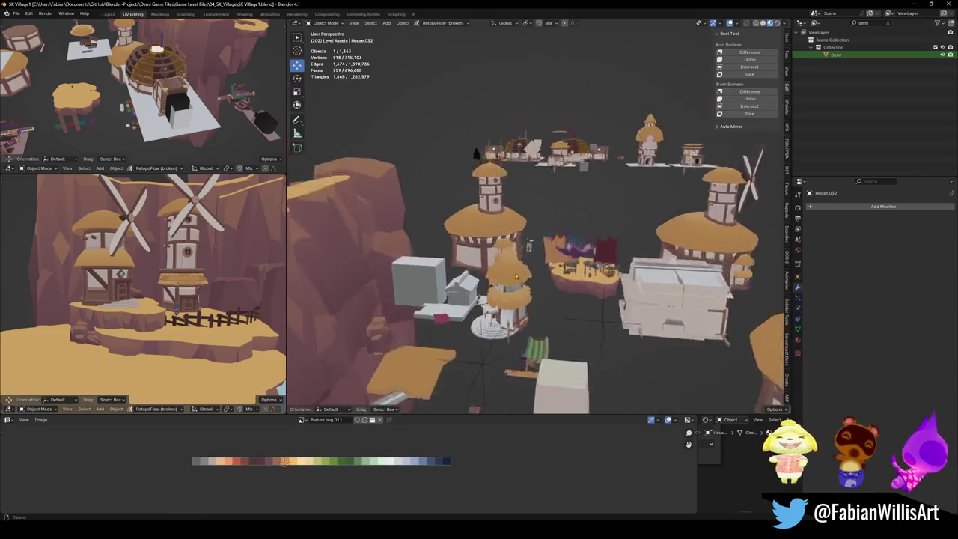
{"action": "scroll", "coordinate": [517, 276], "scroll_direction": "up", "scroll_amount": 5}
{"action": "mouse_move", "coordinate": [517, 276]}
{"action": "middle_mouse_down"}
{"action": "mouse_move", "coordinate": [543, 249]}
{"action": "mouse_move", "coordinate": [510, 308]}
{"action": "middle_mouse_up"}
{"action": "left_click", "coordinate": [512, 307]}
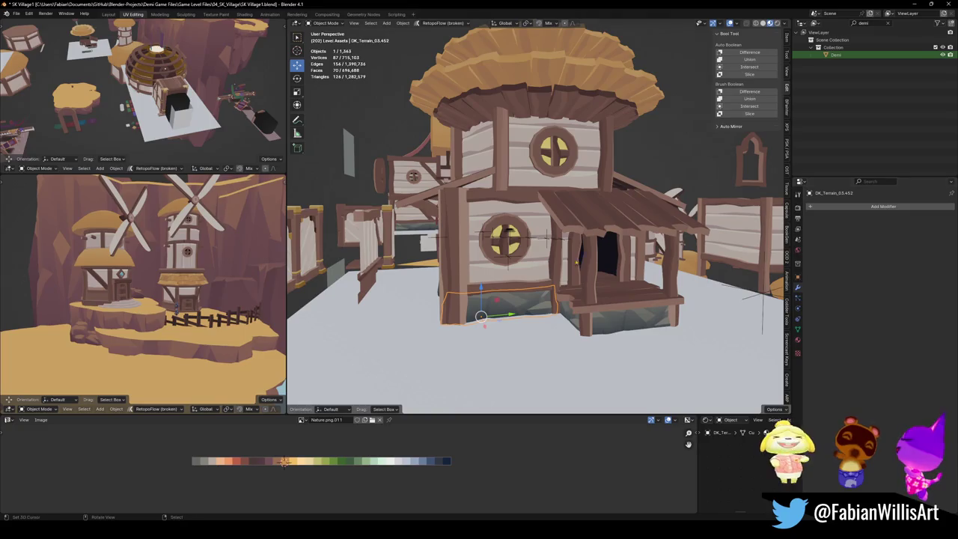
{"action": "mouse_move", "coordinate": [763, 313]}
{"action": "middle_mouse_down"}
{"action": "mouse_move", "coordinate": [654, 322]}
{"action": "mouse_move", "coordinate": [764, 322]}
{"action": "middle_mouse_up"}
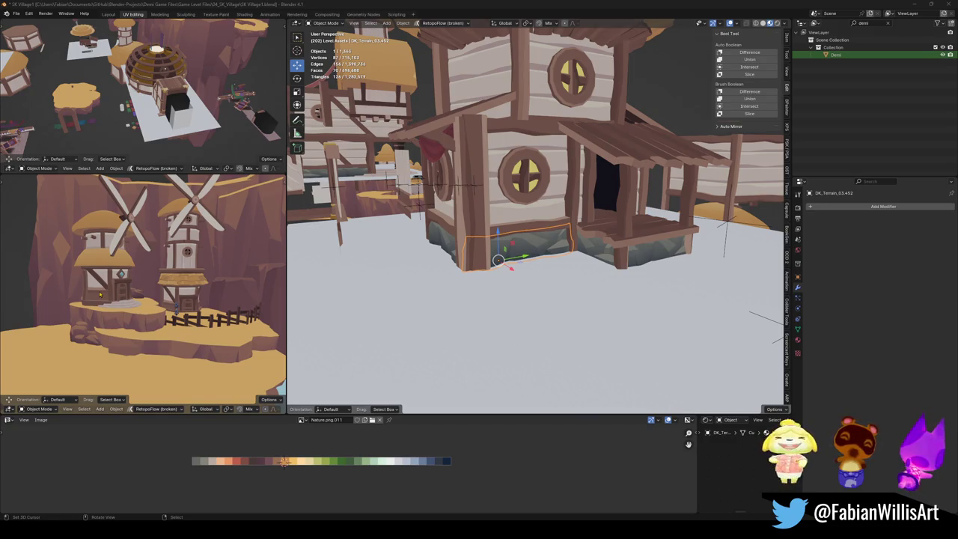
{"action": "scroll", "coordinate": [100, 294], "scroll_direction": "up", "scroll_amount": 5}
{"action": "mouse_move", "coordinate": [100, 294]}
{"action": "middle_mouse_down"}
{"action": "mouse_move", "coordinate": [200, 302]}
{"action": "mouse_move", "coordinate": [135, 312]}
{"action": "middle_mouse_up"}
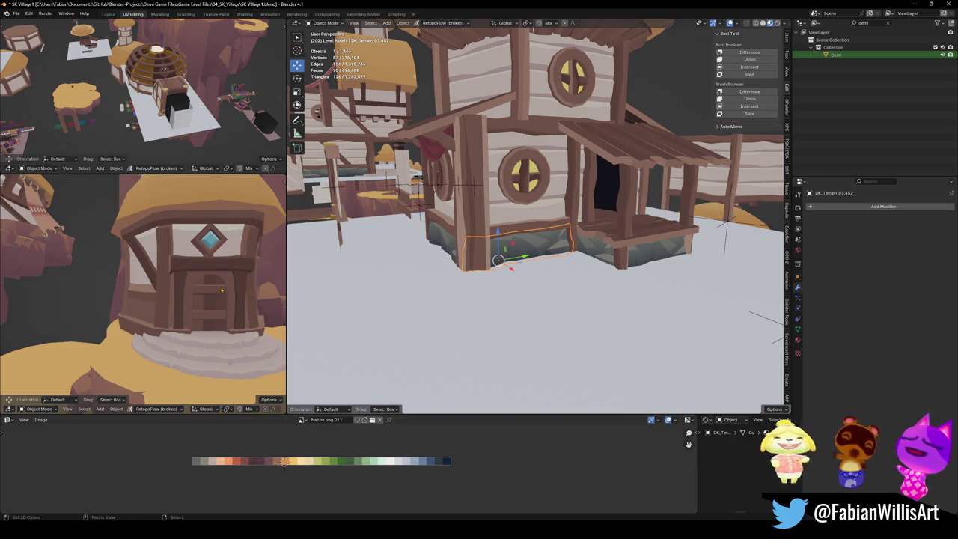
{"action": "left_click", "coordinate": [235, 285]}
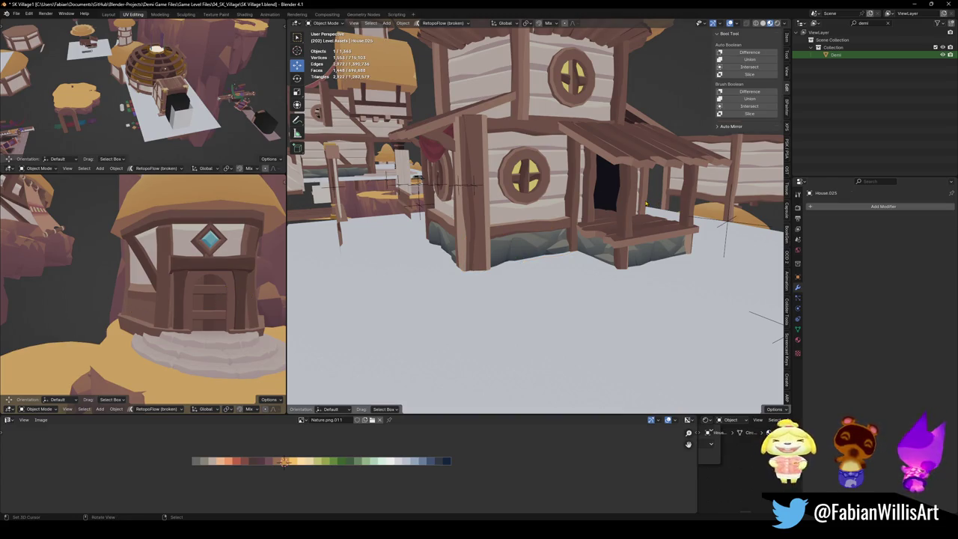
{"action": "left_click", "coordinate": [550, 244]}
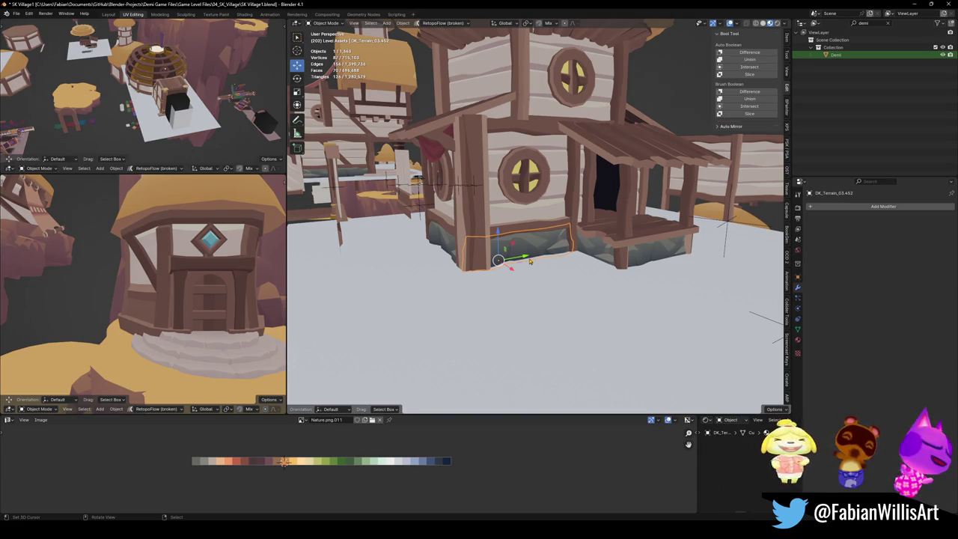
{"action": "middle_click_drag", "start_coordinate": [180, 277], "coordinate": [126, 283]}
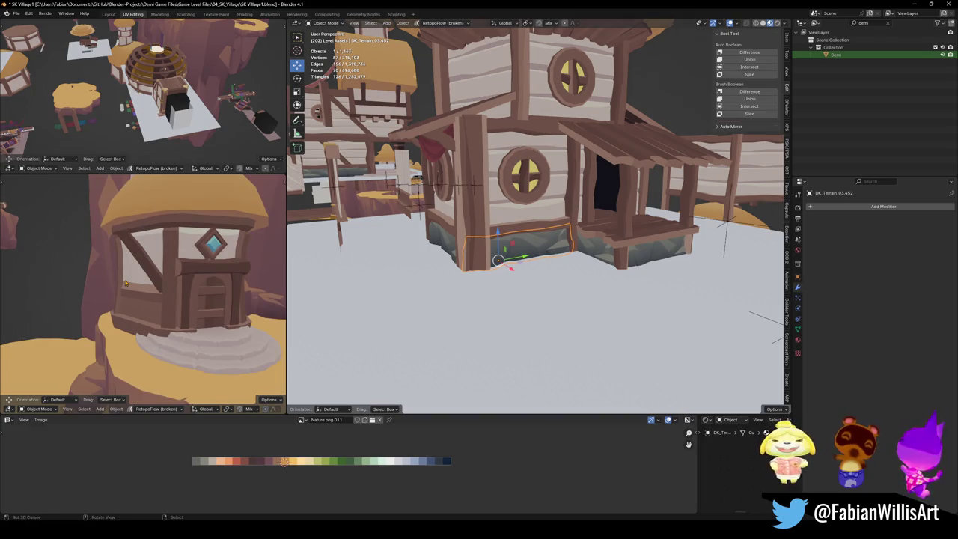
{"action": "scroll", "coordinate": [148, 275], "scroll_direction": "down", "scroll_amount": 3}
{"action": "scroll", "coordinate": [136, 295], "scroll_direction": "down", "scroll_amount": 2}
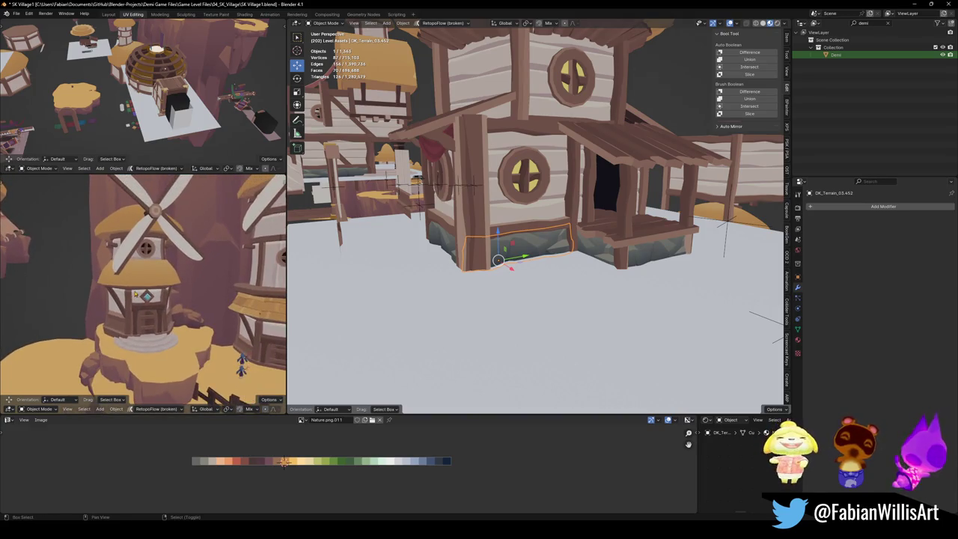
{"action": "middle_click_drag", "start_coordinate": [138, 293], "coordinate": [125, 284]}
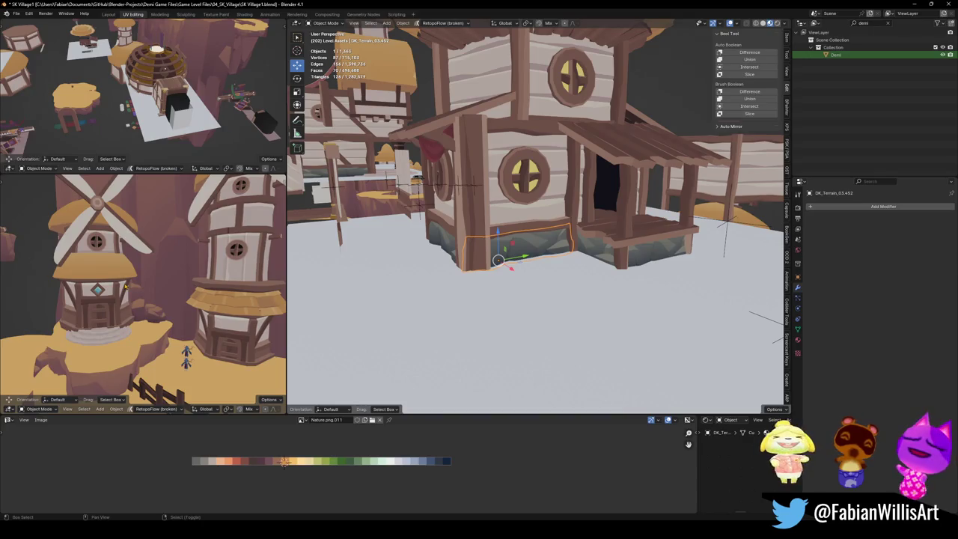
Duplicate the diamond-window tower house and snap the copy onto the 3D cursor on the white platform.
{"action": "scroll", "coordinate": [529, 284], "scroll_direction": "down", "scroll_amount": 5}
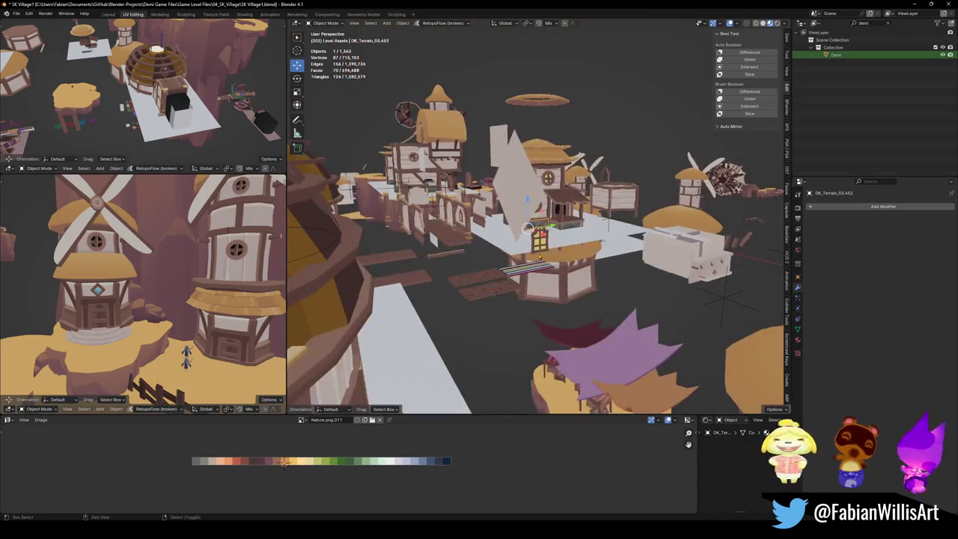
{"action": "middle_click_drag", "start_coordinate": [517, 270], "coordinate": [533, 283]}
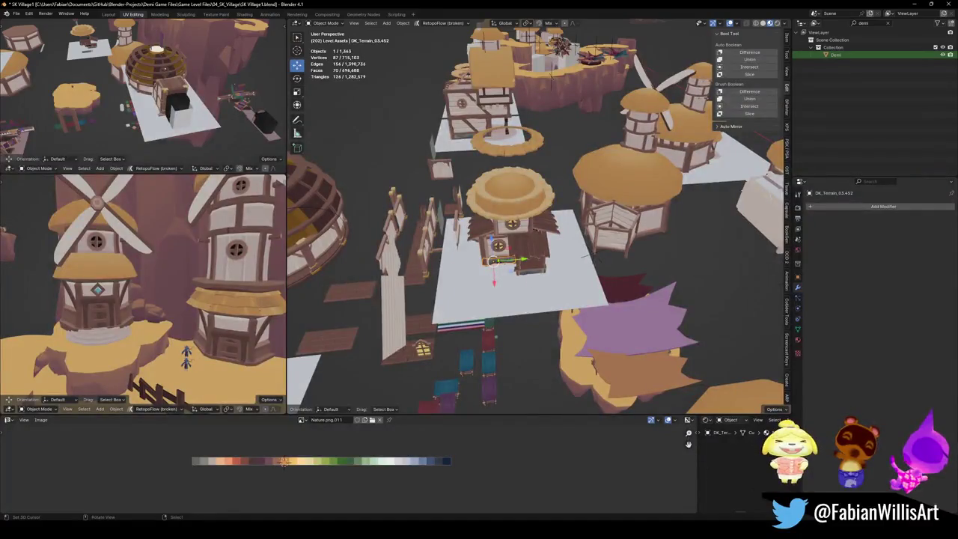
{"action": "left_click", "coordinate": [125, 275]}
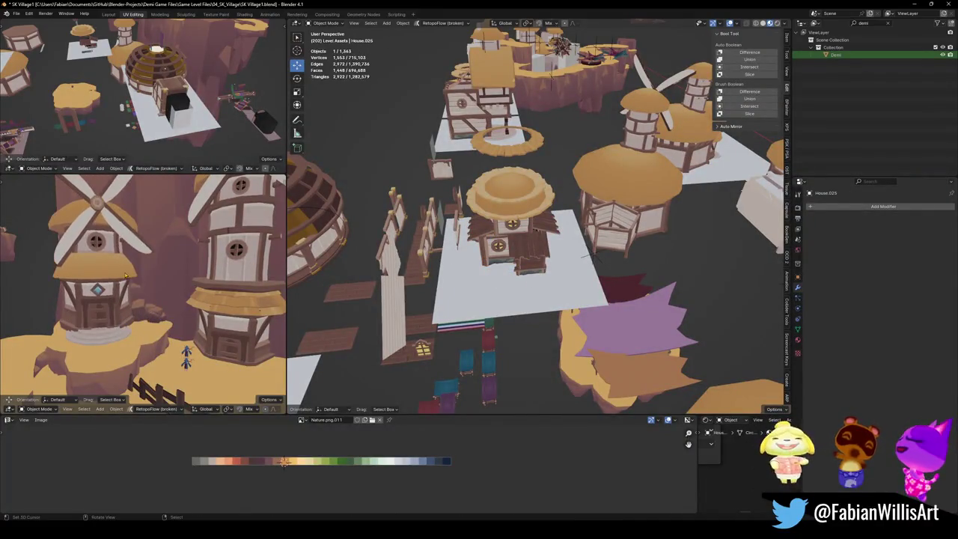
{"action": "key", "text": "shift+d"}
{"action": "right_click", "coordinate": [507, 295], "text": "shift"}
{"action": "key", "text": "shift+s"}
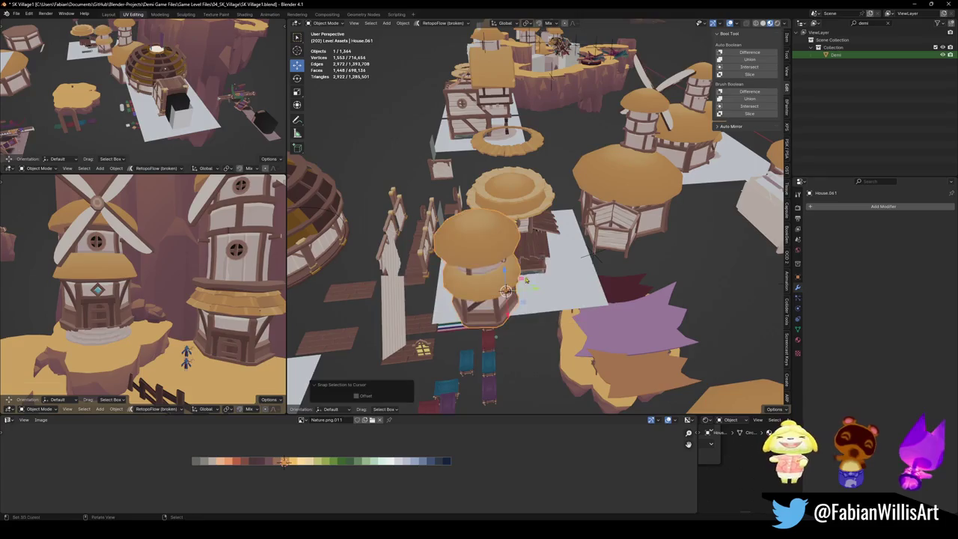
{"action": "scroll", "coordinate": [507, 295], "scroll_direction": "up", "scroll_amount": 3}
{"action": "mouse_move", "coordinate": [506, 295]}
{"action": "middle_mouse_down"}
{"action": "mouse_move", "coordinate": [444, 370]}
{"action": "mouse_move", "coordinate": [524, 300]}
{"action": "middle_mouse_up"}
Move the copied house vertically along Z.
{"action": "key", "text": "g"}
{"action": "key", "text": "z"}
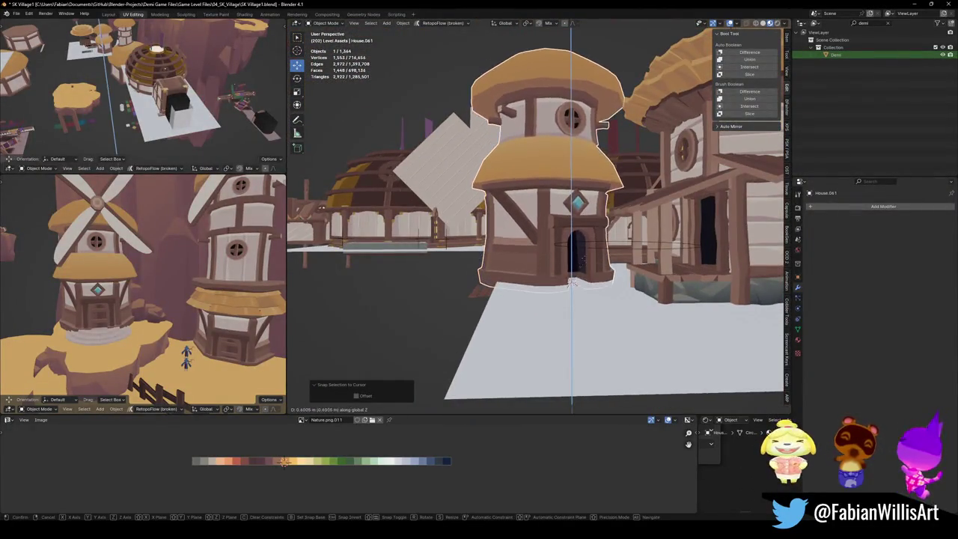
{"action": "left_click", "coordinate": [589, 258]}
{"action": "scroll", "coordinate": [589, 258], "scroll_direction": "up", "scroll_amount": 3}
{"action": "mouse_move", "coordinate": [590, 259]}
{"action": "middle_mouse_down"}
{"action": "mouse_move", "coordinate": [631, 280]}
{"action": "mouse_move", "coordinate": [584, 299]}
{"action": "middle_mouse_up"}
Rotate the copy −90° around the Z axis.
{"action": "key", "text": "r"}
{"action": "key", "text": "z"}
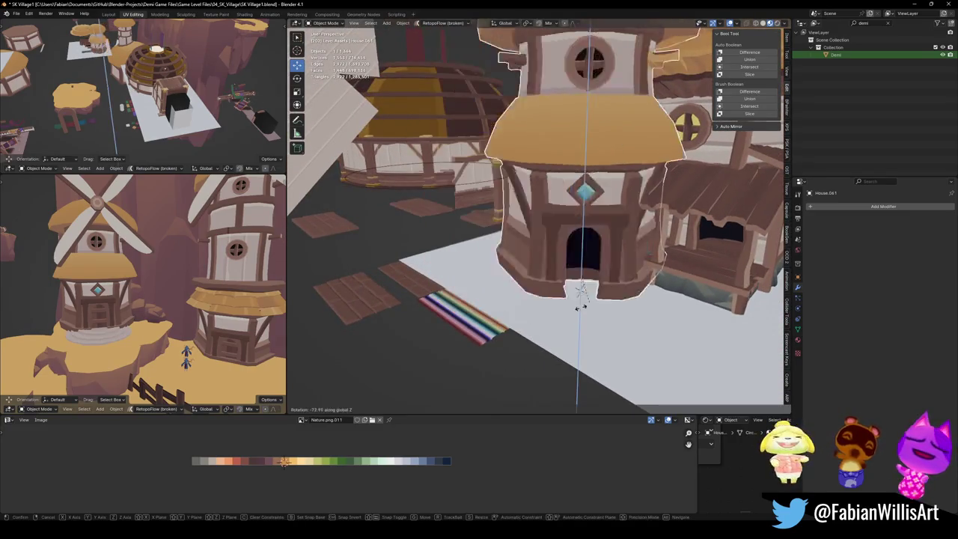
{"action": "left_click", "coordinate": [575, 309]}
{"action": "key", "text": "alt+r"}
{"action": "mouse_move", "coordinate": [574, 309]}
{"action": "middle_mouse_down"}
{"action": "mouse_move", "coordinate": [545, 284]}
{"action": "mouse_move", "coordinate": [555, 311]}
{"action": "middle_mouse_up"}
{"action": "type", "text": "rz"}
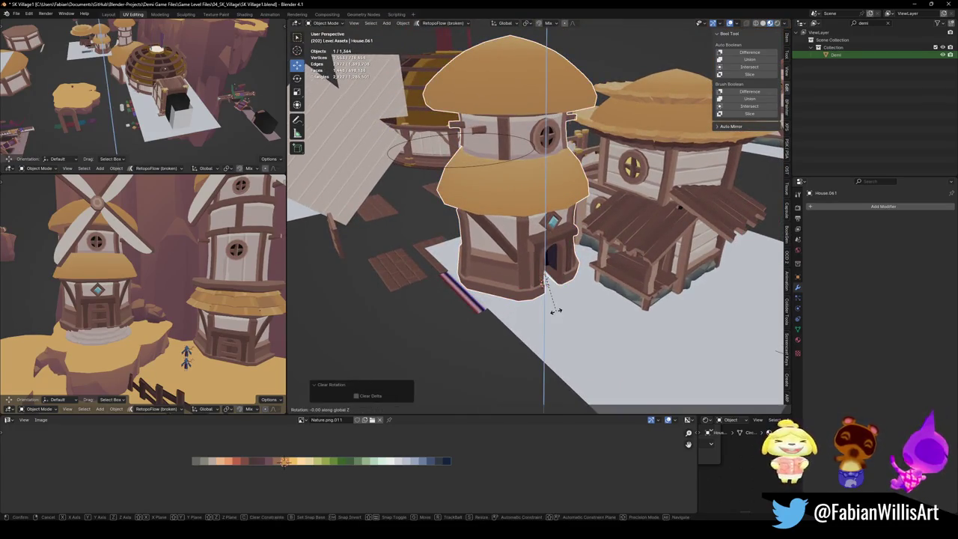
{"action": "type", "text": "0"}
{"action": "key", "text": "Return"}
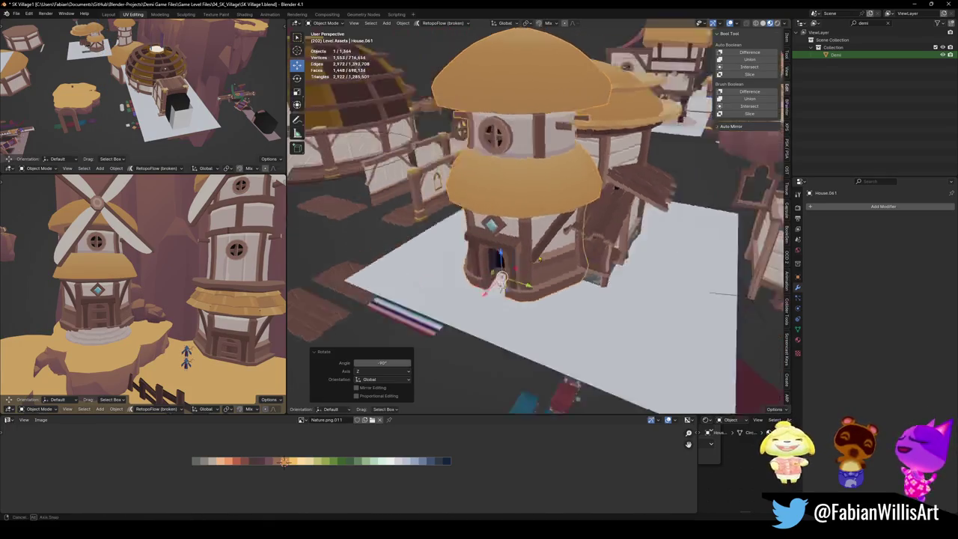
{"action": "middle_click_drag", "start_coordinate": [544, 275], "coordinate": [479, 296]}
Apply the copy's rotation and scale, then frame the view on it.
{"action": "key", "text": "g"}
{"action": "key", "text": "shift+z"}
{"action": "right_click", "coordinate": [454, 302]}
{"action": "key", "text": "ctrl+a"}
{"action": "left_click", "coordinate": [629, 274]}
{"action": "mouse_move", "coordinate": [629, 274]}
{"action": "middle_mouse_down"}
{"action": "mouse_move", "coordinate": [570, 247]}
{"action": "mouse_move", "coordinate": [382, 267]}
{"action": "middle_mouse_up"}
{"action": "scroll", "coordinate": [556, 254], "scroll_direction": "down", "scroll_amount": 3}
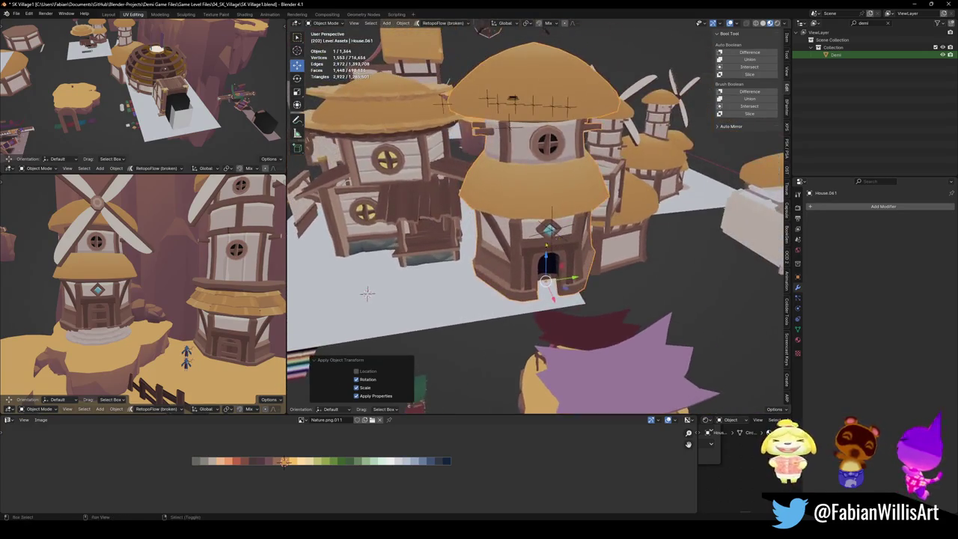
{"action": "scroll", "coordinate": [382, 267], "scroll_direction": "up", "scroll_amount": 2}
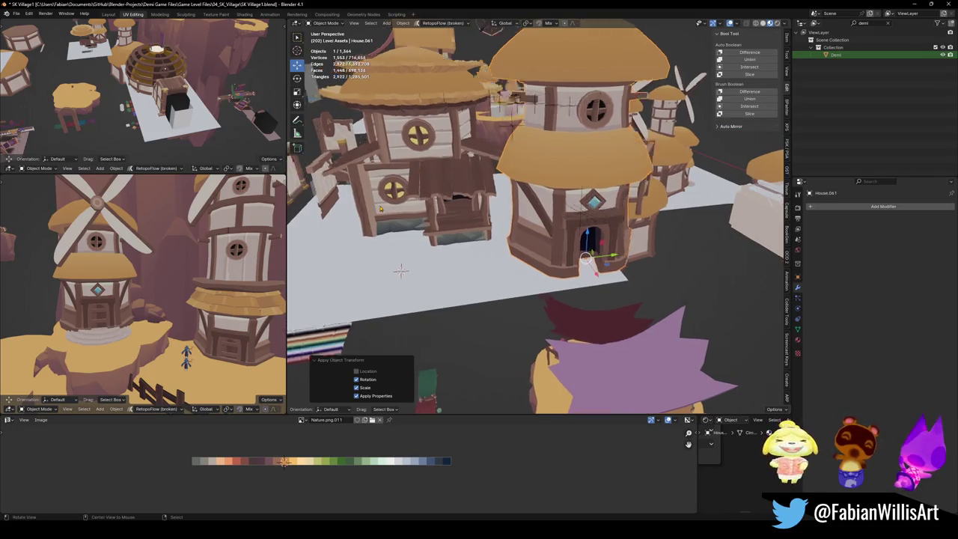
{"action": "scroll", "coordinate": [382, 268], "scroll_direction": "up", "scroll_amount": 3}
{"action": "key", "text": "KP_Decimal"}
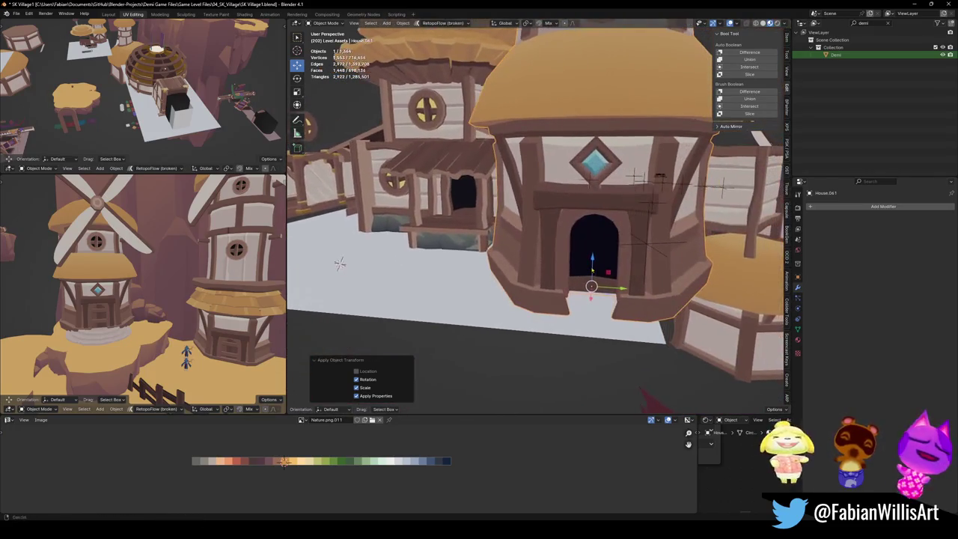
{"action": "scroll", "coordinate": [535, 217], "scroll_direction": "up", "scroll_amount": 2}
{"action": "scroll", "coordinate": [535, 217], "scroll_direction": "up", "scroll_amount": 2}
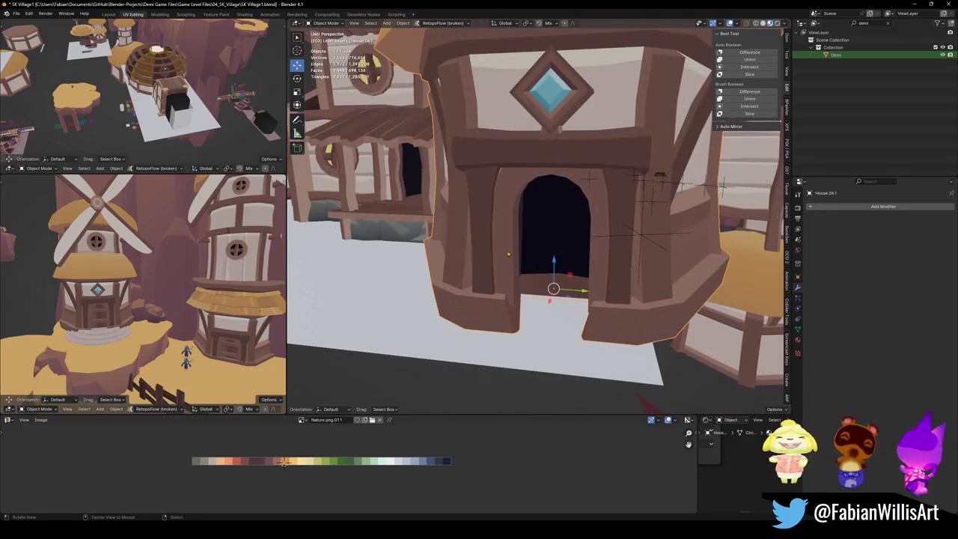
{"action": "scroll", "coordinate": [509, 255], "scroll_direction": "up", "scroll_amount": 1}
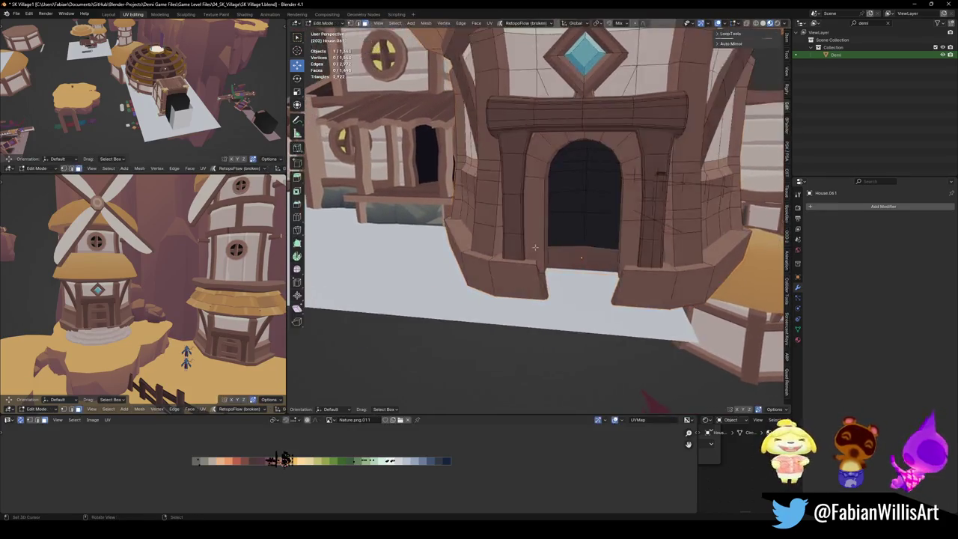
Select the copy's connected arch frame faces in Edit Mode, then return to Object Mode.
{"action": "key", "text": "Tab"}
{"action": "scroll", "coordinate": [519, 248], "scroll_direction": "up", "scroll_amount": 2}
{"action": "key", "text": "l"}
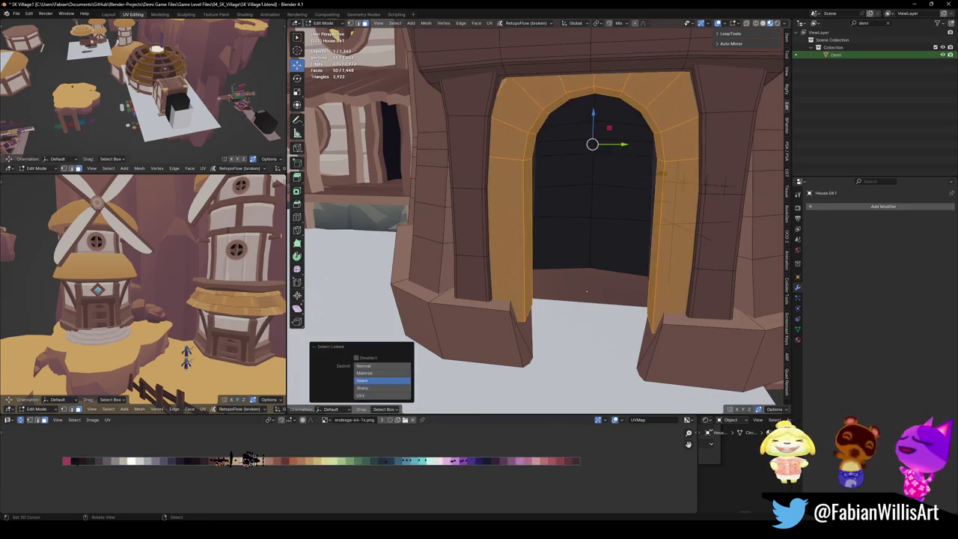
{"action": "middle_click_drag", "start_coordinate": [663, 176], "coordinate": [651, 281]}
{"action": "key", "text": "Tab"}
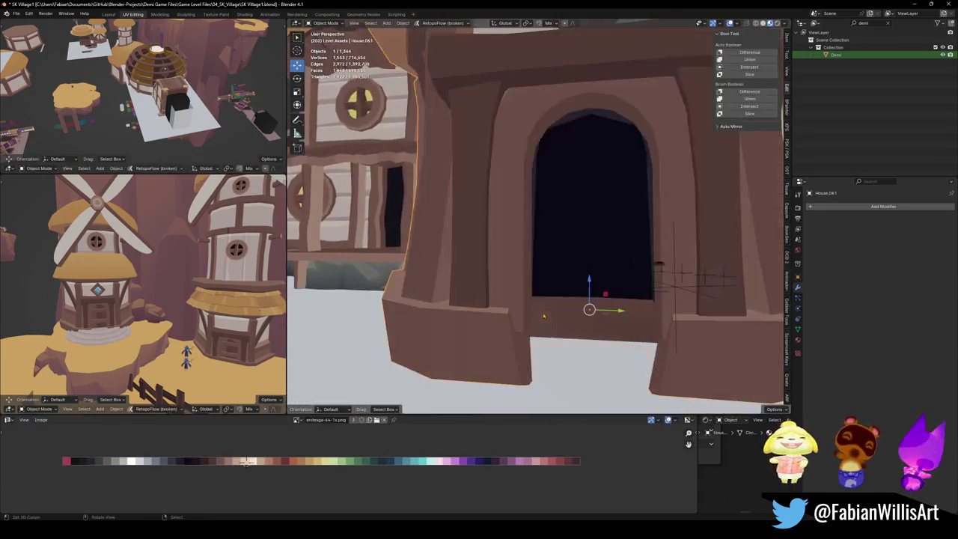
Cancel a vertical move of the house, then inspect the floor by the arched door.
{"action": "key", "text": "g"}
{"action": "key", "text": "z"}
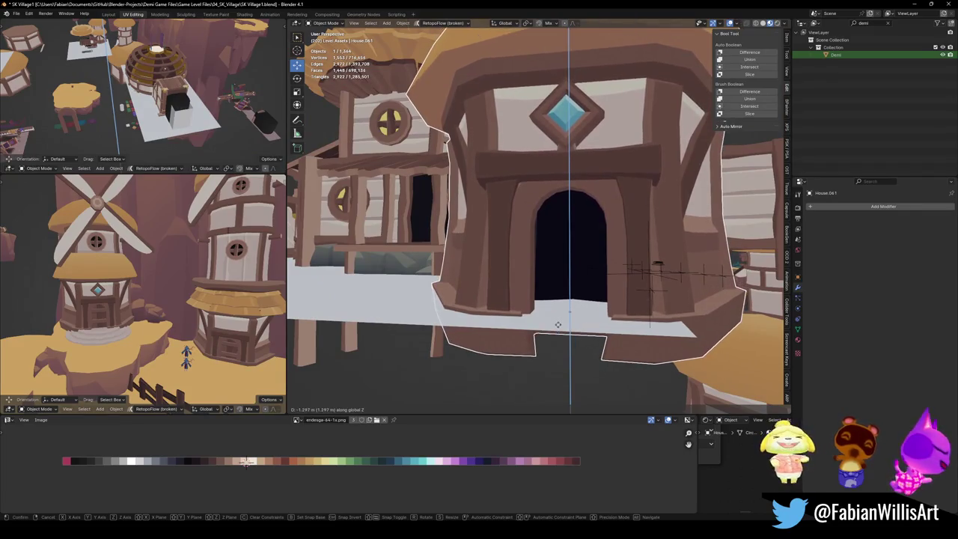
{"action": "right_click", "coordinate": [560, 321]}
{"action": "middle_click_drag", "start_coordinate": [559, 321], "coordinate": [423, 297]}
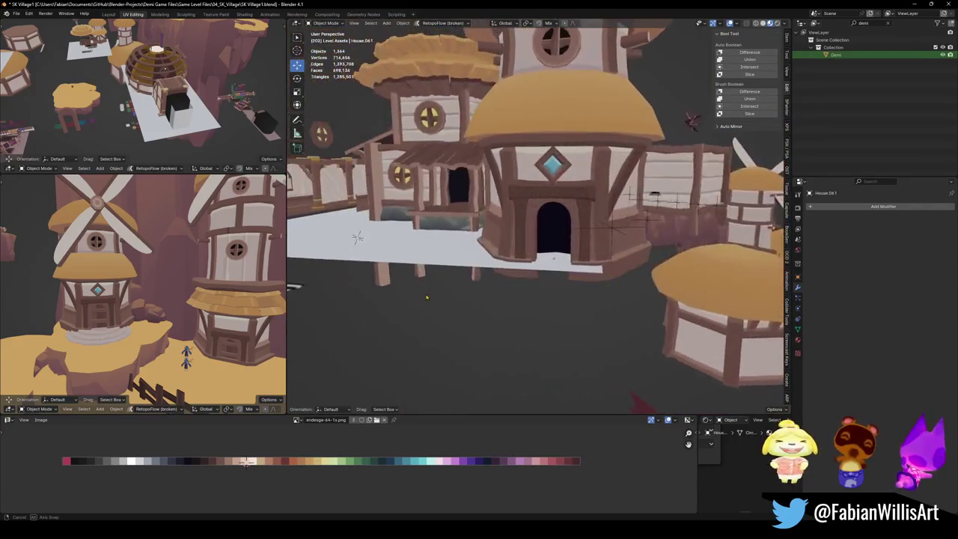
{"action": "scroll", "coordinate": [530, 268], "scroll_direction": "up", "scroll_amount": 5}
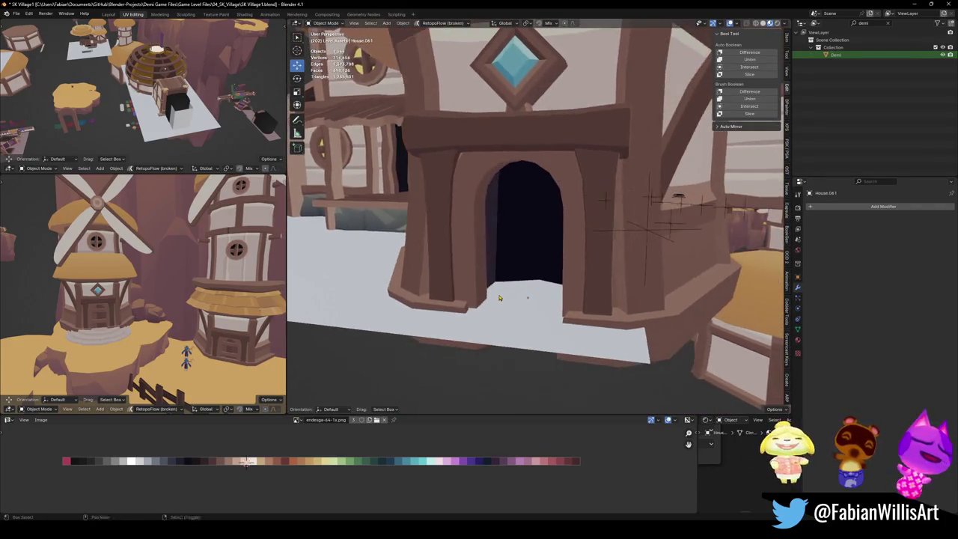
{"action": "mouse_move", "coordinate": [534, 267]}
{"action": "middle_mouse_down"}
{"action": "mouse_move", "coordinate": [492, 293]}
{"action": "mouse_move", "coordinate": [528, 265]}
{"action": "middle_mouse_up"}
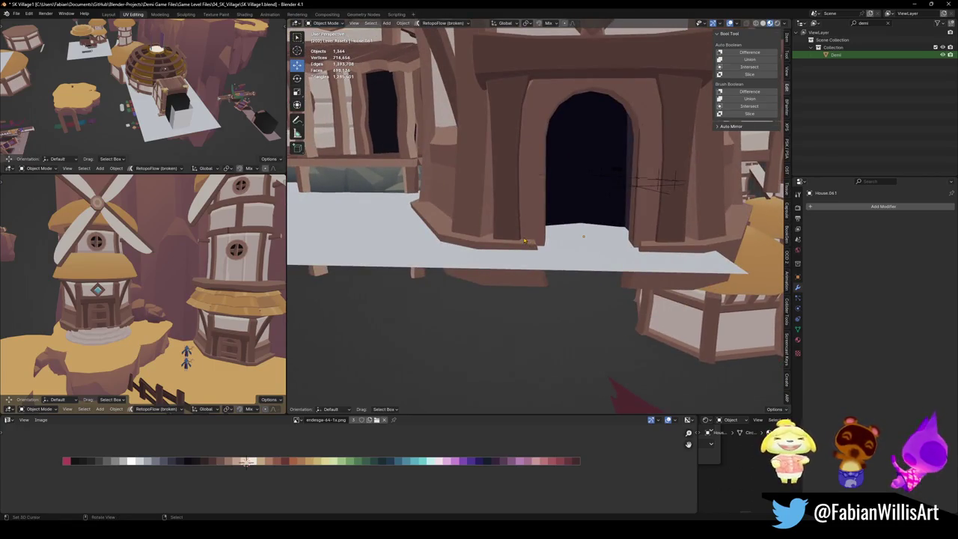
{"action": "scroll", "coordinate": [489, 209], "scroll_direction": "down", "scroll_amount": 3}
{"action": "mouse_move", "coordinate": [489, 209]}
{"action": "middle_mouse_down"}
{"action": "mouse_move", "coordinate": [481, 267]}
{"action": "mouse_move", "coordinate": [484, 232]}
{"action": "middle_mouse_up"}
Select the copied tower house and save SK Village1.blend.
{"action": "left_click", "coordinate": [484, 230]}
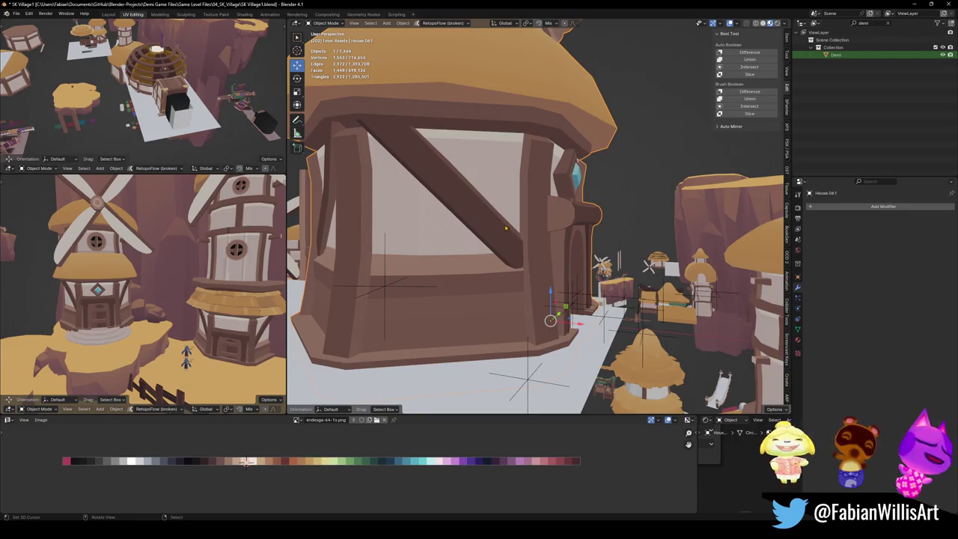
{"action": "scroll", "coordinate": [506, 228], "scroll_direction": "down", "scroll_amount": 5}
{"action": "mouse_move", "coordinate": [507, 229]}
{"action": "middle_mouse_down"}
{"action": "mouse_move", "coordinate": [551, 255]}
{"action": "mouse_move", "coordinate": [539, 243]}
{"action": "middle_mouse_up"}
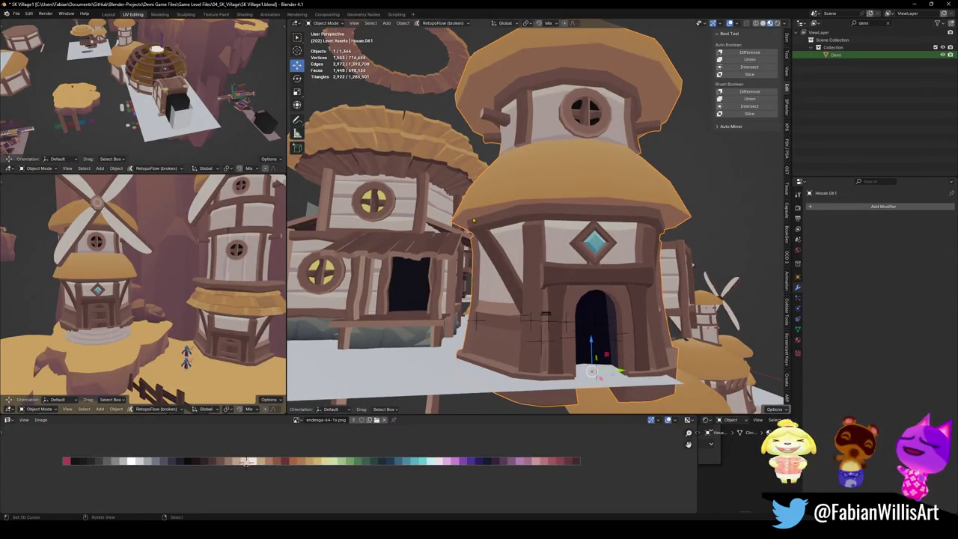
{"action": "mouse_move", "coordinate": [474, 221]}
{"action": "middle_mouse_down"}
{"action": "mouse_move", "coordinate": [597, 279]}
{"action": "mouse_move", "coordinate": [538, 341]}
{"action": "middle_mouse_up"}
{"action": "key", "text": "ctrl+s"}
Enter Edit Mode on the tower house from a higher view.
{"action": "scroll", "coordinate": [597, 279], "scroll_direction": "up", "scroll_amount": 2}
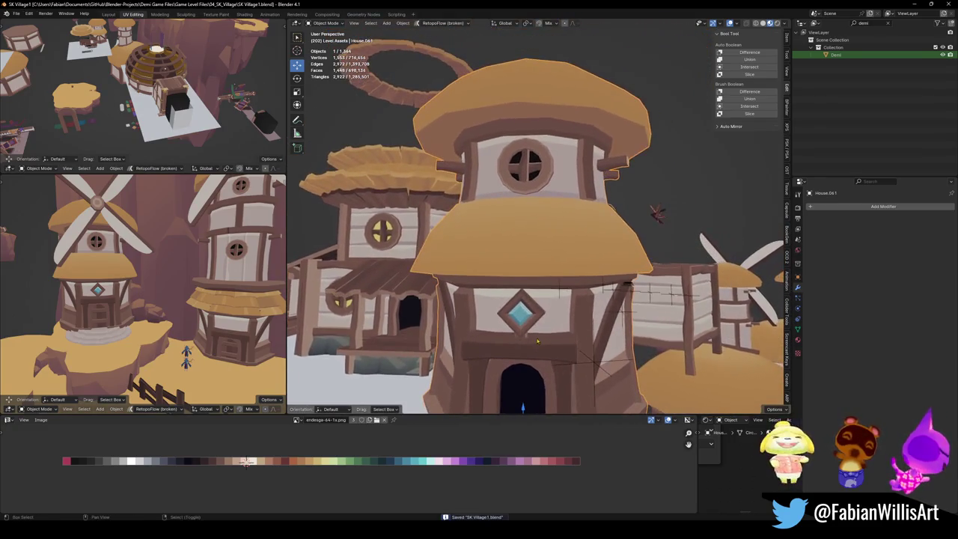
{"action": "scroll", "coordinate": [547, 272], "scroll_direction": "down", "scroll_amount": 2}
{"action": "middle_click_drag", "start_coordinate": [547, 273], "coordinate": [528, 254]}
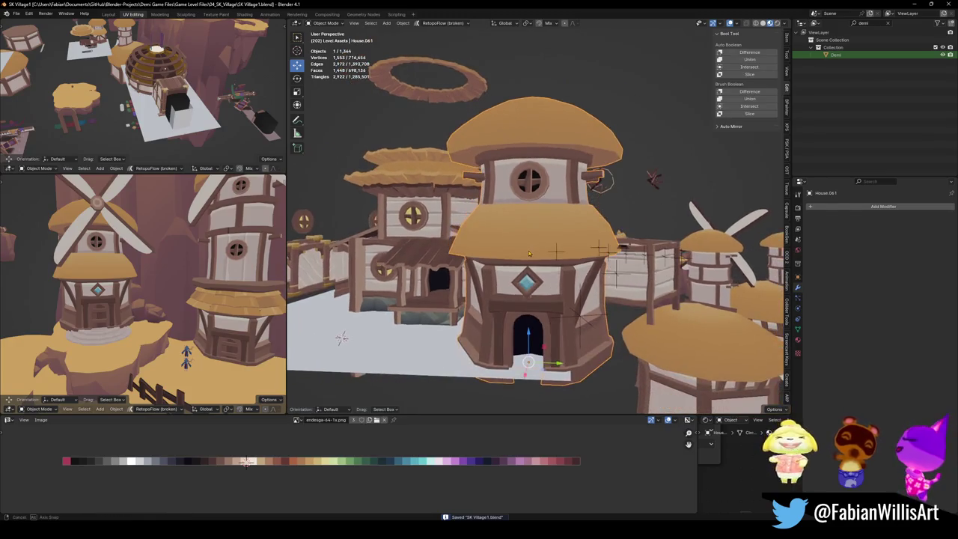
{"action": "scroll", "coordinate": [566, 252], "scroll_direction": "up", "scroll_amount": 3}
{"action": "key", "text": "Tab"}
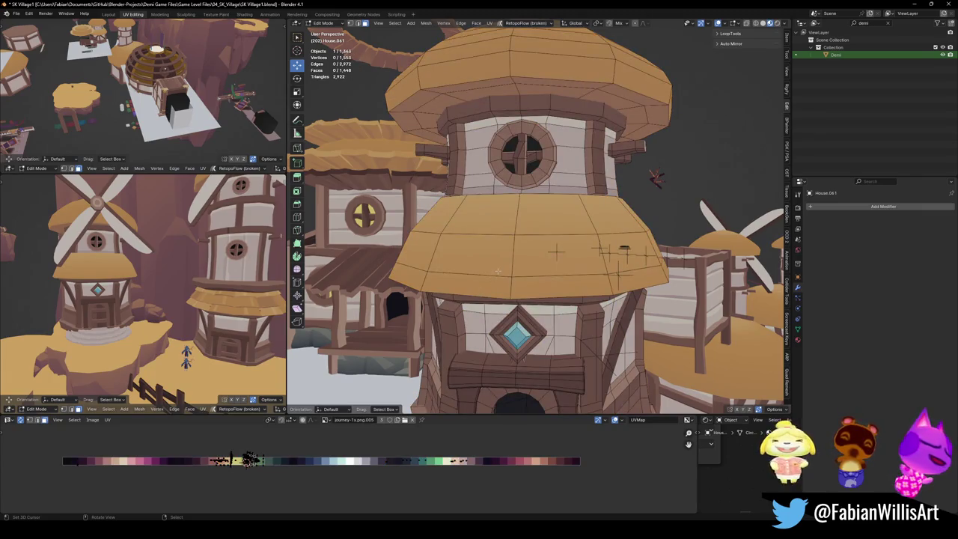
Cut a horizontal edge loop around the middle roof and slide it into position.
{"action": "left_click_drag", "start_coordinate": [605, 237], "coordinate": [520, 263]}
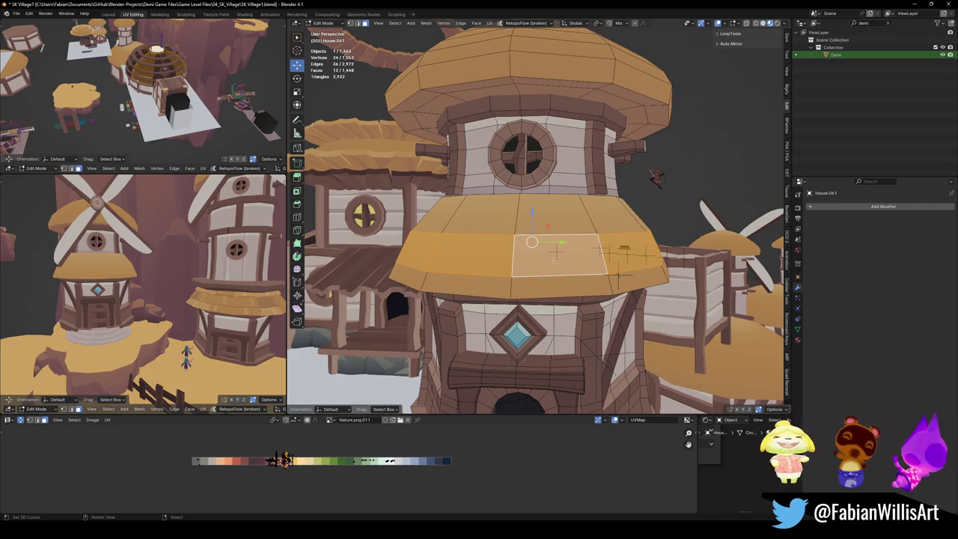
{"action": "scroll", "coordinate": [555, 258], "scroll_direction": "up", "scroll_amount": 2}
{"action": "key", "text": "alt+a"}
{"action": "key", "text": "ctrl+r"}
{"action": "left_click", "coordinate": [539, 224]}
{"action": "right_click", "coordinate": [539, 225]}
{"action": "mouse_move", "coordinate": [539, 224]}
{"action": "middle_mouse_down"}
{"action": "mouse_move", "coordinate": [529, 258]}
{"action": "mouse_move", "coordinate": [546, 247]}
{"action": "mouse_move", "coordinate": [550, 258]}
{"action": "middle_mouse_up"}
{"action": "key", "text": "g"}
{"action": "key", "text": "g"}
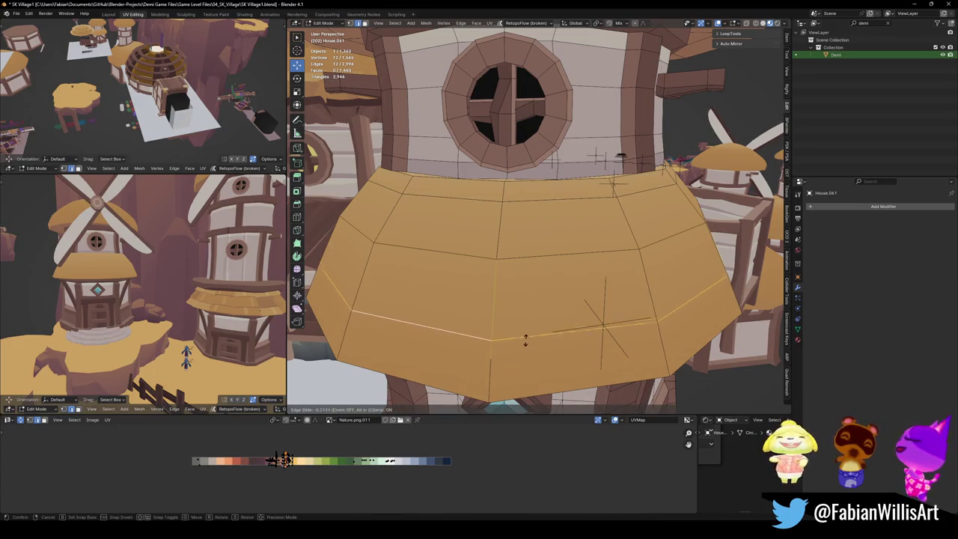
{"action": "left_click", "coordinate": [525, 341]}
Slide another roof edge loop to mid-roof.
{"action": "mouse_move", "coordinate": [526, 341]}
{"action": "middle_mouse_down"}
{"action": "mouse_move", "coordinate": [334, 348]}
{"action": "mouse_move", "coordinate": [564, 266]}
{"action": "middle_mouse_up"}
{"action": "key", "text": "g"}
{"action": "left_click", "coordinate": [334, 349]}
{"action": "key", "text": "alt+a"}
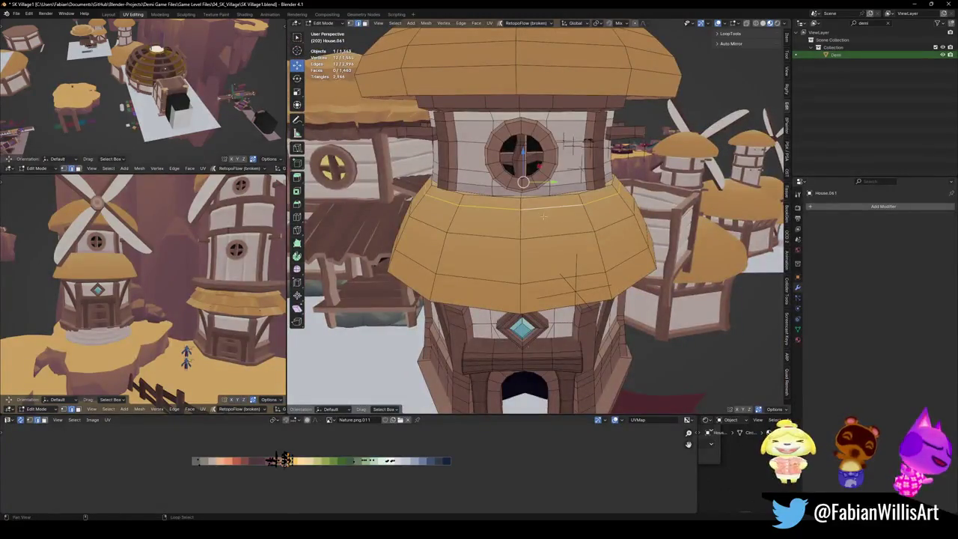
{"action": "middle_click_drag", "start_coordinate": [544, 215], "coordinate": [566, 213]}
{"action": "key", "text": "g"}
{"action": "key", "text": "g"}
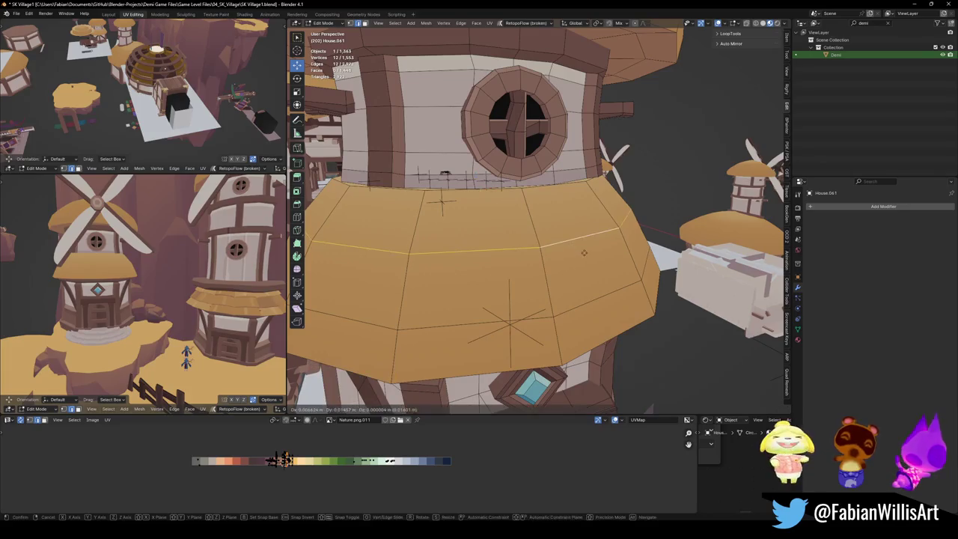
{"action": "left_click", "coordinate": [577, 238]}
Select faces on the middle roof band and begin pushing them outward with Alt+S.
{"action": "key", "text": "alt+a"}
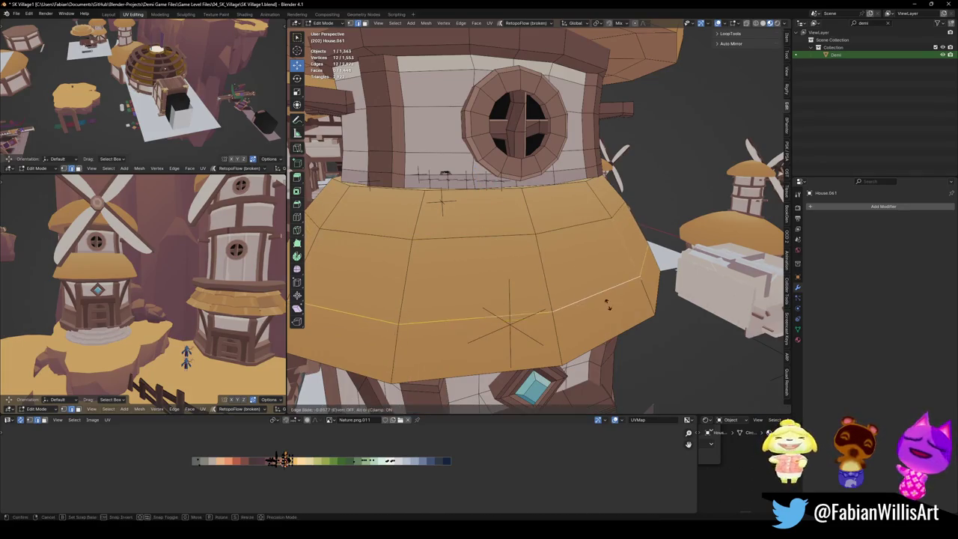
{"action": "middle_click_drag", "start_coordinate": [578, 312], "coordinate": [567, 242]}
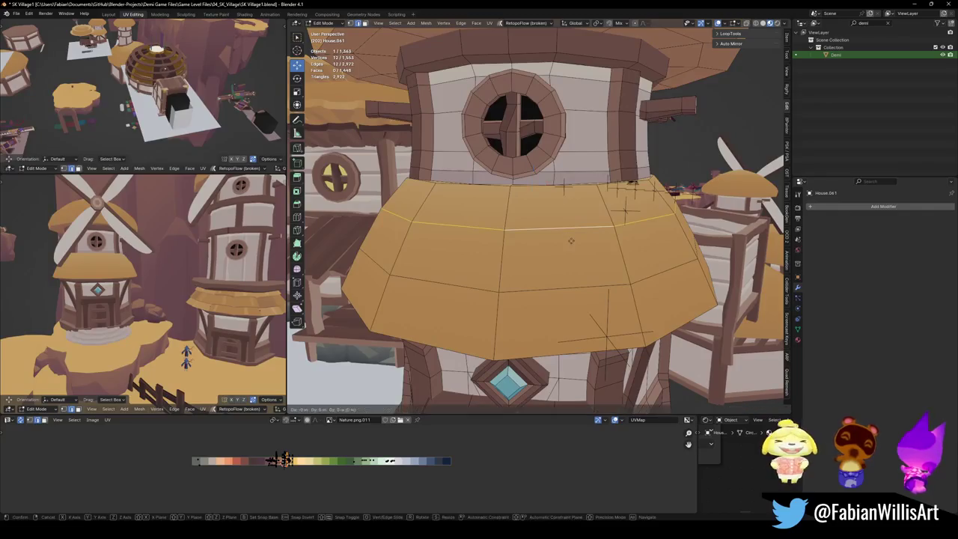
{"action": "mouse_move", "coordinate": [352, 345]}
{"action": "middle_mouse_down"}
{"action": "mouse_move", "coordinate": [328, 332]}
{"action": "mouse_move", "coordinate": [524, 262]}
{"action": "middle_mouse_up"}
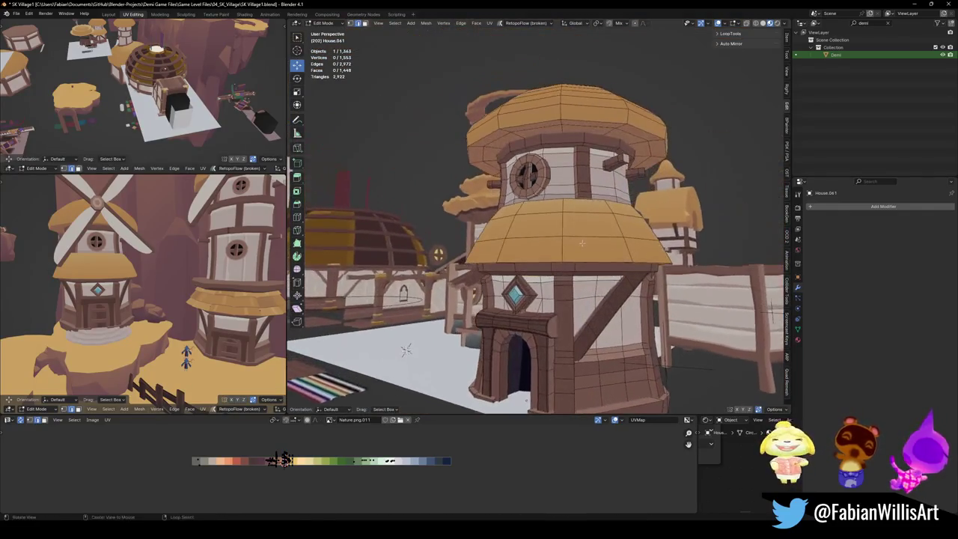
{"action": "scroll", "coordinate": [524, 262], "scroll_direction": "up", "scroll_amount": 3}
{"action": "left_click", "coordinate": [621, 224], "text": "alt"}
{"action": "key", "text": "alt+s"}
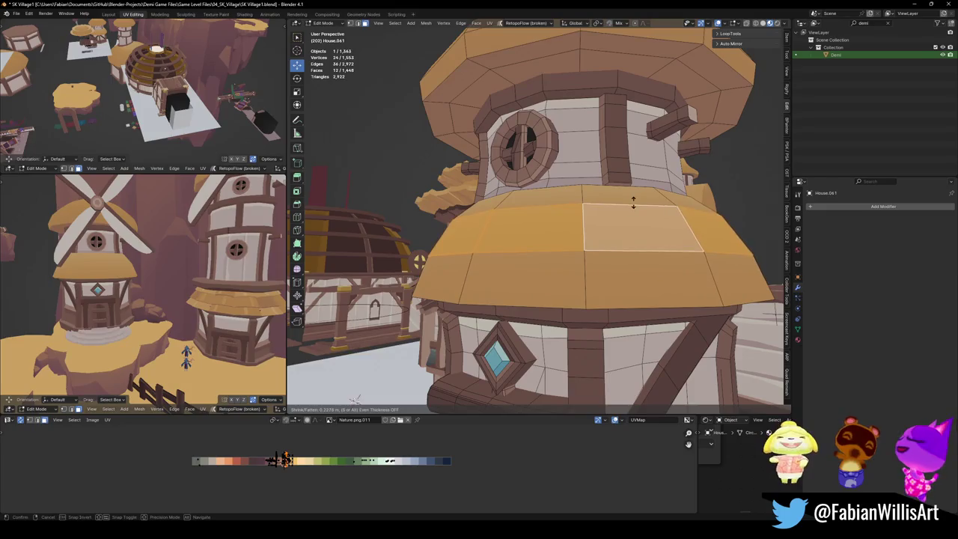
Cancel the face thickness change, clear the selection and save the village file.
{"action": "key", "text": "Escape"}
{"action": "key", "text": "alt+a"}
{"action": "key", "text": "ctrl+s"}
Duplicate the tower's middle roof band in place and separate it into its own object.
{"action": "mouse_move", "coordinate": [629, 201]}
{"action": "middle_mouse_down"}
{"action": "mouse_move", "coordinate": [595, 257]}
{"action": "mouse_move", "coordinate": [502, 172]}
{"action": "mouse_move", "coordinate": [613, 295]}
{"action": "mouse_move", "coordinate": [603, 288]}
{"action": "middle_mouse_up"}
{"action": "left_click", "coordinate": [502, 173], "text": "alt"}
{"action": "key", "text": "ctrl+KP_Add"}
{"action": "key", "text": "ctrl+KP_Add"}
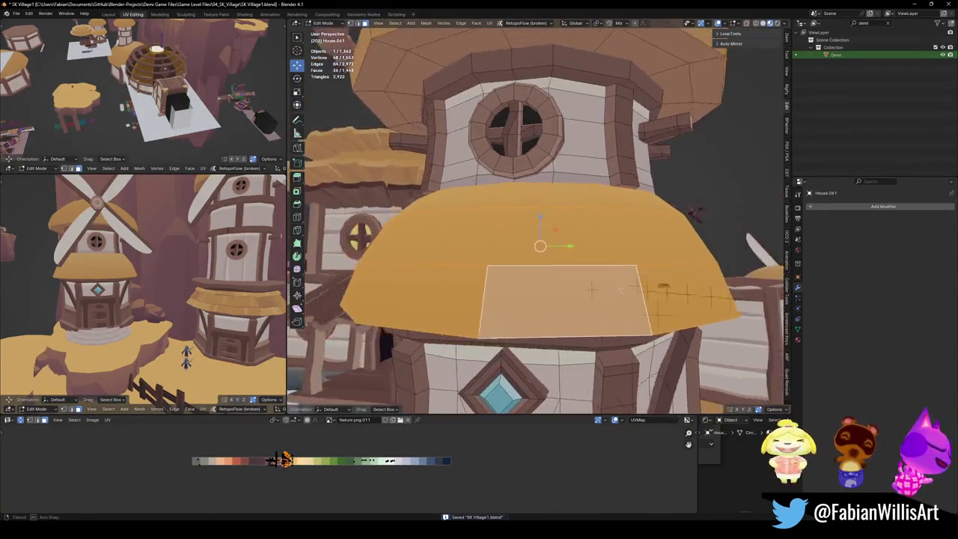
{"action": "key", "text": "shift+d"}
{"action": "right_click", "coordinate": [603, 289]}
{"action": "key", "text": "p"}
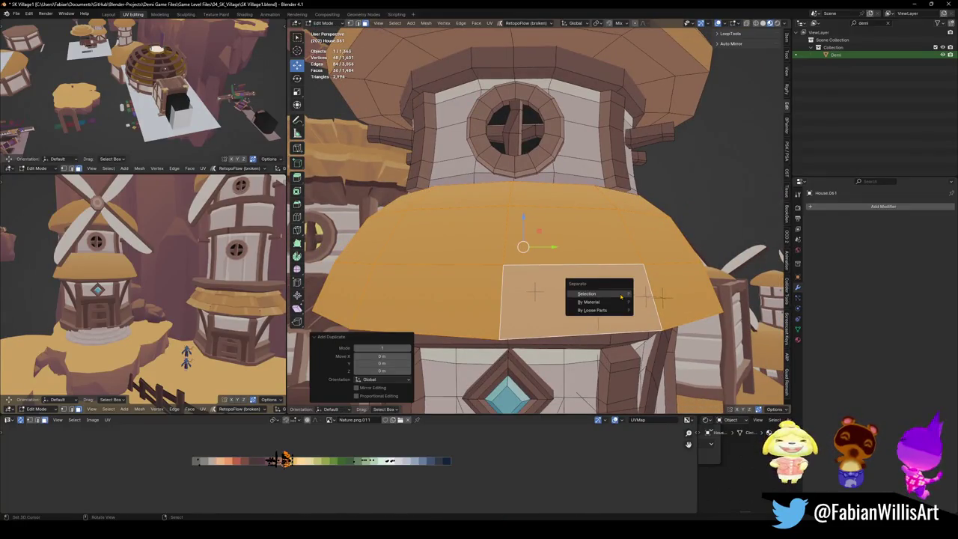
{"action": "left_click", "coordinate": [591, 293]}
Edit the separated roof copy and push all its faces out 0.147 m.
{"action": "key", "text": "Tab"}
{"action": "left_click", "coordinate": [552, 245]}
{"action": "key", "text": "Tab"}
{"action": "key", "text": "a"}
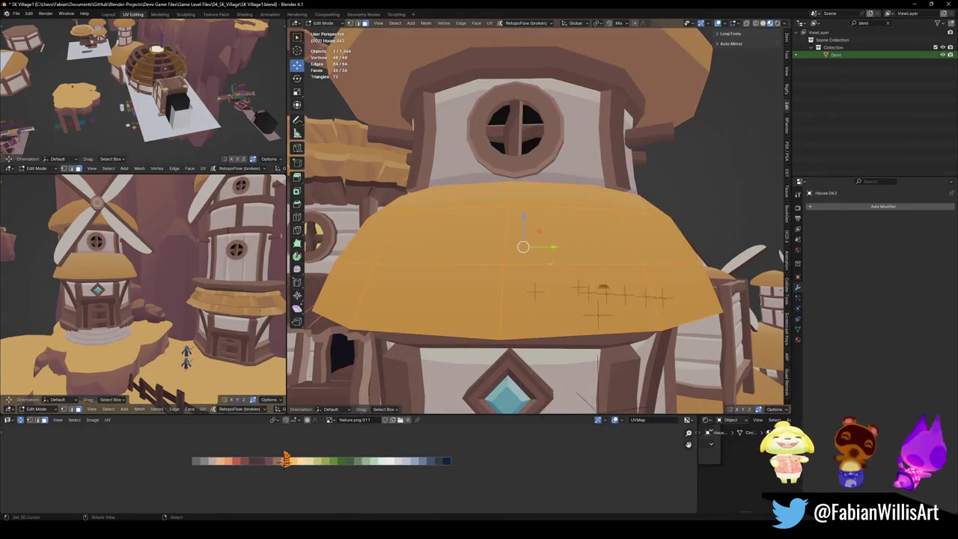
{"action": "left_click", "coordinate": [582, 255]}
Select faces along the roof copy's ring, viewing it from below and side-on.
{"action": "mouse_move", "coordinate": [582, 255]}
{"action": "middle_mouse_down"}
{"action": "mouse_move", "coordinate": [583, 232]}
{"action": "mouse_move", "coordinate": [522, 272]}
{"action": "mouse_move", "coordinate": [531, 257]}
{"action": "mouse_move", "coordinate": [465, 278]}
{"action": "middle_mouse_up"}
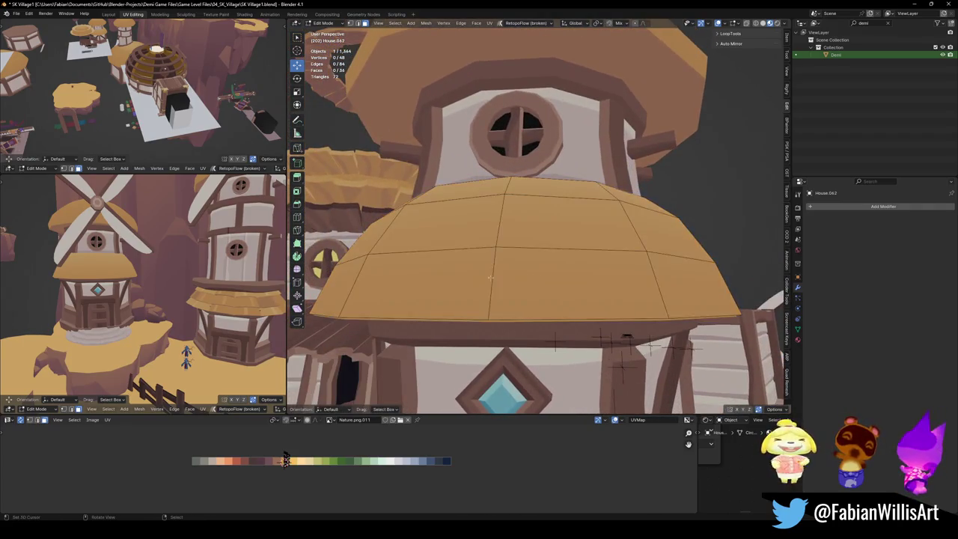
{"action": "left_click", "coordinate": [465, 277]}
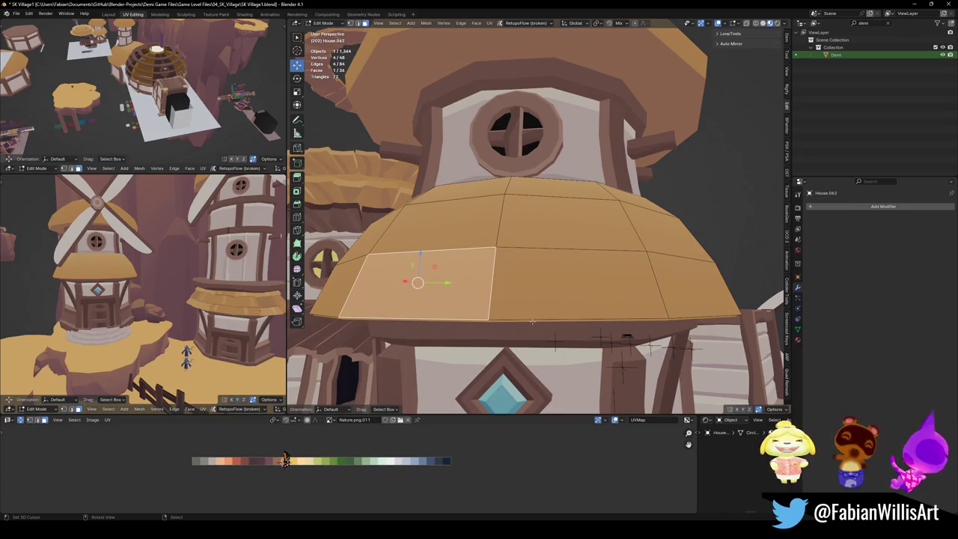
{"action": "left_click", "coordinate": [569, 288]}
{"action": "left_click", "coordinate": [682, 292]}
{"action": "mouse_move", "coordinate": [681, 292]}
{"action": "middle_mouse_down"}
{"action": "mouse_move", "coordinate": [654, 355]}
{"action": "mouse_move", "coordinate": [599, 329]}
{"action": "middle_mouse_up"}
{"action": "scroll", "coordinate": [599, 330], "scroll_direction": "up", "scroll_amount": 3}
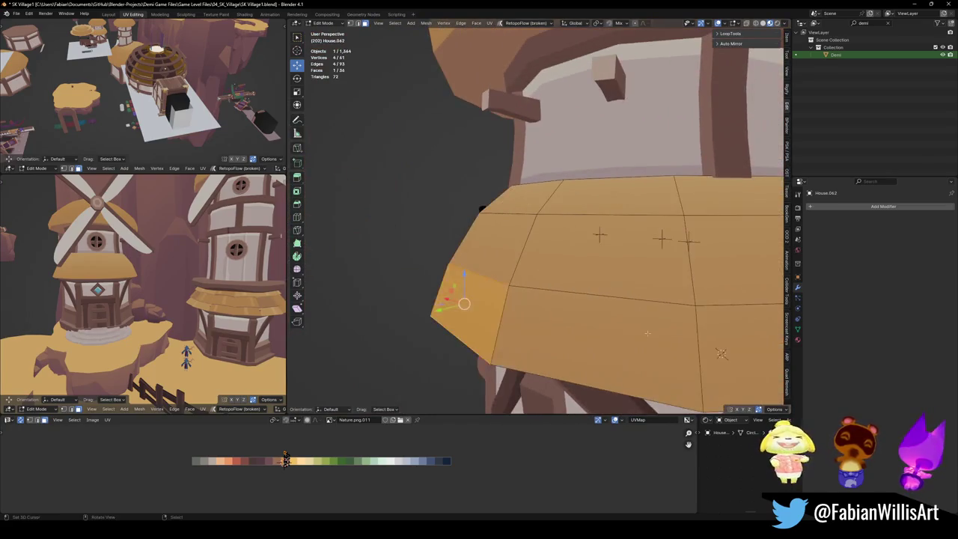
{"action": "scroll", "coordinate": [653, 301], "scroll_direction": "down", "scroll_amount": 4}
{"action": "scroll", "coordinate": [653, 301], "scroll_direction": "up", "scroll_amount": 3}
{"action": "mouse_move", "coordinate": [653, 301]}
{"action": "middle_mouse_down"}
{"action": "mouse_move", "coordinate": [653, 322]}
{"action": "mouse_move", "coordinate": [479, 299]}
{"action": "mouse_move", "coordinate": [571, 269]}
{"action": "middle_mouse_up"}
{"action": "scroll", "coordinate": [580, 335], "scroll_direction": "up", "scroll_amount": 2}
{"action": "left_click", "coordinate": [516, 337]}
{"action": "left_click", "coordinate": [644, 329]}
{"action": "scroll", "coordinate": [480, 299], "scroll_direction": "down", "scroll_amount": 3}
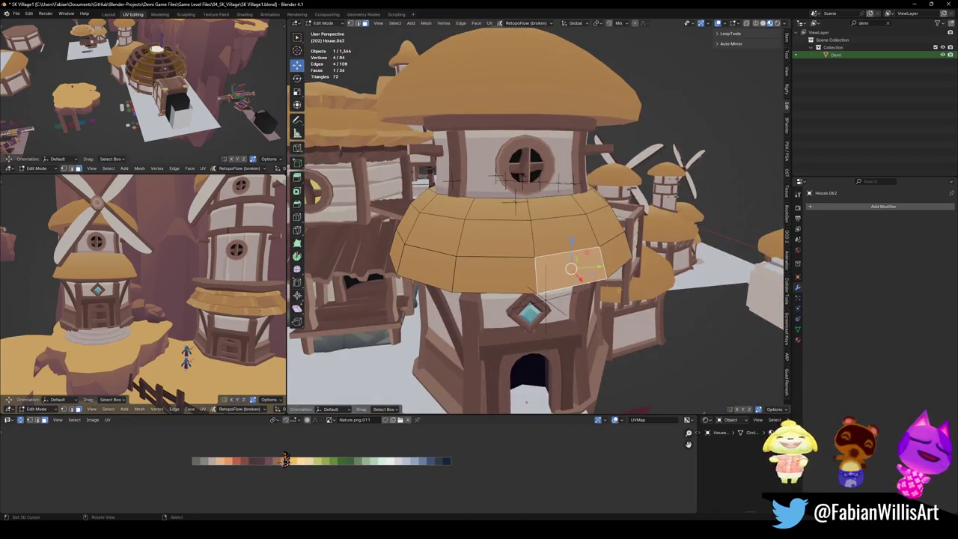
{"action": "scroll", "coordinate": [536, 216], "scroll_direction": "up", "scroll_amount": 2}
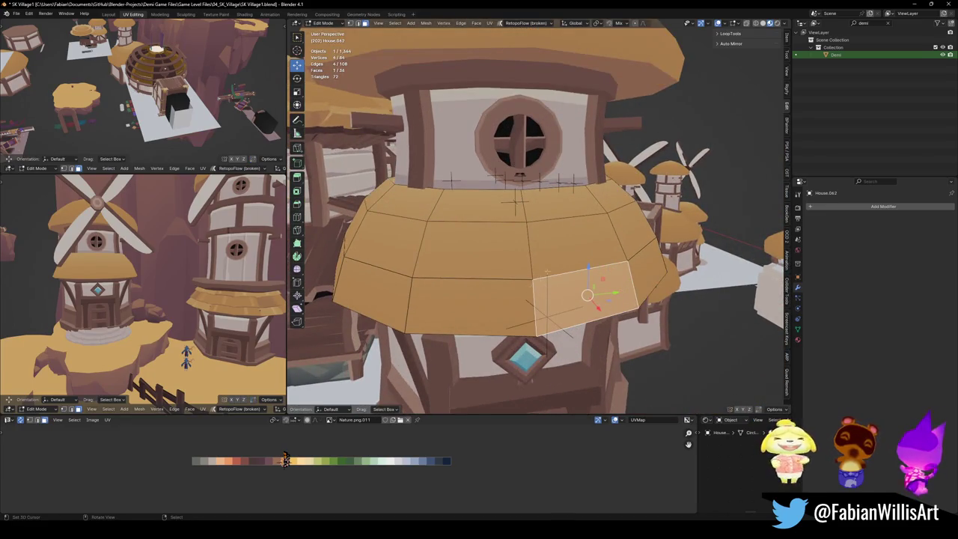
Select the middle band face and its right-hand neighbours from several angles around the house.
{"action": "mouse_move", "coordinate": [547, 271]}
{"action": "middle_mouse_down"}
{"action": "mouse_move", "coordinate": [405, 298]}
{"action": "mouse_move", "coordinate": [558, 279]}
{"action": "mouse_move", "coordinate": [746, 328]}
{"action": "middle_mouse_up"}
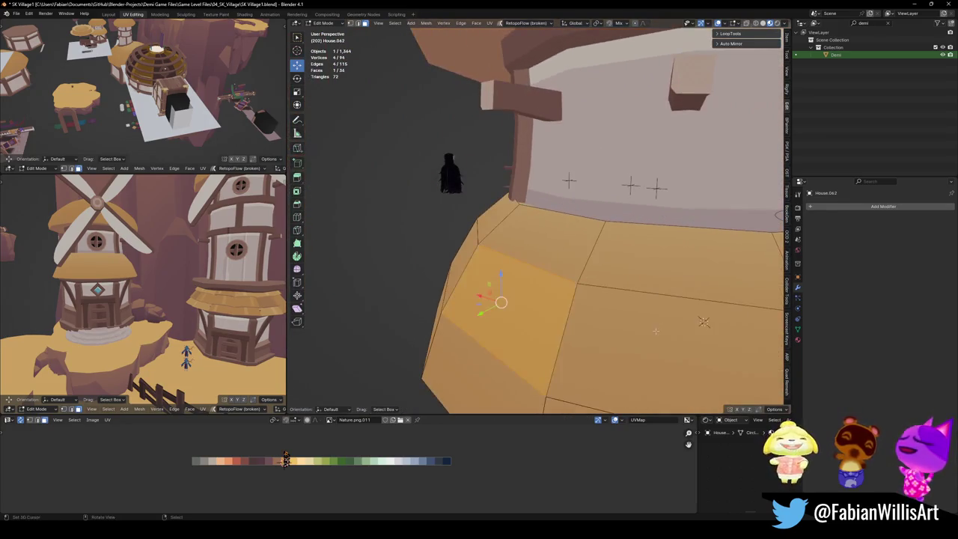
{"action": "left_click", "coordinate": [619, 310]}
{"action": "left_click", "coordinate": [717, 308]}
{"action": "middle_click_drag", "start_coordinate": [723, 304], "coordinate": [385, 282]}
{"action": "left_click", "coordinate": [517, 296]}
{"action": "left_click", "coordinate": [684, 299]}
{"action": "mouse_move", "coordinate": [685, 299]}
{"action": "middle_mouse_down"}
{"action": "mouse_move", "coordinate": [524, 251]}
{"action": "mouse_move", "coordinate": [564, 266]}
{"action": "middle_mouse_up"}
{"action": "left_click", "coordinate": [528, 247]}
{"action": "left_click", "coordinate": [455, 247]}
{"action": "left_click", "coordinate": [528, 241]}
Zoom in close on the roof band, selecting a central, an upper and a left band face.
{"action": "middle_click_drag", "start_coordinate": [527, 242], "coordinate": [545, 248]}
{"action": "left_click", "coordinate": [545, 240]}
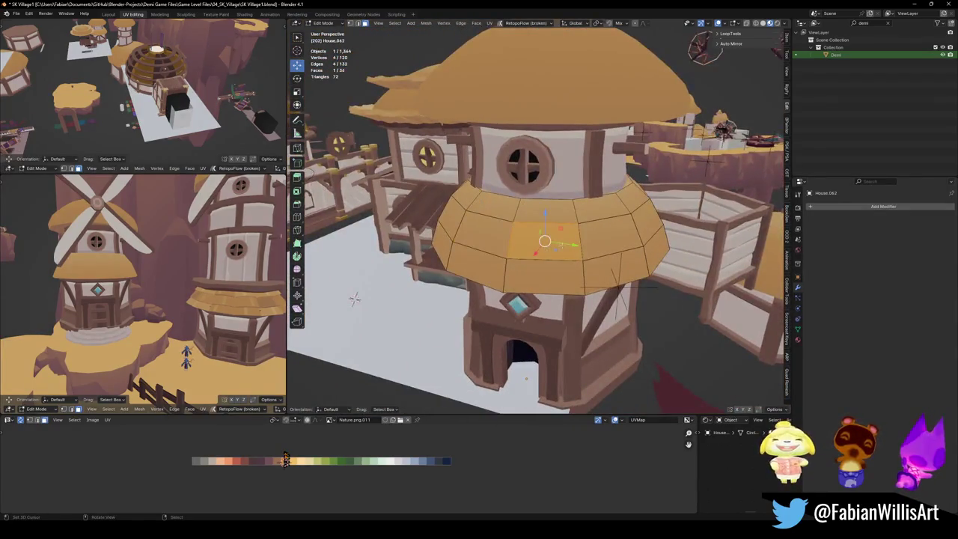
{"action": "scroll", "coordinate": [354, 298], "scroll_direction": "up", "scroll_amount": 3}
{"action": "left_click", "coordinate": [550, 211]}
{"action": "mouse_move", "coordinate": [550, 212]}
{"action": "middle_mouse_down"}
{"action": "mouse_move", "coordinate": [507, 227]}
{"action": "mouse_move", "coordinate": [609, 229]}
{"action": "mouse_move", "coordinate": [731, 307]}
{"action": "mouse_move", "coordinate": [662, 285]}
{"action": "middle_mouse_up"}
{"action": "left_click", "coordinate": [507, 227]}
{"action": "scroll", "coordinate": [609, 230], "scroll_direction": "down", "scroll_amount": 2}
{"action": "scroll", "coordinate": [608, 230], "scroll_direction": "down", "scroll_amount": 2}
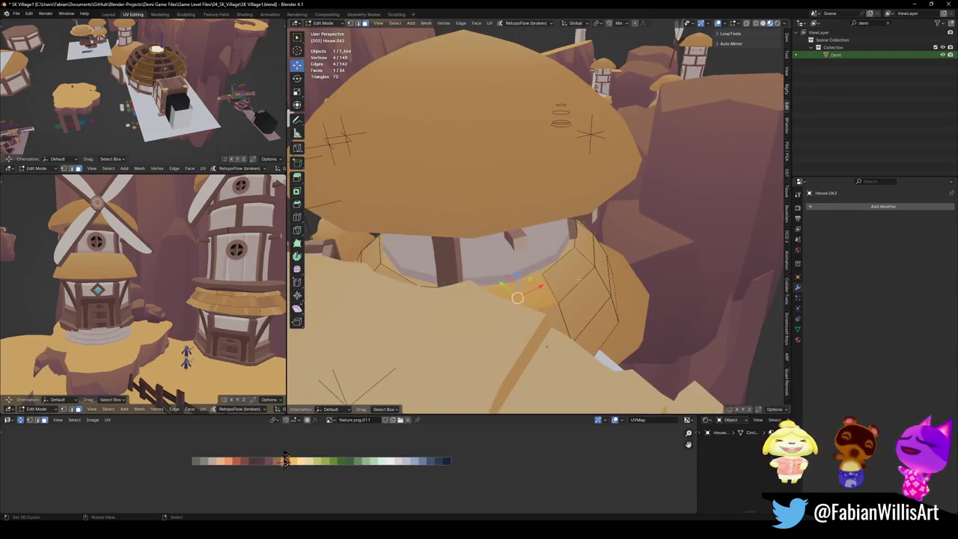
{"action": "mouse_move", "coordinate": [567, 268]}
{"action": "middle_mouse_down"}
{"action": "mouse_move", "coordinate": [522, 241]}
{"action": "mouse_move", "coordinate": [394, 230]}
{"action": "middle_mouse_up"}
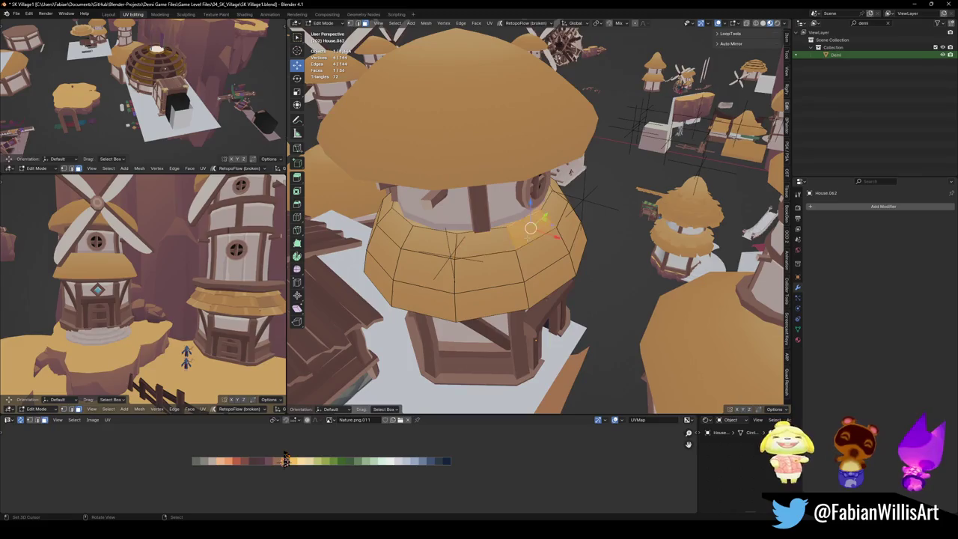
{"action": "scroll", "coordinate": [535, 210], "scroll_direction": "up", "scroll_amount": 2}
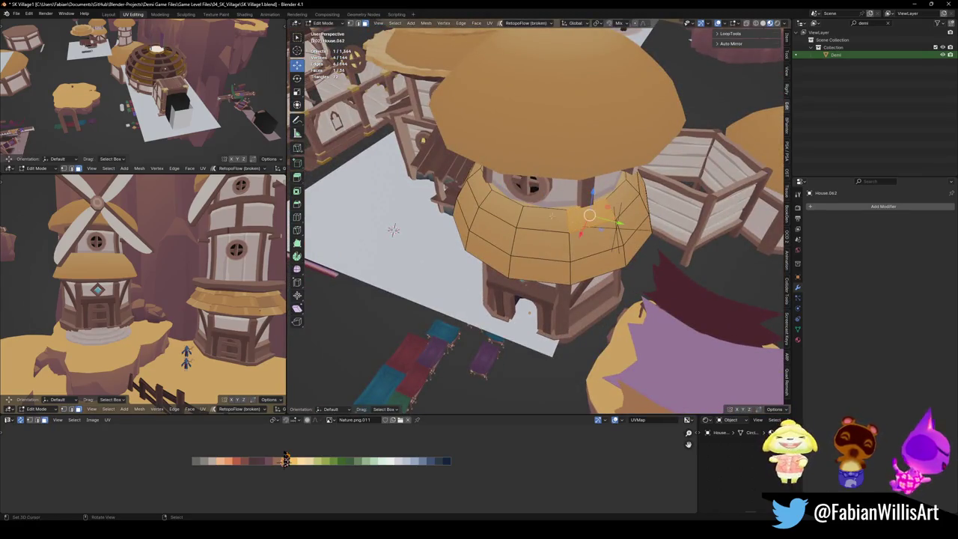
{"action": "scroll", "coordinate": [535, 209], "scroll_direction": "up", "scroll_amount": 3}
Select the whole band ring and extrude its faces individually outward into a thicker skirt.
{"action": "key", "text": "l"}
{"action": "key", "text": "alt+e"}
{"action": "left_click", "coordinate": [599, 188]}
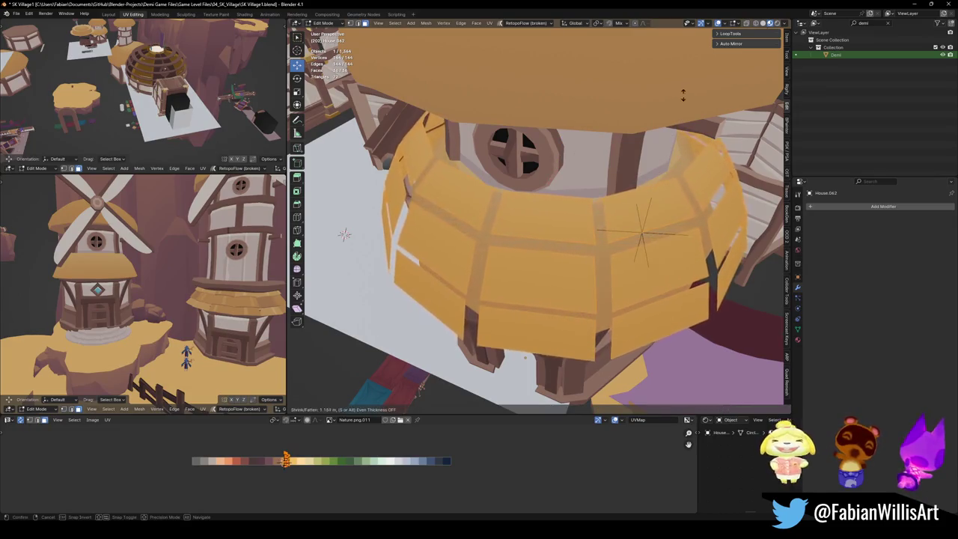
{"action": "left_click", "coordinate": [669, 114]}
{"action": "middle_click_drag", "start_coordinate": [642, 234], "coordinate": [606, 163]}
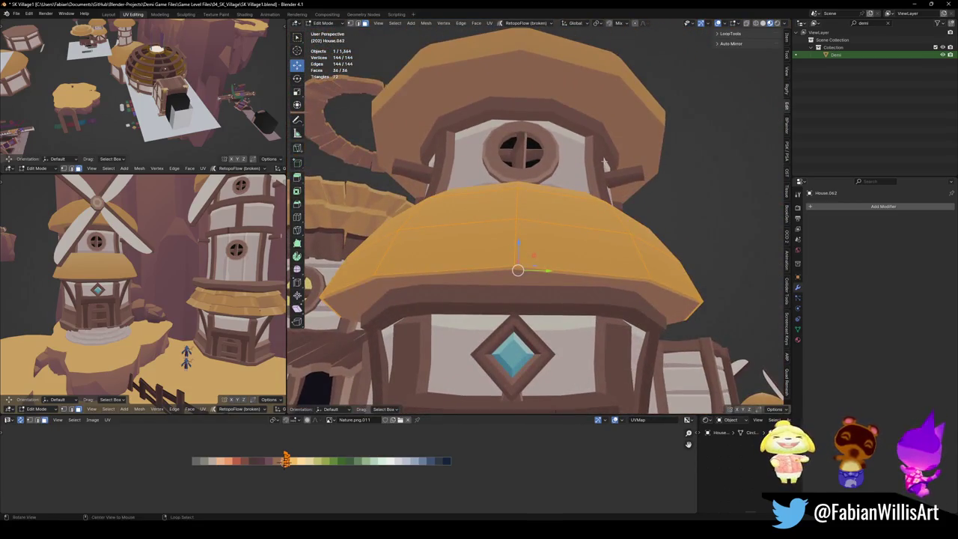
{"action": "middle_click_drag", "start_coordinate": [488, 232], "coordinate": [494, 262]}
{"action": "right_click", "coordinate": [494, 262]}
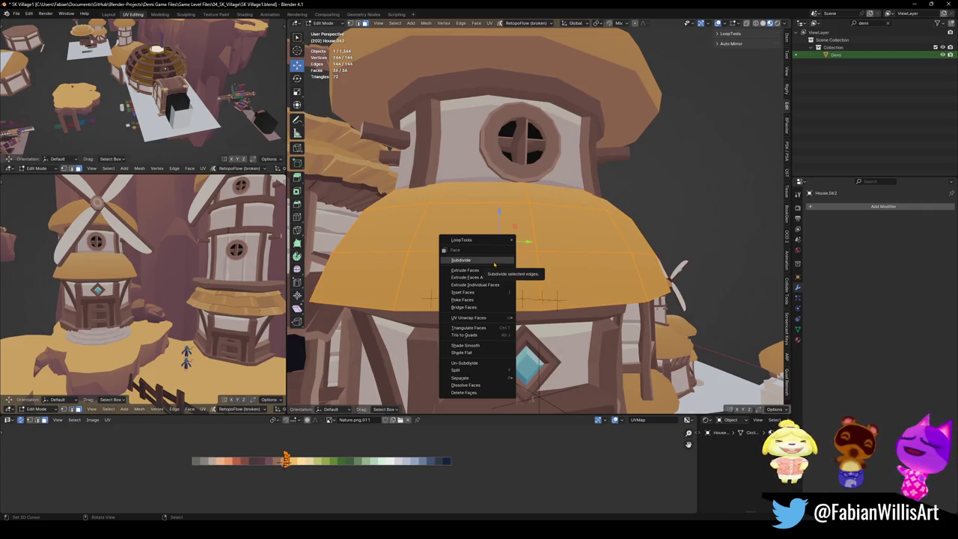
Subdivide the band faces and dissolve a horizontal edge loop with Ctrl+X.
{"action": "left_click", "coordinate": [493, 262]}
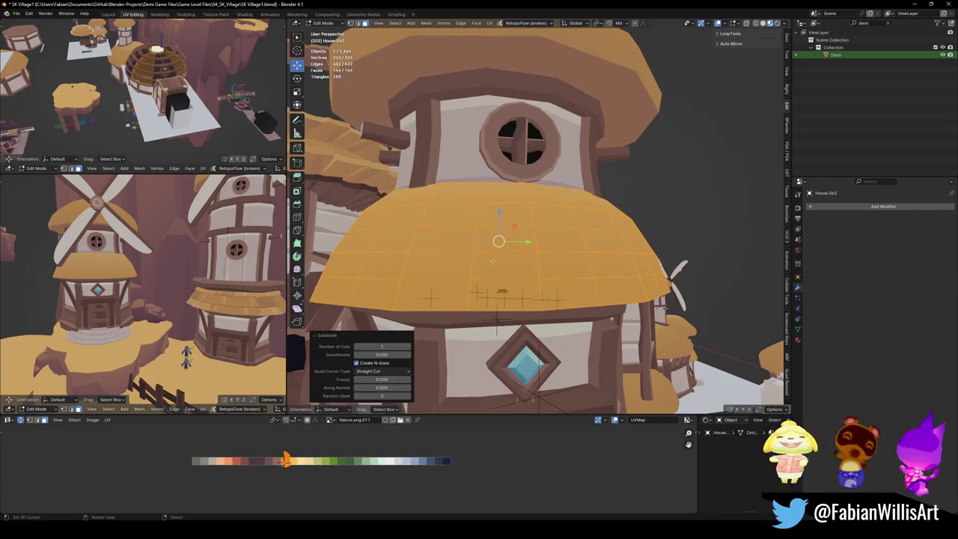
{"action": "middle_click_drag", "start_coordinate": [481, 288], "coordinate": [494, 296]}
{"action": "left_click", "coordinate": [508, 299], "text": "alt"}
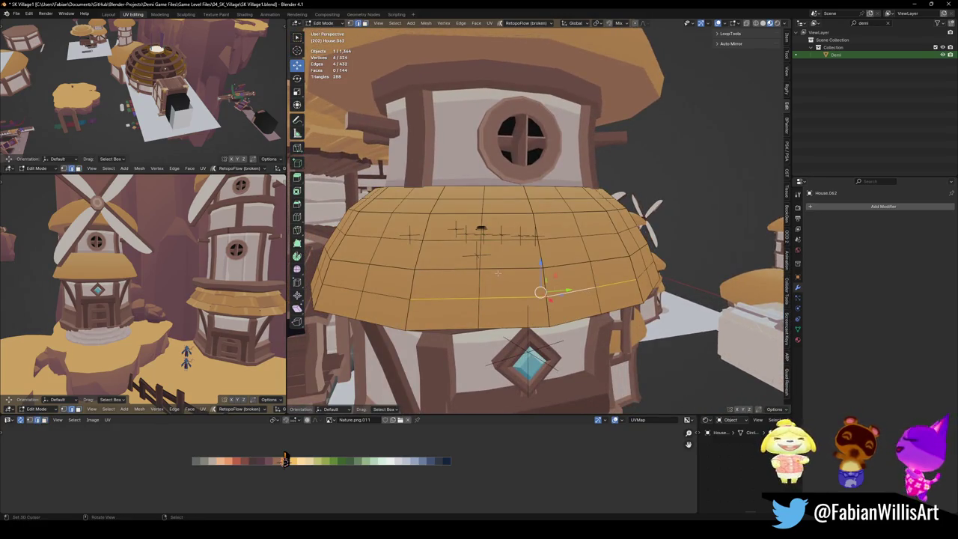
{"action": "key", "text": "alt+a"}
{"action": "mouse_move", "coordinate": [515, 258]}
{"action": "middle_mouse_down"}
{"action": "mouse_move", "coordinate": [510, 277]}
{"action": "mouse_move", "coordinate": [468, 202]}
{"action": "middle_mouse_up"}
{"action": "key", "text": "ctrl+x"}
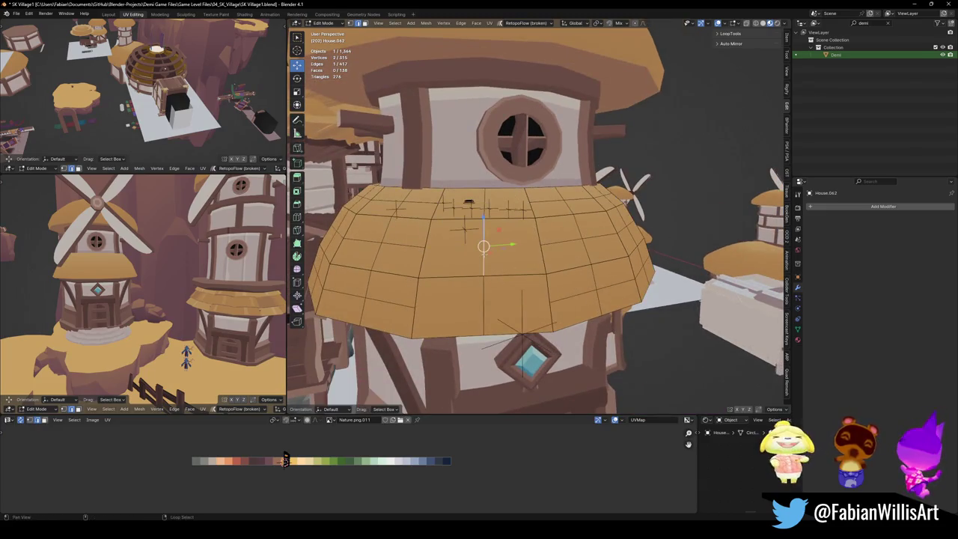
Try shrink/fatten on the selected edges, then cancel the transform.
{"action": "middle_click_drag", "start_coordinate": [516, 257], "coordinate": [569, 217]}
{"action": "key", "text": "alt+s"}
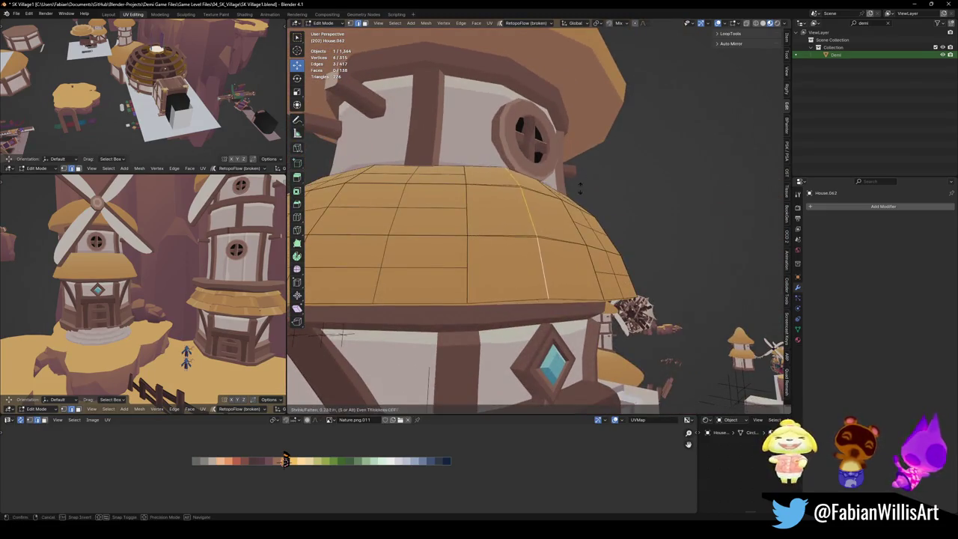
{"action": "right_click", "coordinate": [600, 172]}
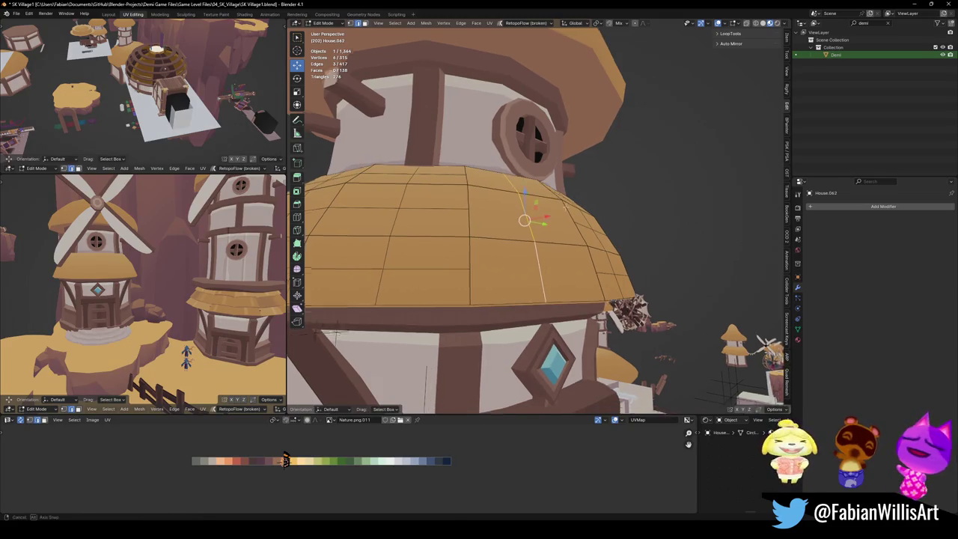
{"action": "middle_click_drag", "start_coordinate": [569, 194], "coordinate": [582, 213]}
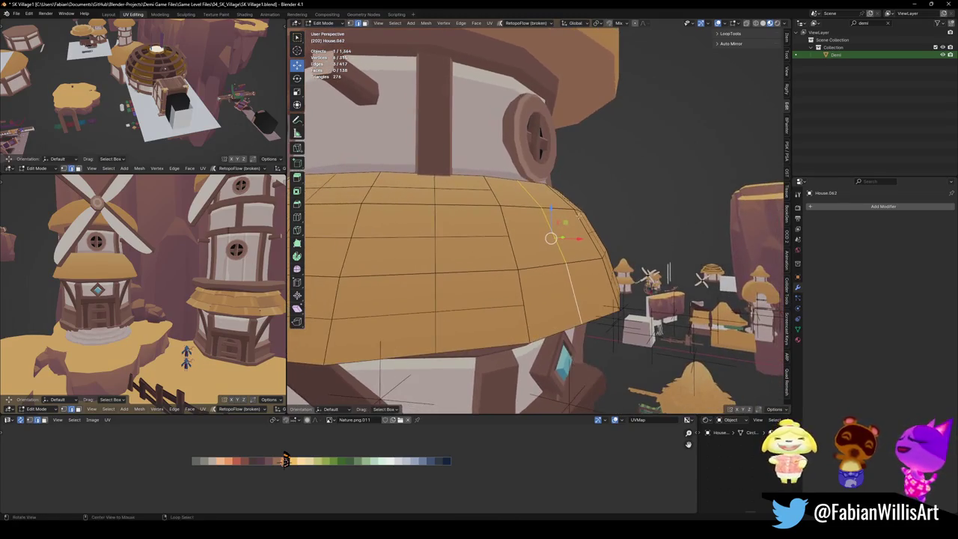
{"action": "right_click", "coordinate": [666, 159]}
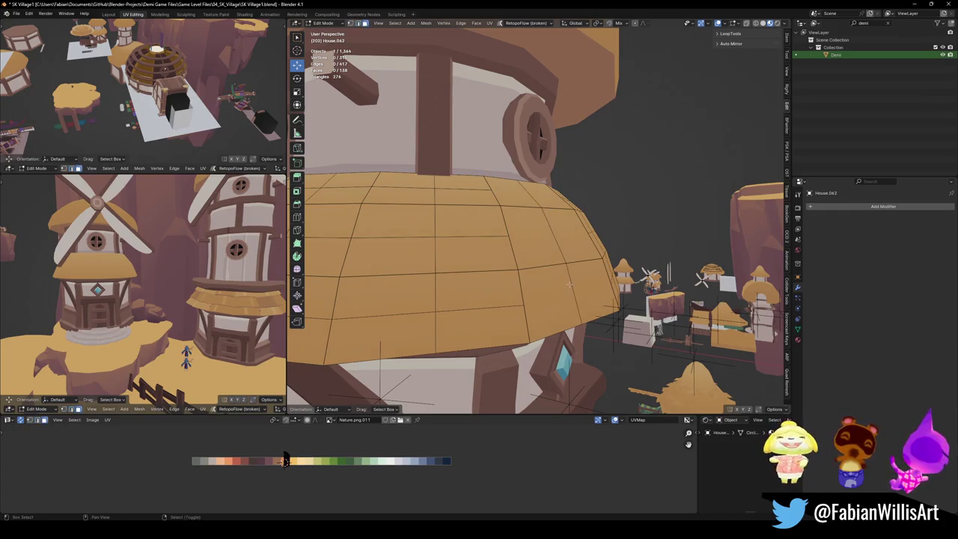
Select a seam-bounded roof patch and merge its overlapping vertices by distance.
{"action": "key", "text": "l"}
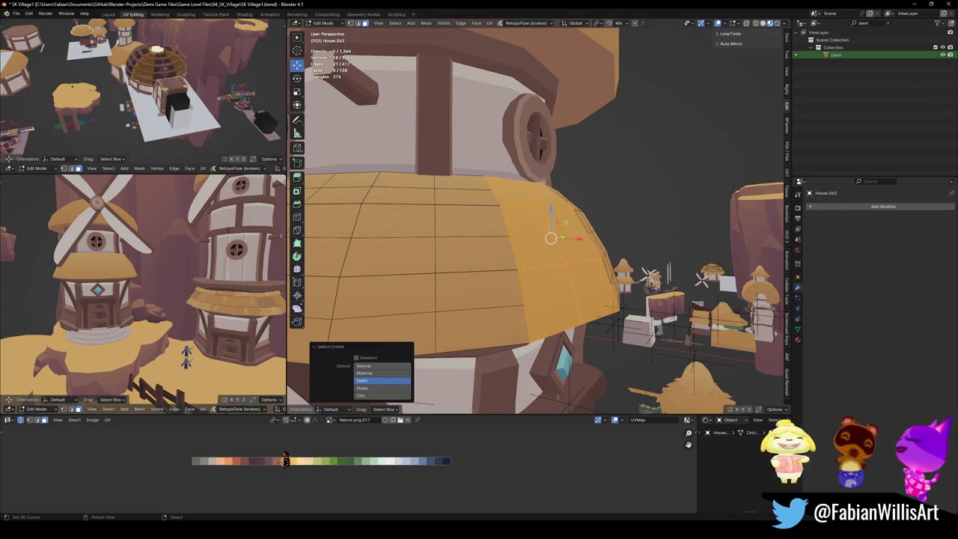
{"action": "key", "text": "q"}
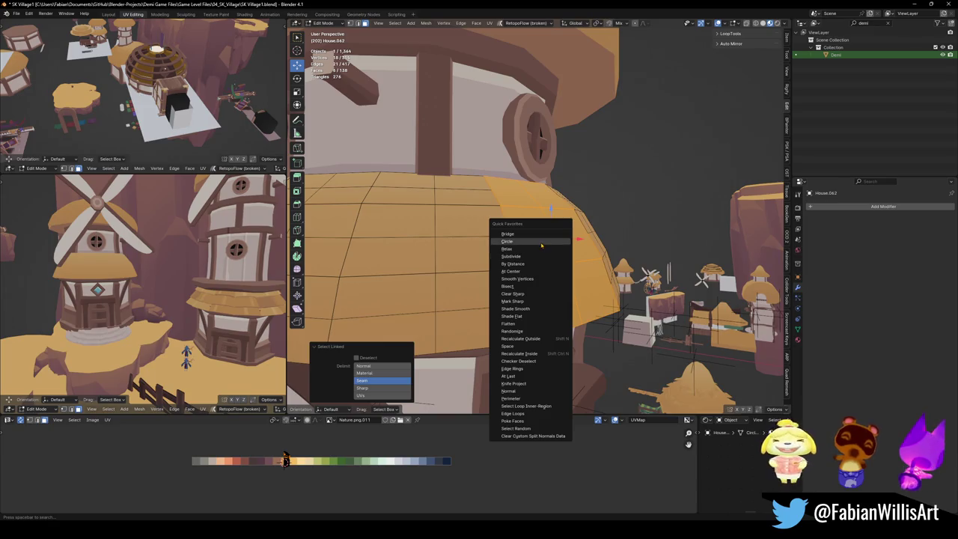
{"action": "left_click", "coordinate": [531, 264]}
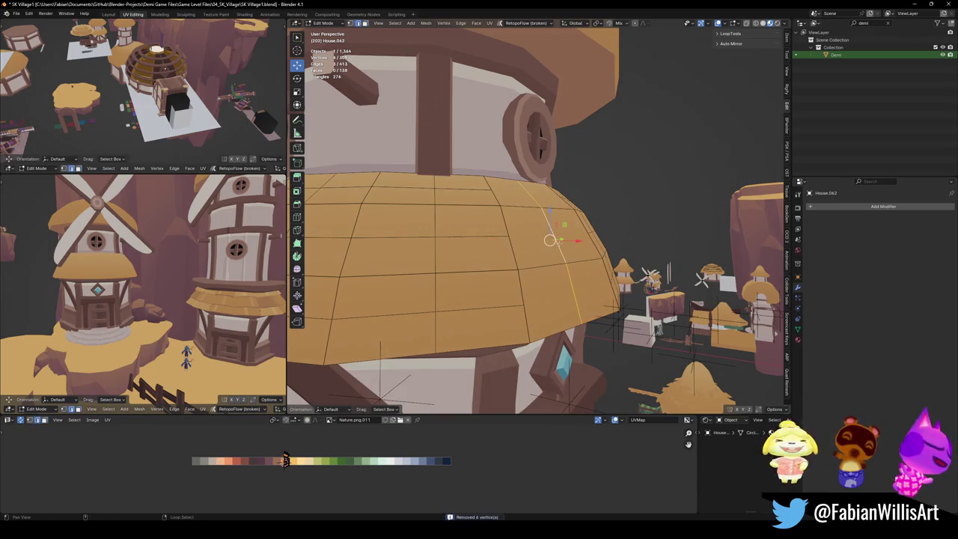
{"action": "key", "text": "alt+a"}
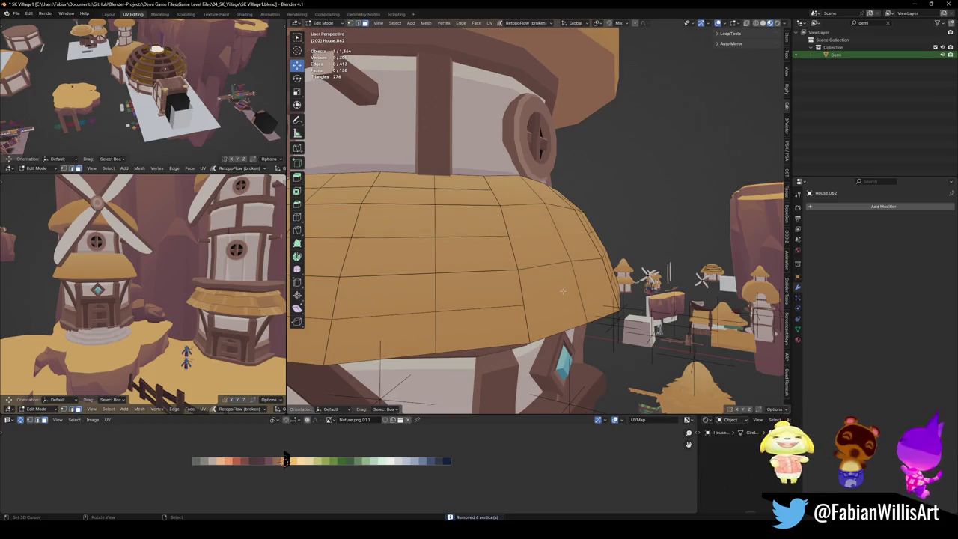
Select the lower roof faces and hide them with H.
{"action": "left_click", "coordinate": [552, 278]}
{"action": "left_click", "coordinate": [539, 262], "text": "shift"}
{"action": "left_click", "coordinate": [531, 239], "text": "shift"}
{"action": "middle_click_drag", "start_coordinate": [531, 240], "coordinate": [518, 263]}
{"action": "key", "text": "alt+a"}
{"action": "left_click", "coordinate": [466, 323]}
{"action": "left_click", "coordinate": [531, 313], "text": "shift"}
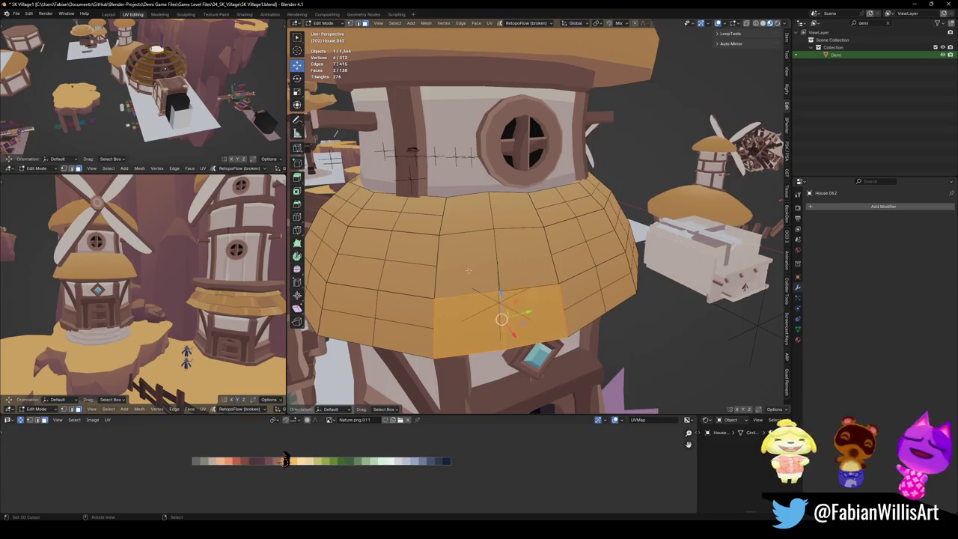
{"action": "left_click", "coordinate": [514, 253]}
{"action": "left_click", "coordinate": [502, 214]}
{"action": "key", "text": "h"}
Check a top roof face and its seam-linked patch, then clear the selection.
{"action": "scroll", "coordinate": [520, 242], "scroll_direction": "up", "scroll_amount": 3}
{"action": "mouse_move", "coordinate": [519, 242]}
{"action": "middle_mouse_down"}
{"action": "mouse_move", "coordinate": [490, 196]}
{"action": "mouse_move", "coordinate": [513, 294]}
{"action": "middle_mouse_up"}
{"action": "left_click", "coordinate": [490, 197]}
{"action": "key", "text": "alt+a"}
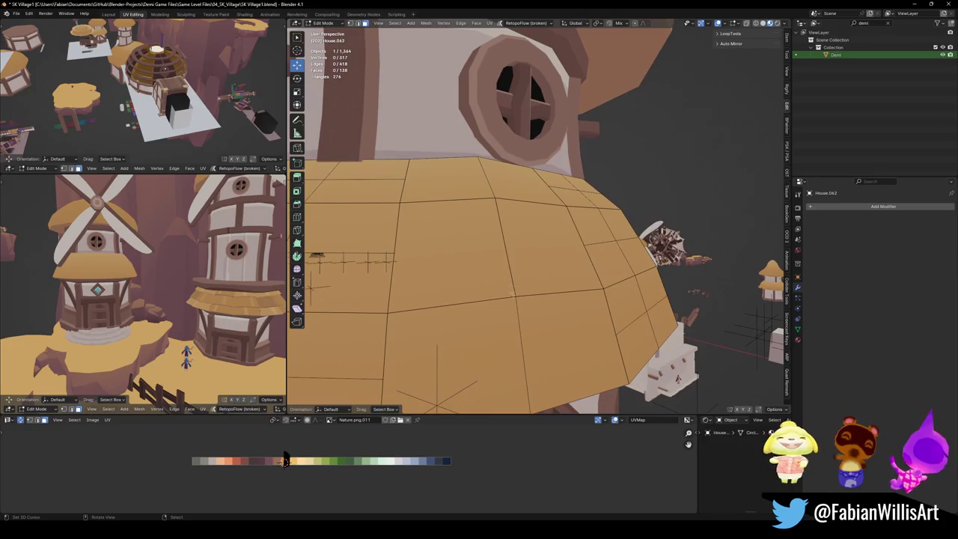
{"action": "key", "text": "l"}
{"action": "key", "text": "l"}
{"action": "key", "text": "l"}
{"action": "key", "text": "alt+a"}
Merge vertices by distance on two roof faces and a top face, then select lower faces.
{"action": "left_click", "coordinate": [450, 254]}
{"action": "left_click", "coordinate": [539, 253], "text": "shift"}
{"action": "right_click", "coordinate": [539, 253]}
{"action": "left_click", "coordinate": [539, 253]}
{"action": "left_click", "coordinate": [479, 180]}
{"action": "right_click", "coordinate": [479, 180]}
{"action": "left_click", "coordinate": [479, 180]}
{"action": "left_click", "coordinate": [547, 334]}
{"action": "left_click", "coordinate": [502, 337]}
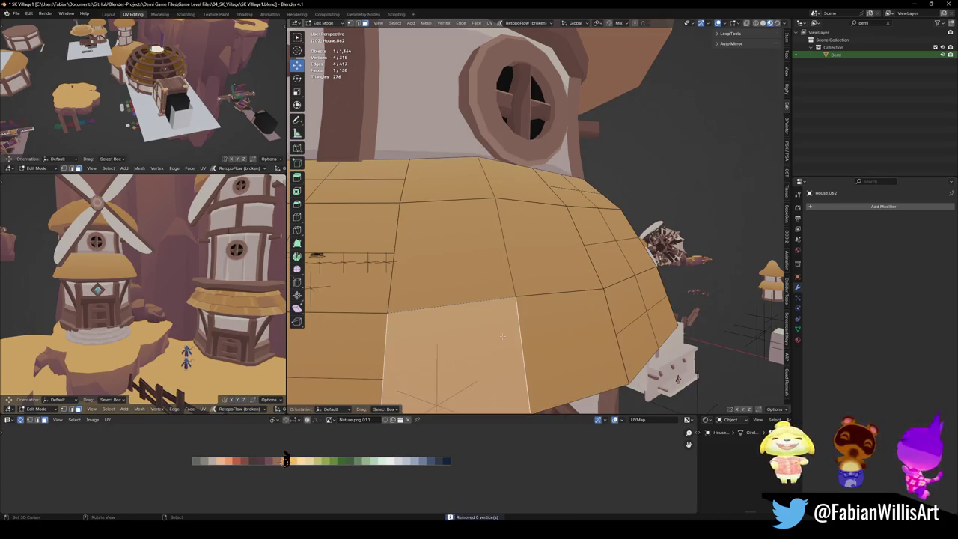
Solidify the linked roof patch via Ctrl+F, dragging its thickness to about -0.65 m.
{"action": "key", "text": "ctrl+l"}
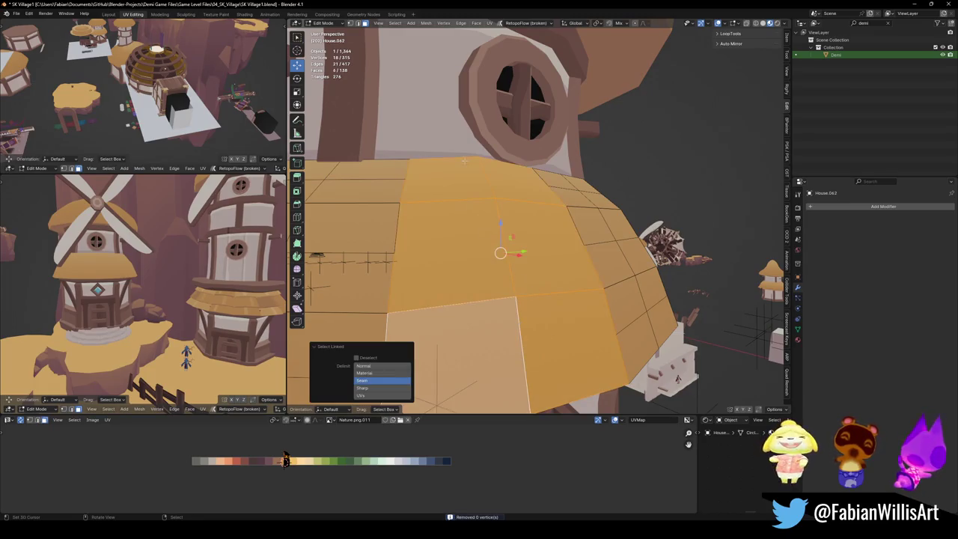
{"action": "key", "text": "ctrl+f"}
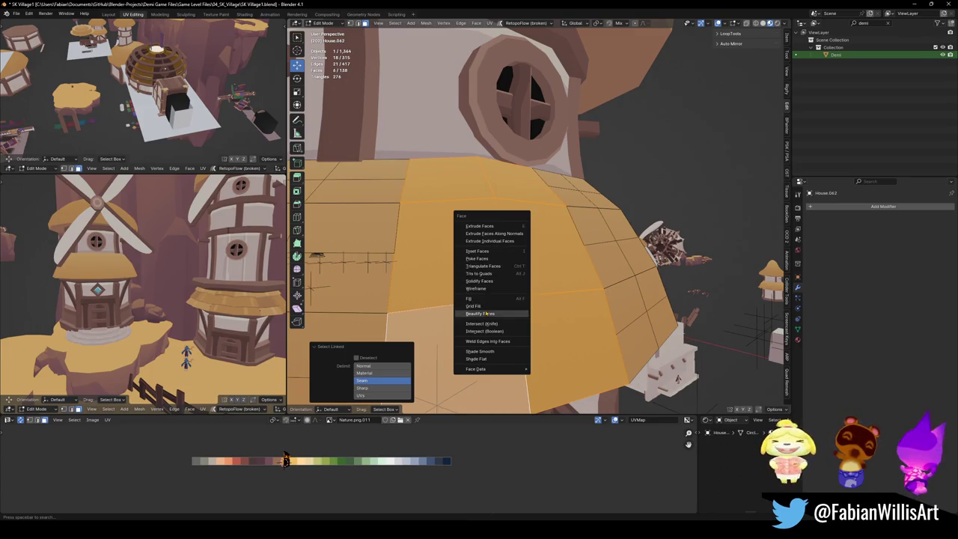
{"action": "left_click", "coordinate": [485, 281]}
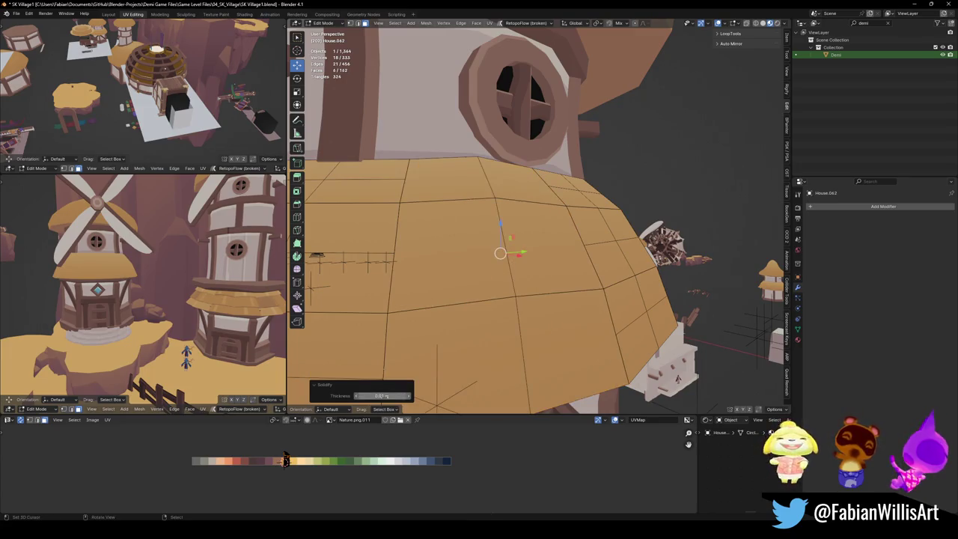
{"action": "left_click_drag", "start_coordinate": [382, 396], "coordinate": [352, 395]}
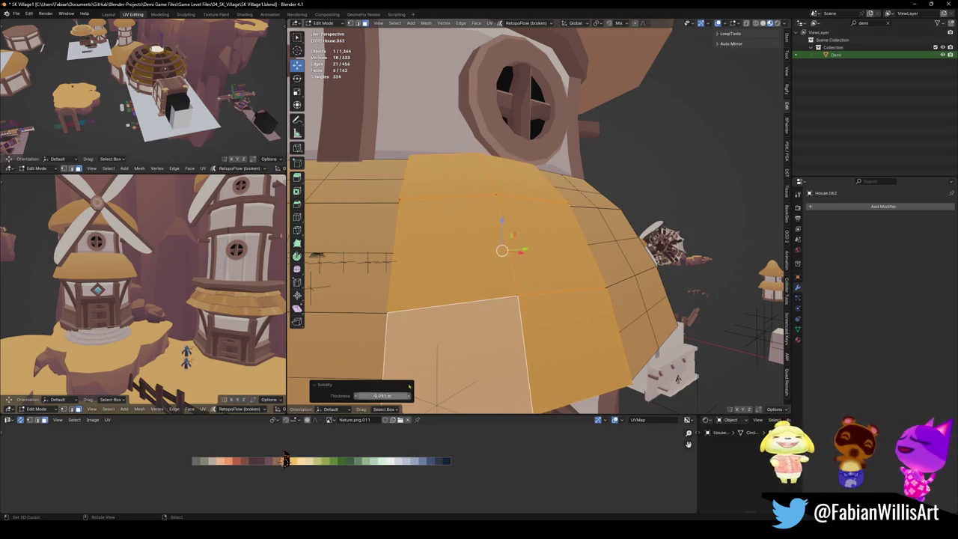
{"action": "middle_click_drag", "start_coordinate": [409, 385], "coordinate": [403, 387]}
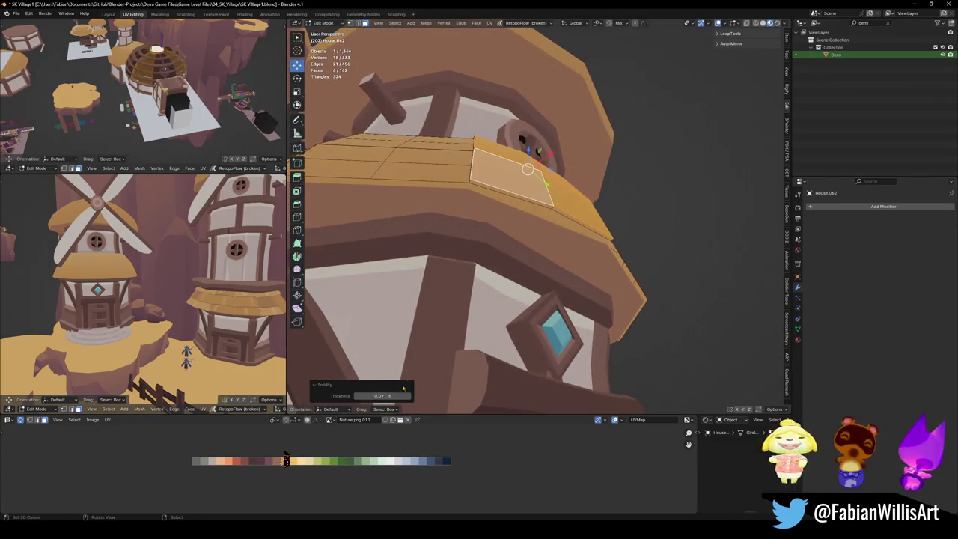
{"action": "left_click_drag", "start_coordinate": [382, 395], "coordinate": [383, 395]}
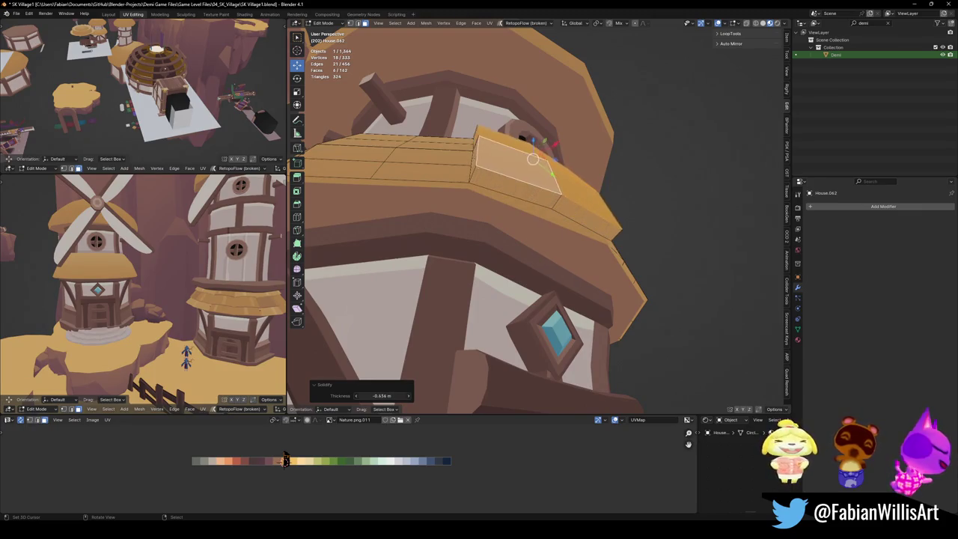
{"action": "mouse_move", "coordinate": [382, 395]}
{"action": "middle_mouse_down"}
{"action": "mouse_move", "coordinate": [608, 238]}
{"action": "mouse_move", "coordinate": [576, 191]}
{"action": "middle_mouse_up"}
{"action": "left_click", "coordinate": [584, 197]}
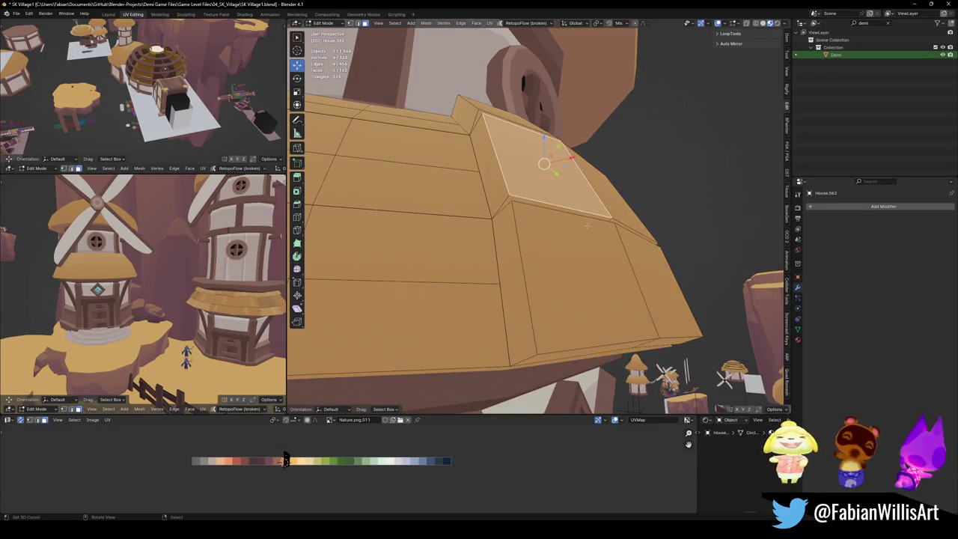
{"action": "middle_click_drag", "start_coordinate": [587, 226], "coordinate": [601, 263]}
{"action": "key", "text": "alt+a"}
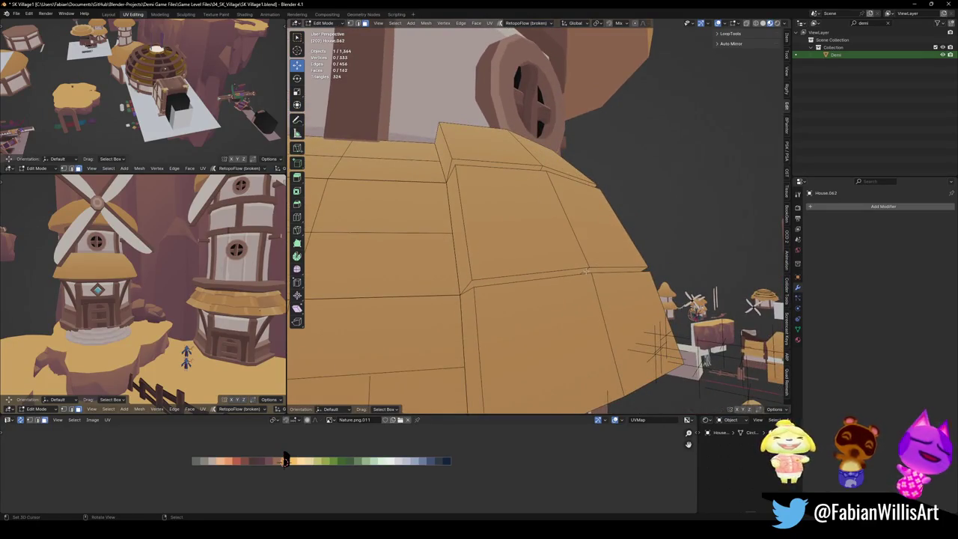
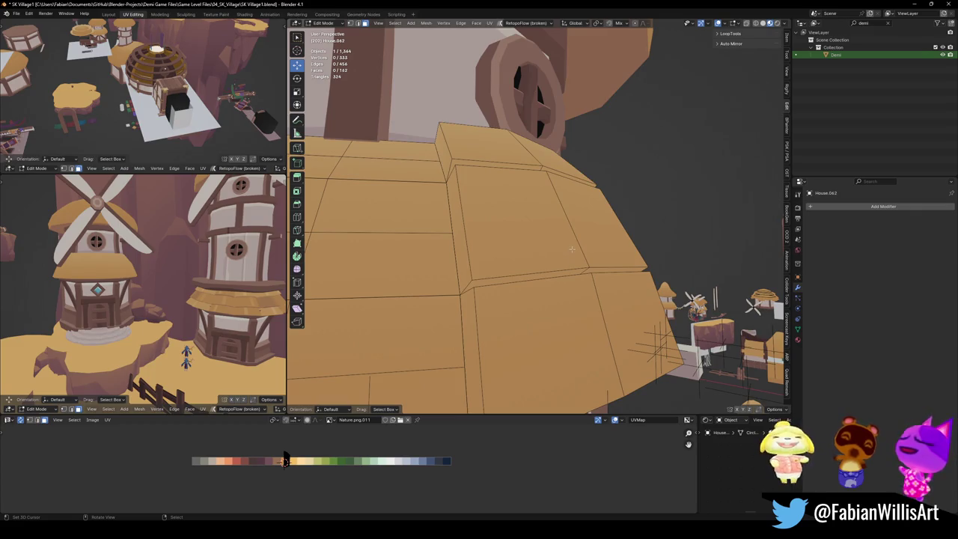
Select the linked faces of the separately edited roof piece and delete that roof object.
{"action": "scroll", "coordinate": [589, 248], "scroll_direction": "down", "scroll_amount": 5}
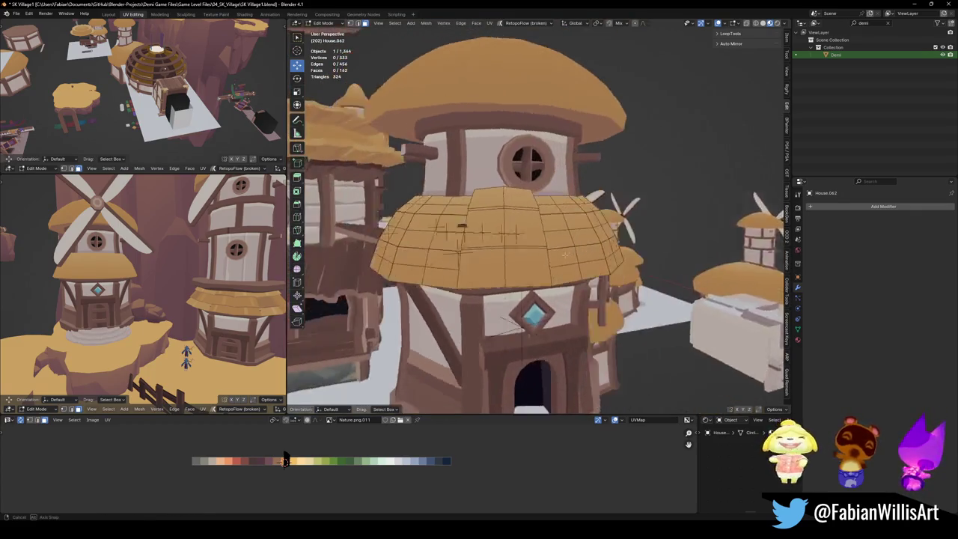
{"action": "middle_click_drag", "start_coordinate": [589, 248], "coordinate": [591, 171]}
{"action": "mouse_move", "coordinate": [567, 262]}
{"action": "middle_mouse_down"}
{"action": "mouse_move", "coordinate": [472, 239]}
{"action": "mouse_move", "coordinate": [489, 244]}
{"action": "middle_mouse_up"}
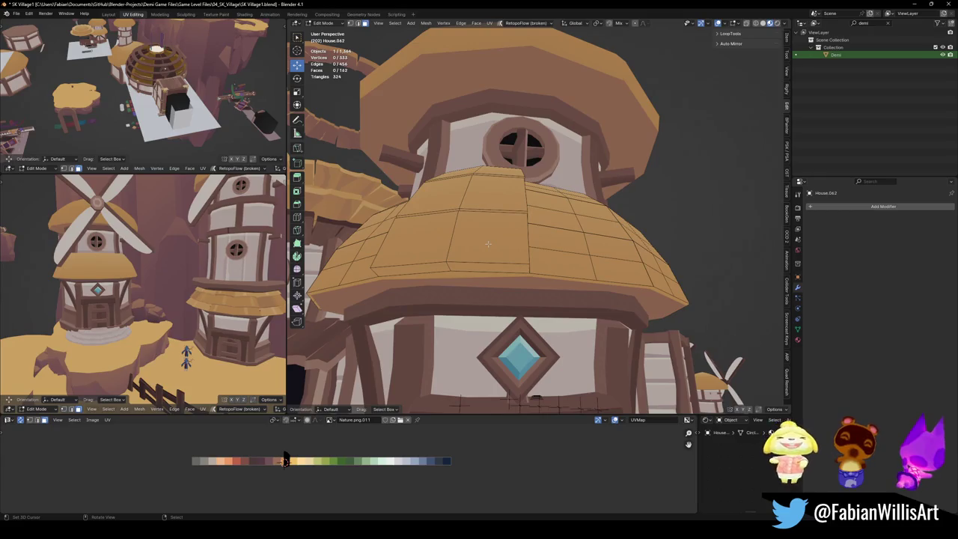
{"action": "key", "text": "l"}
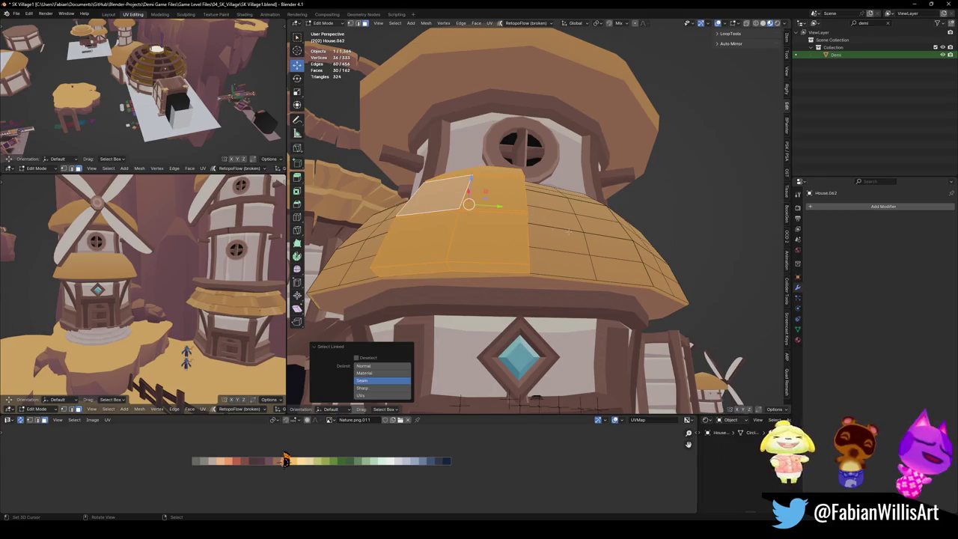
{"action": "key", "text": "Tab"}
{"action": "scroll", "coordinate": [524, 248], "scroll_direction": "down", "scroll_amount": 2}
{"action": "key", "text": "Delete"}
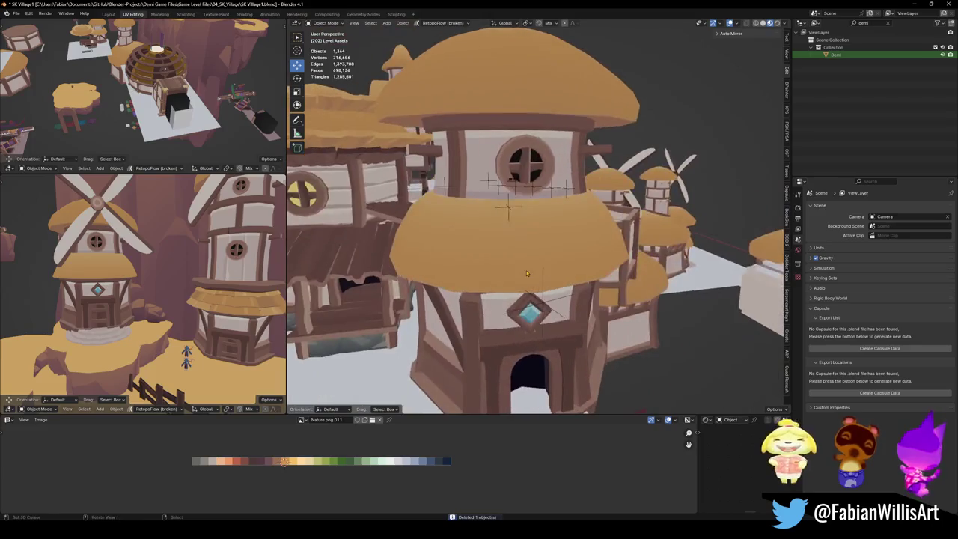
Isolate the tower house in local view and clear its rotation.
{"action": "left_click", "coordinate": [527, 270]}
{"action": "key", "text": "KP_Divide"}
{"action": "key", "text": "KP_1"}
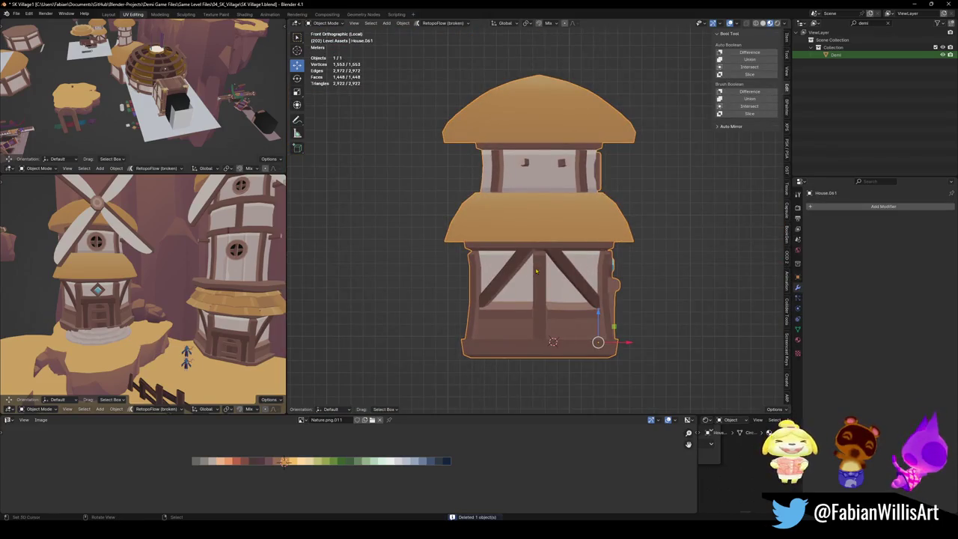
{"action": "key", "text": "KP_3"}
{"action": "key", "text": "alt+r"}
{"action": "key", "text": "KP_7"}
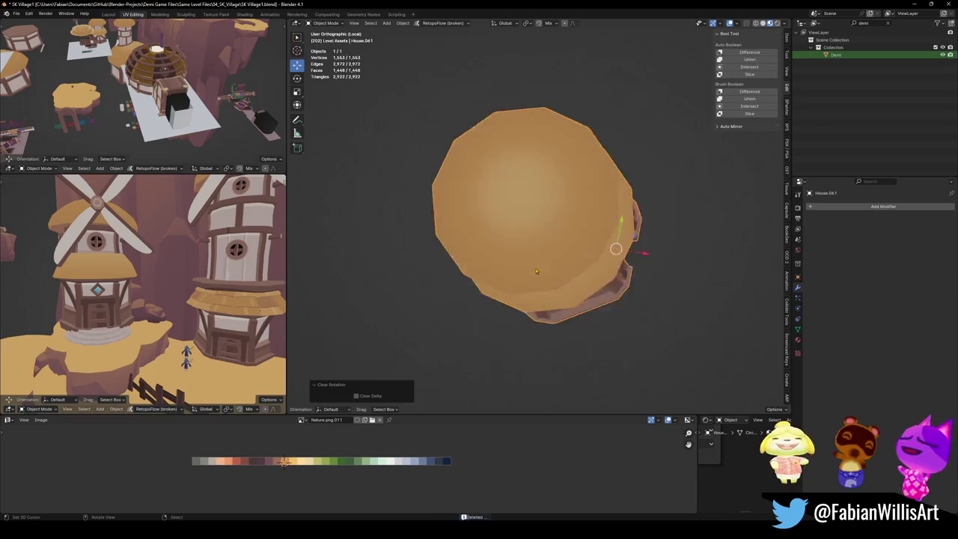
Rotate the house -90° on Z and apply its rotation and scale.
{"action": "type", "text": "r"}
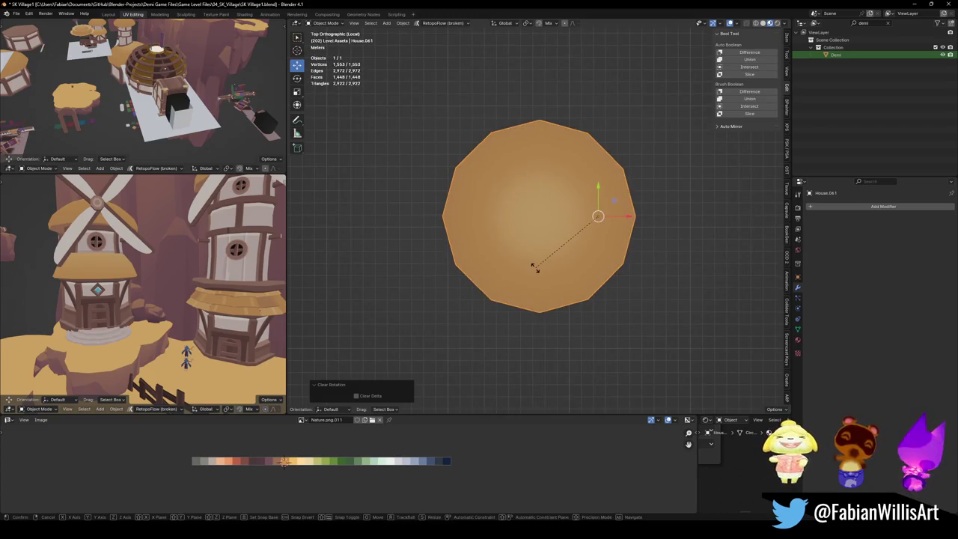
{"action": "type", "text": "90-"}
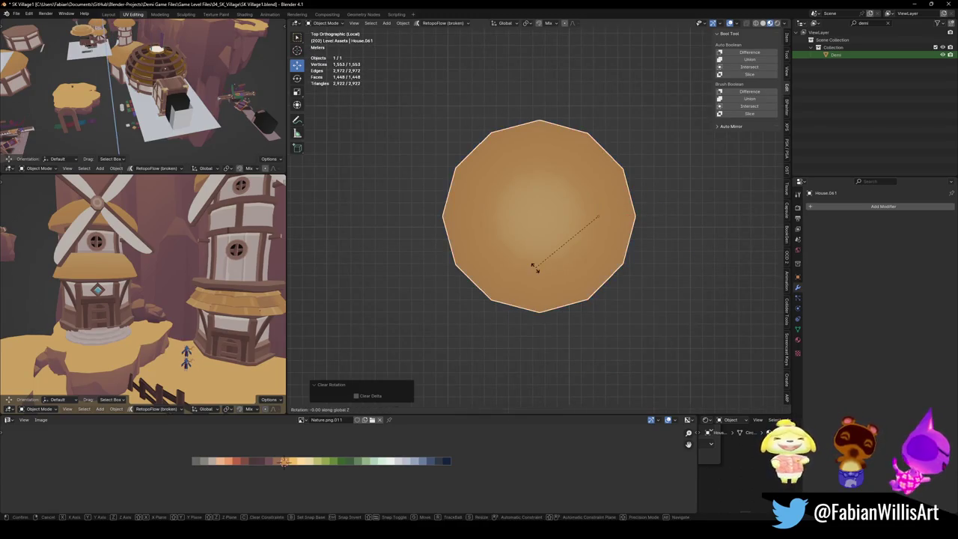
{"action": "key", "text": "Return"}
{"action": "key", "text": "KP_1"}
{"action": "key", "text": "ctrl+a"}
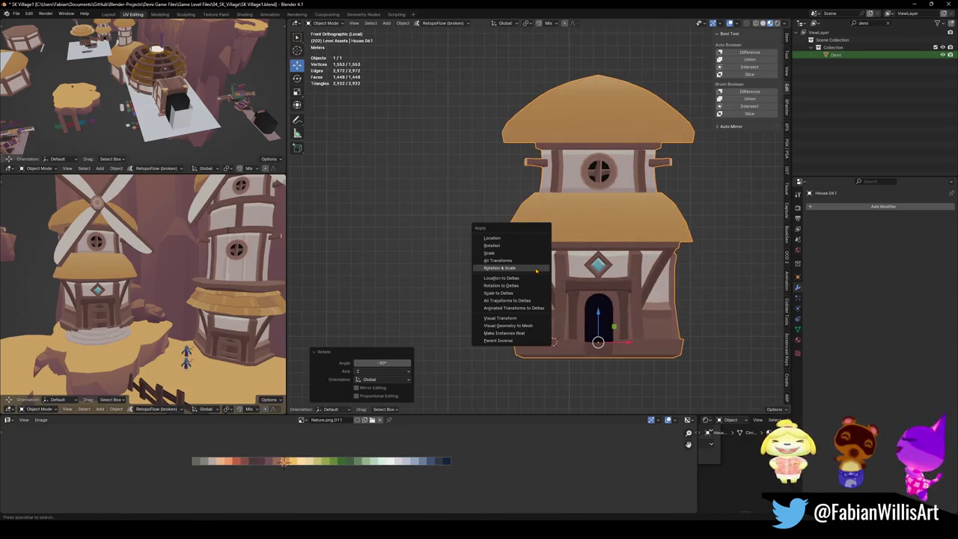
{"action": "left_click", "coordinate": [536, 266]}
Add a plane and scale it up into a large ground beneath the house.
{"action": "scroll", "coordinate": [554, 266], "scroll_direction": "up", "scroll_amount": 3}
{"action": "right_click", "coordinate": [565, 265]}
{"action": "mouse_move", "coordinate": [539, 326]}
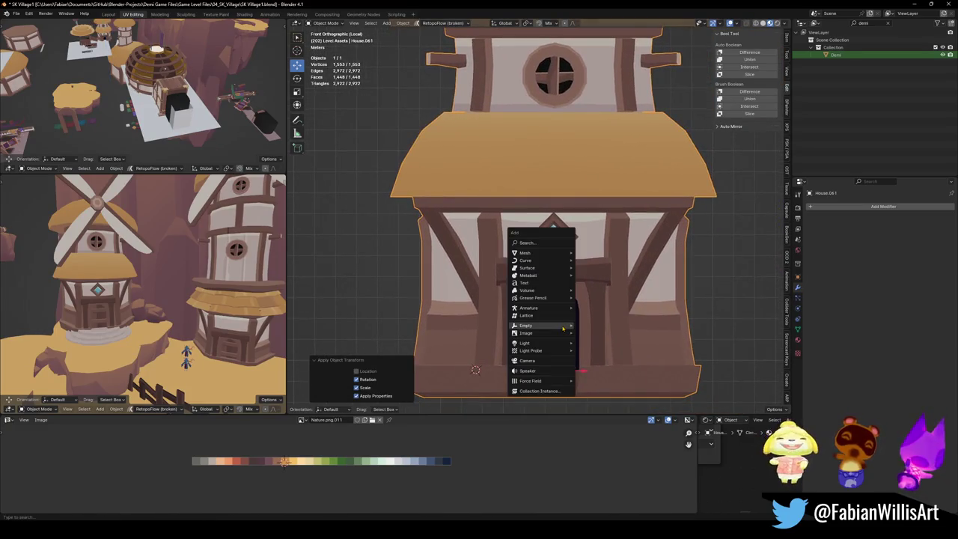
{"action": "left_click", "coordinate": [578, 358]}
{"action": "key", "text": "shift+a"}
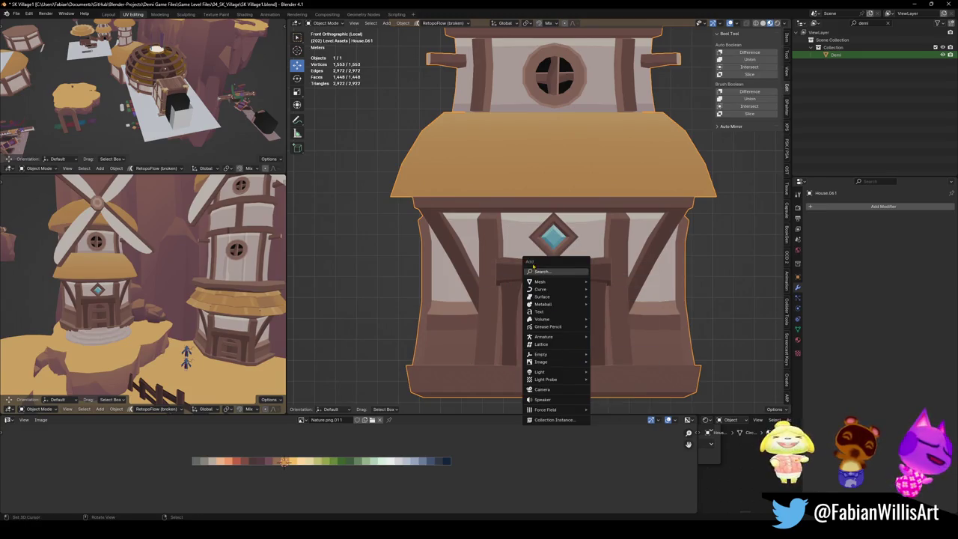
{"action": "left_click", "coordinate": [620, 283]}
{"action": "key", "text": "s"}
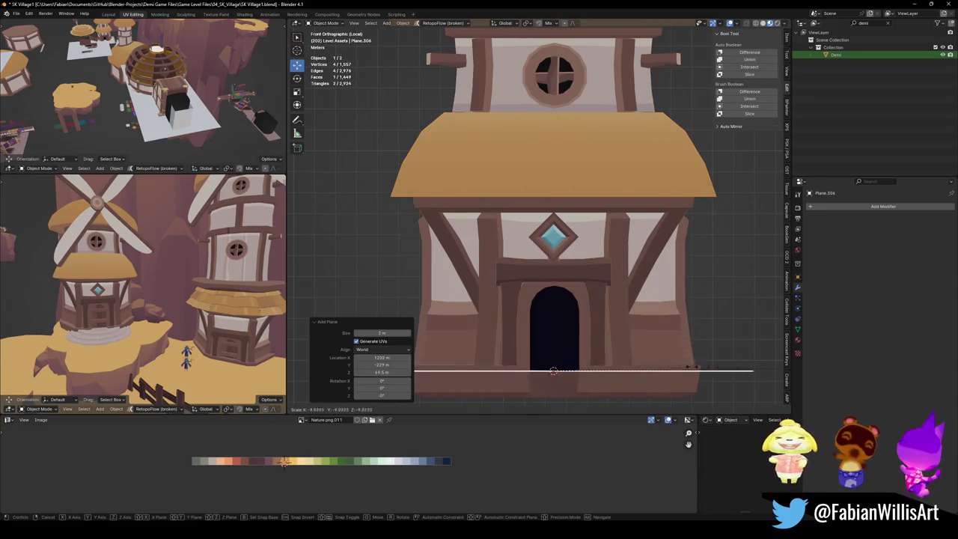
{"action": "left_click", "coordinate": [524, 352]}
{"action": "mouse_move", "coordinate": [524, 352]}
{"action": "middle_mouse_down"}
{"action": "mouse_move", "coordinate": [504, 316]}
{"action": "mouse_move", "coordinate": [570, 303]}
{"action": "middle_mouse_up"}
{"action": "key", "text": "alt+a"}
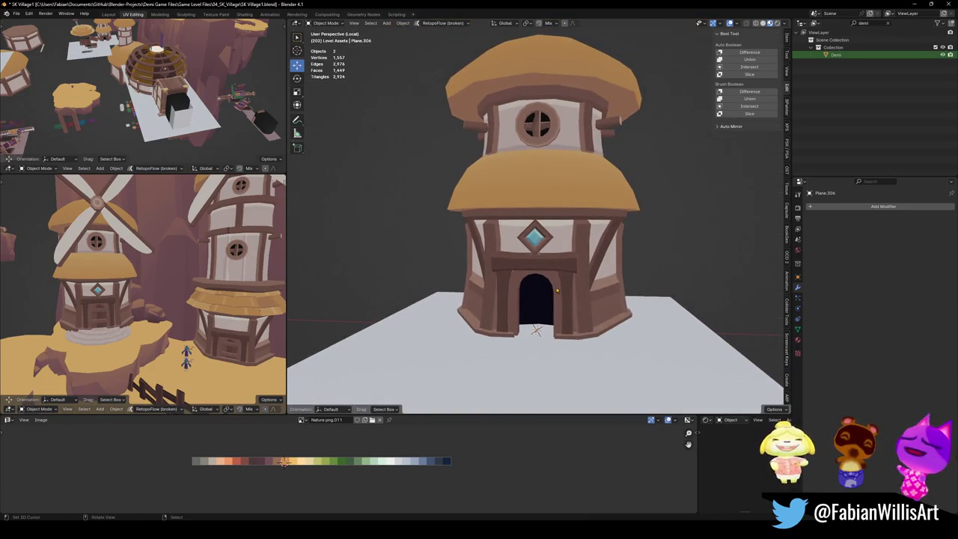
{"action": "middle_click_drag", "start_coordinate": [621, 266], "coordinate": [554, 273]}
Save the blend file and reselect the tower house.
{"action": "key", "text": "ctrl+s"}
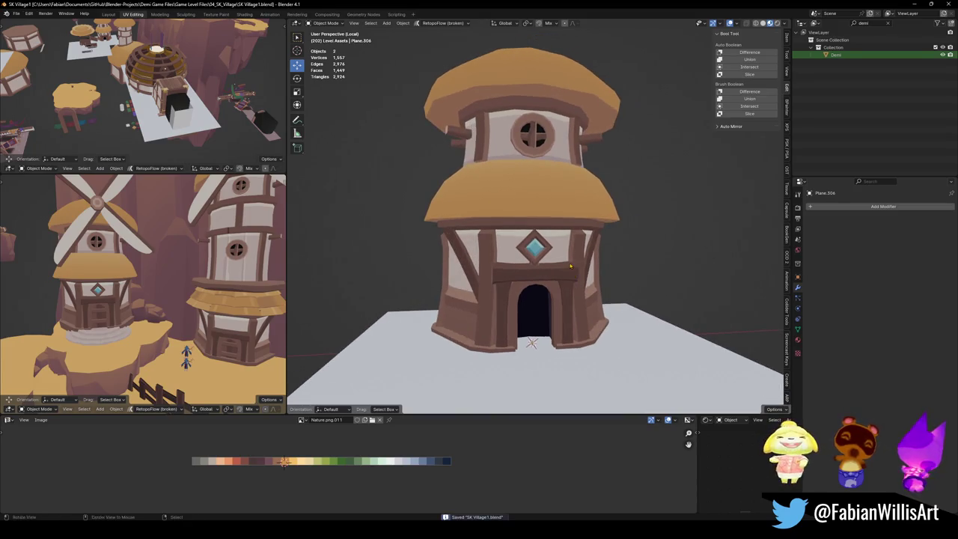
{"action": "left_click", "coordinate": [547, 191]}
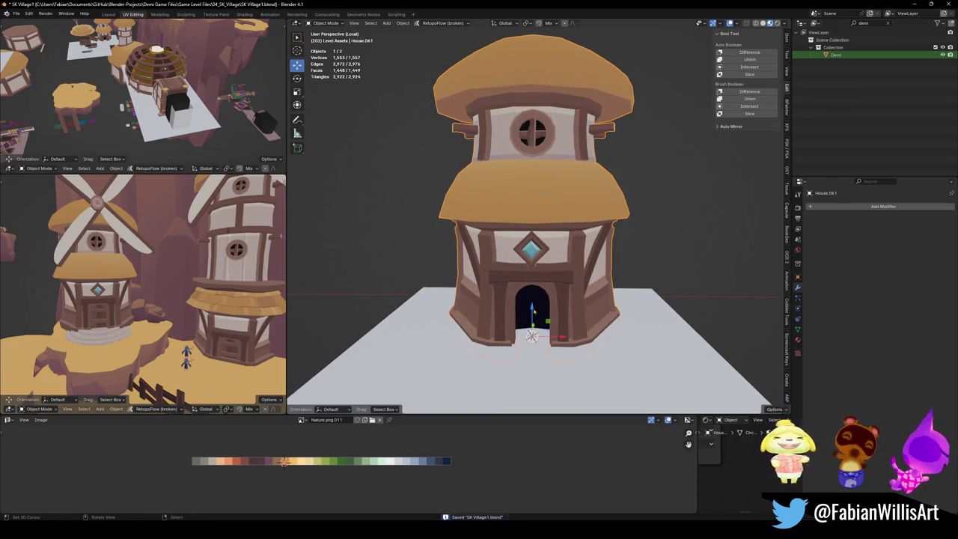
{"action": "key", "text": "shift+a"}
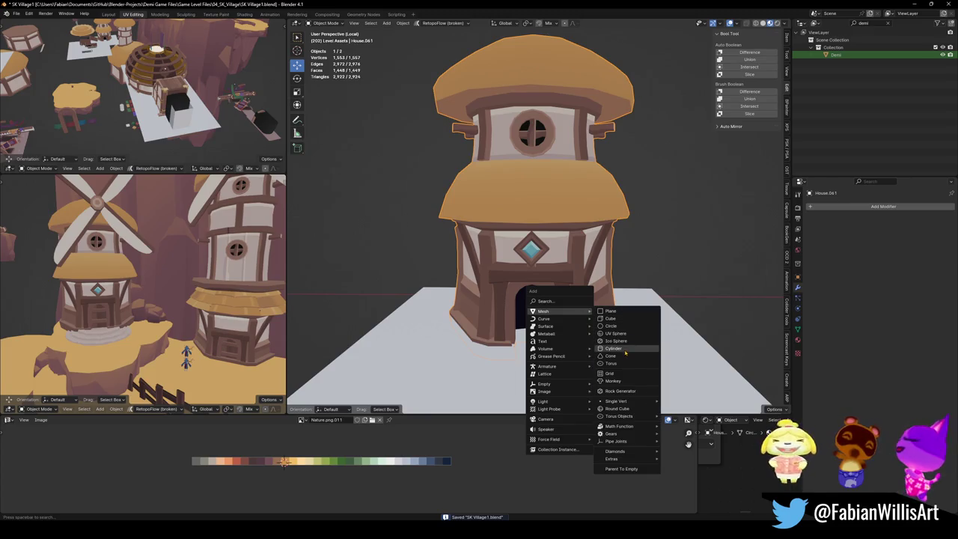
Add a cylinder with Cap Fill Type Nothing and place it in front of the doorway.
{"action": "left_click", "coordinate": [595, 349]}
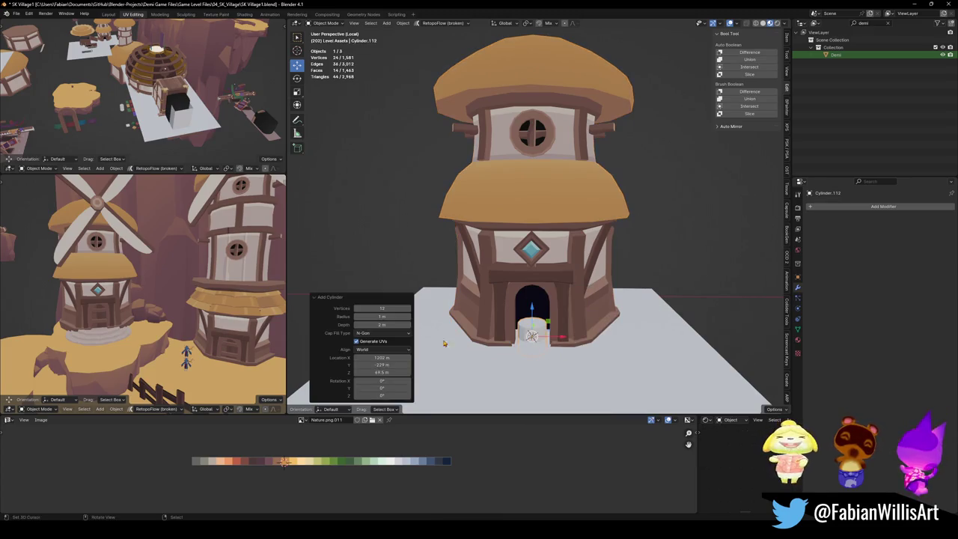
{"action": "left_click", "coordinate": [386, 333]}
{"action": "left_click", "coordinate": [365, 341]}
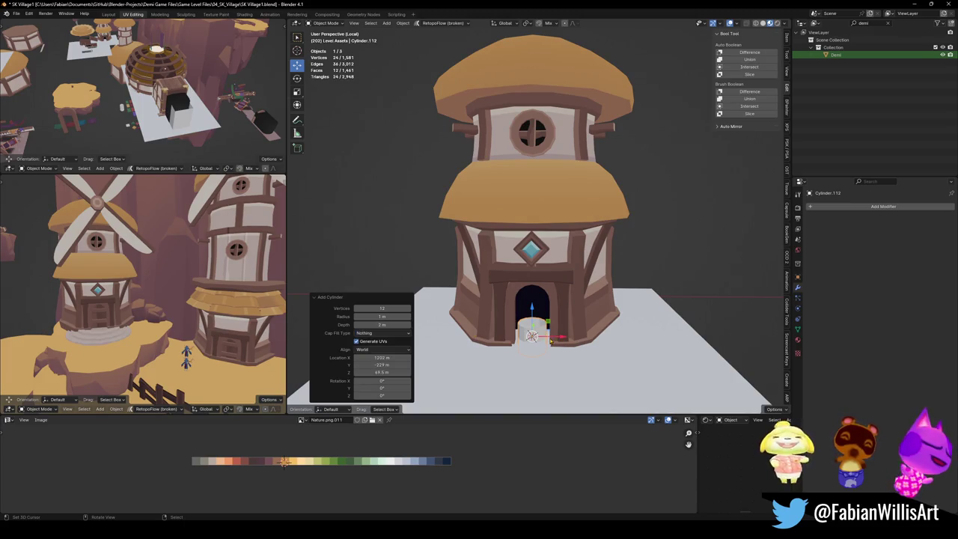
{"action": "left_click_drag", "start_coordinate": [542, 329], "coordinate": [537, 376]}
{"action": "key", "text": "KP_Decimal"}
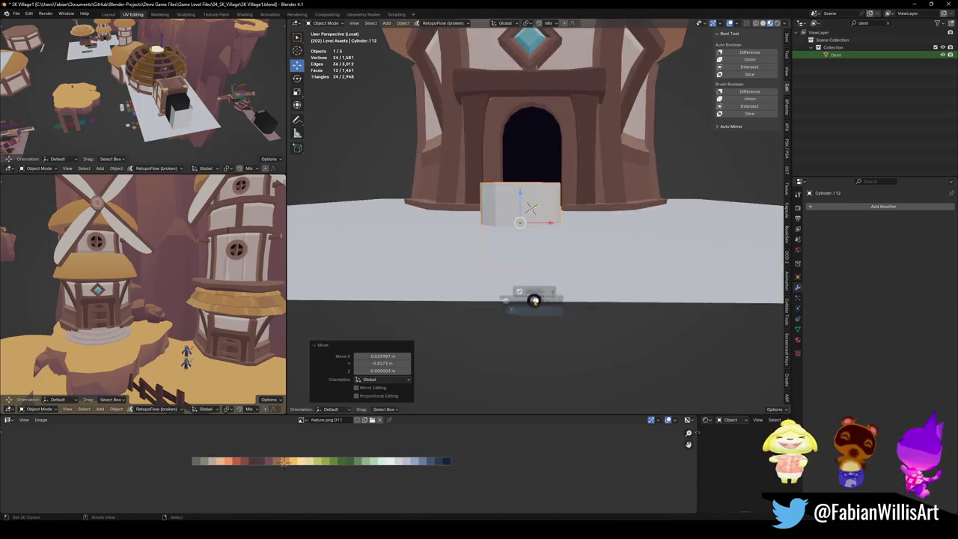
{"action": "key", "text": "z"}
{"action": "key", "text": "g"}
{"action": "key", "text": "z"}
{"action": "left_click", "coordinate": [508, 248]}
Shade the house flat and save the file.
{"action": "middle_click_drag", "start_coordinate": [508, 248], "coordinate": [525, 225]}
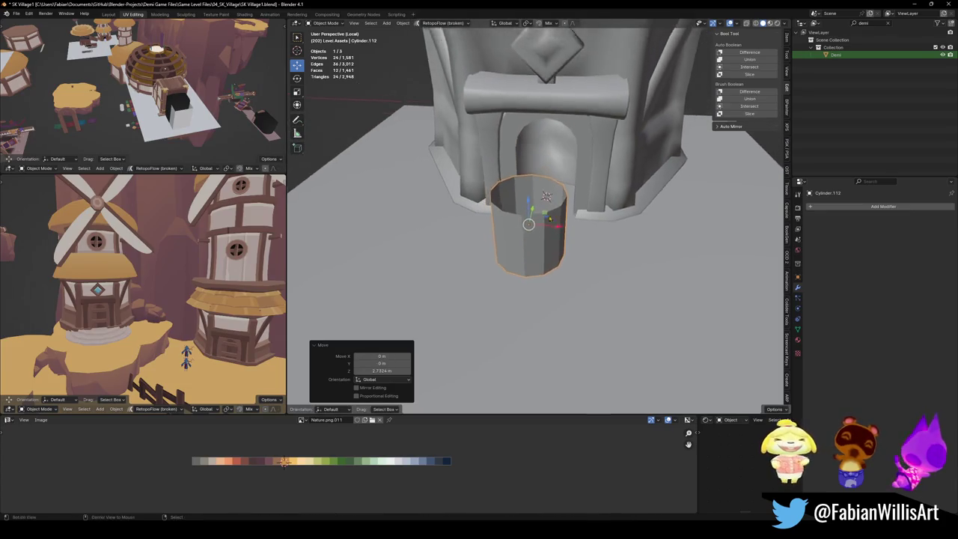
{"action": "left_click", "coordinate": [524, 150]}
{"action": "right_click", "coordinate": [516, 146]}
{"action": "left_click", "coordinate": [582, 191]}
{"action": "mouse_move", "coordinate": [581, 191]}
{"action": "middle_mouse_down"}
{"action": "mouse_move", "coordinate": [551, 265]}
{"action": "mouse_move", "coordinate": [465, 224]}
{"action": "middle_mouse_up"}
{"action": "key", "text": "alt+a"}
{"action": "key", "text": "ctrl+s"}
Select the cylinder and enter Edit Mode on its mesh.
{"action": "left_click", "coordinate": [453, 217]}
{"action": "key", "text": "q"}
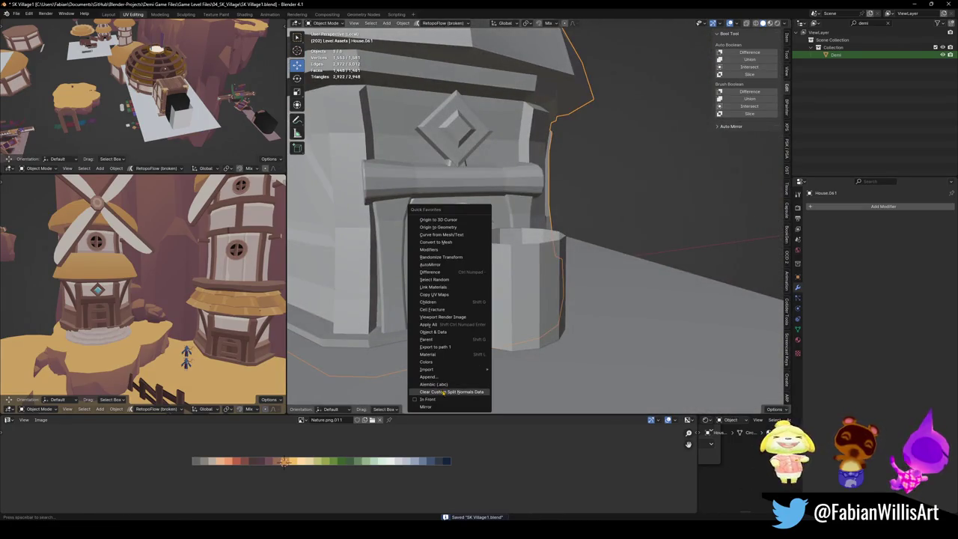
{"action": "key", "text": "Escape"}
{"action": "mouse_move", "coordinate": [480, 327]}
{"action": "middle_mouse_down"}
{"action": "mouse_move", "coordinate": [530, 283]}
{"action": "mouse_move", "coordinate": [702, 267]}
{"action": "middle_mouse_up"}
{"action": "left_click", "coordinate": [531, 283]}
{"action": "key", "text": "Tab"}
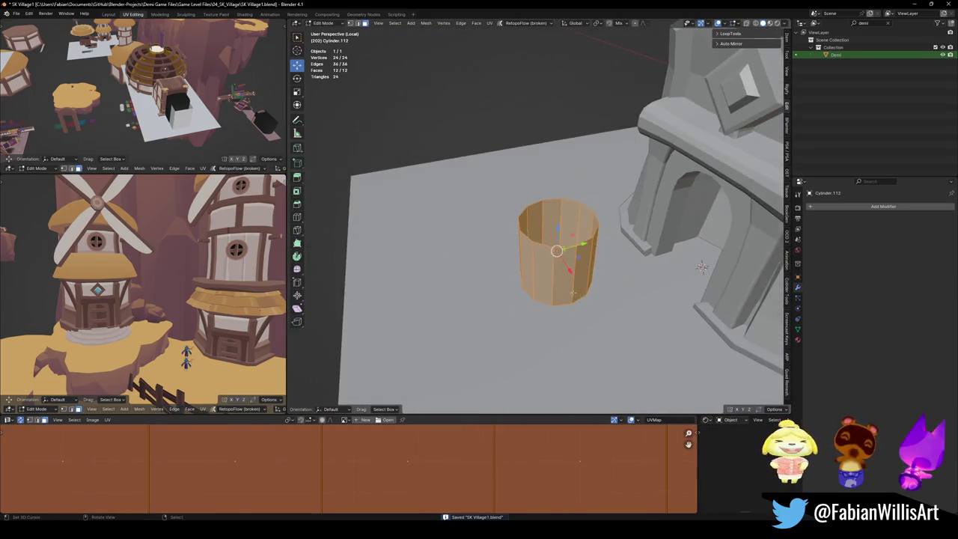
Delete the cylinder's right-side faces, leaving a partial shell.
{"action": "key", "text": "KP_7"}
{"action": "middle_click_drag", "start_coordinate": [533, 223], "coordinate": [524, 303]}
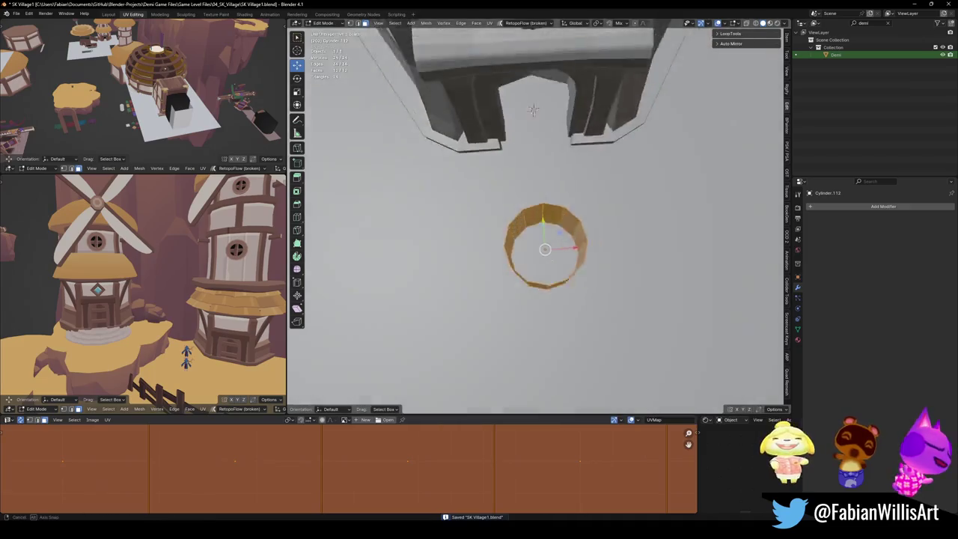
{"action": "key", "text": "alt+a"}
{"action": "middle_click_drag", "start_coordinate": [474, 254], "coordinate": [395, 284]}
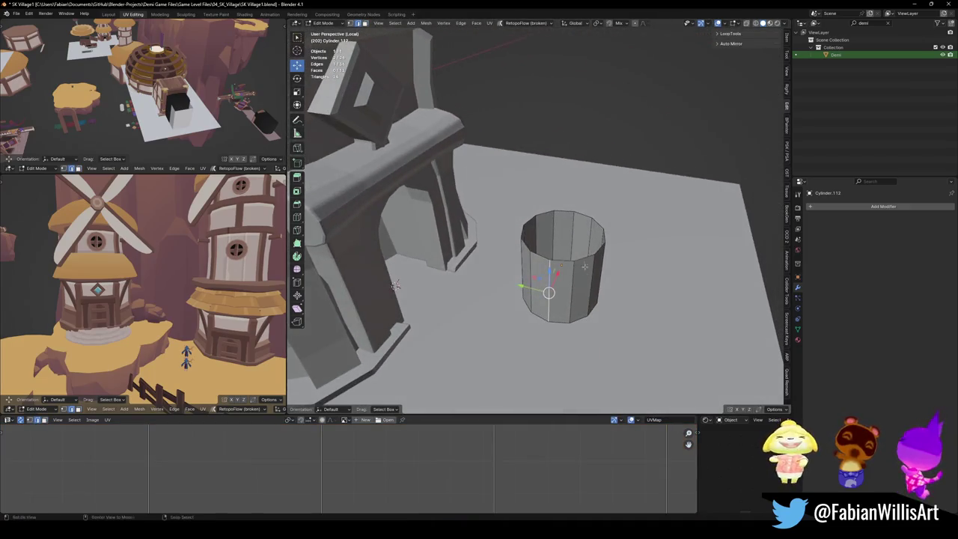
{"action": "left_click_drag", "start_coordinate": [571, 237], "coordinate": [610, 314]}
{"action": "key", "text": "x"}
{"action": "left_click", "coordinate": [577, 291]}
Select the whole remaining cylinder mesh and rotate it 90° about X.
{"action": "middle_click_drag", "start_coordinate": [577, 293], "coordinate": [546, 331]}
{"action": "key", "text": "a"}
{"action": "key", "text": "alt+a"}
{"action": "mouse_move", "coordinate": [584, 258]}
{"action": "middle_mouse_down"}
{"action": "mouse_move", "coordinate": [589, 296]}
{"action": "mouse_move", "coordinate": [579, 258]}
{"action": "mouse_move", "coordinate": [589, 265]}
{"action": "middle_mouse_up"}
{"action": "key", "text": "a"}
{"action": "key", "text": "alt+a"}
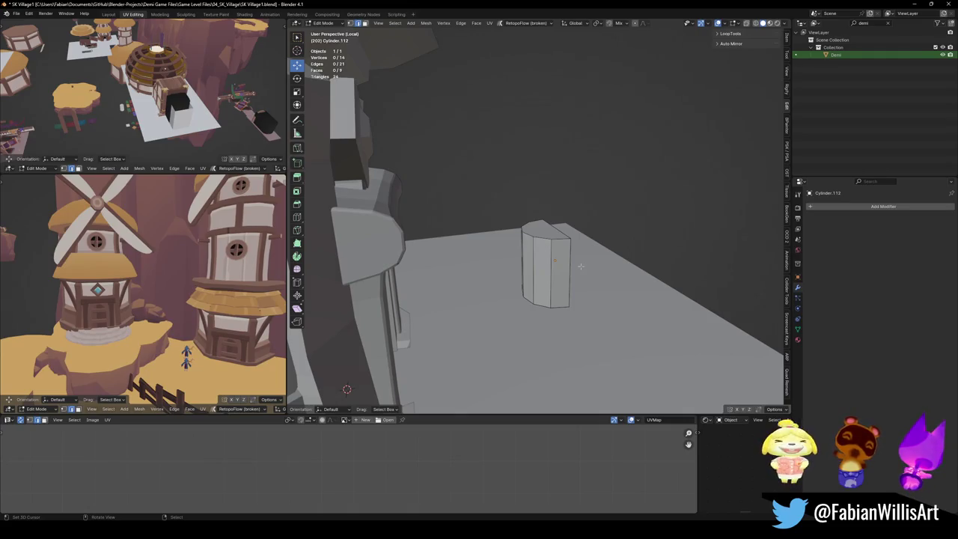
{"action": "scroll", "coordinate": [580, 266], "scroll_direction": "up", "scroll_amount": 3}
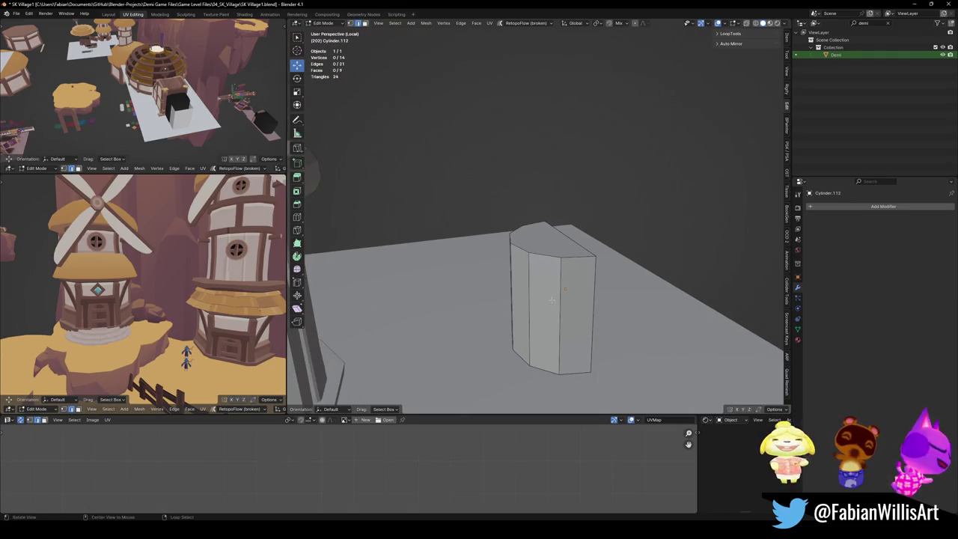
{"action": "middle_click_drag", "start_coordinate": [552, 300], "coordinate": [546, 287]}
{"action": "key", "text": "a"}
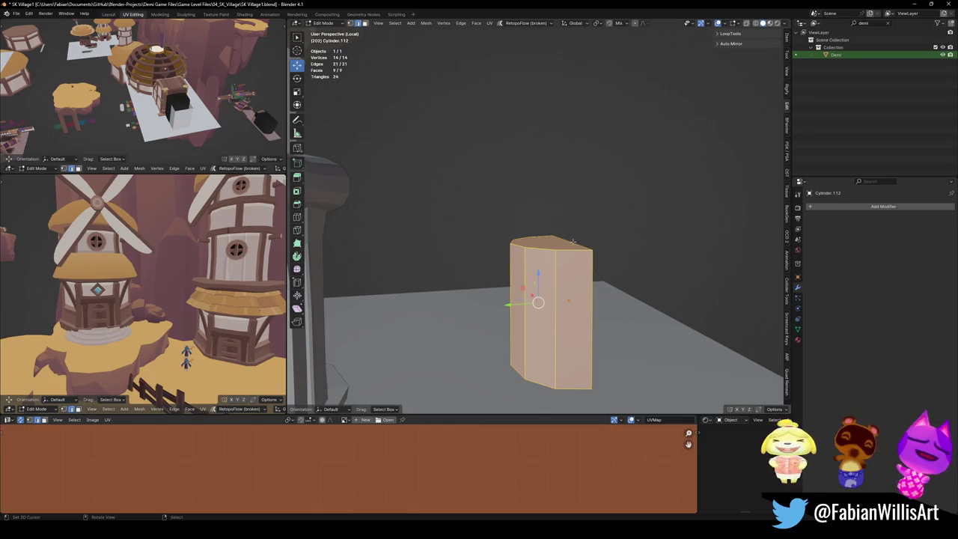
{"action": "key", "text": "r"}
{"action": "key", "text": "x"}
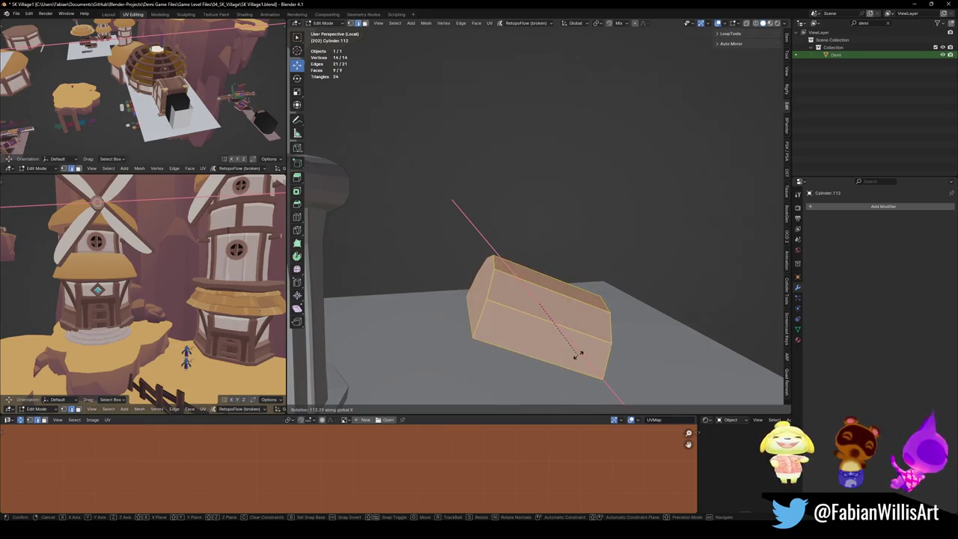
{"action": "type", "text": "90"}
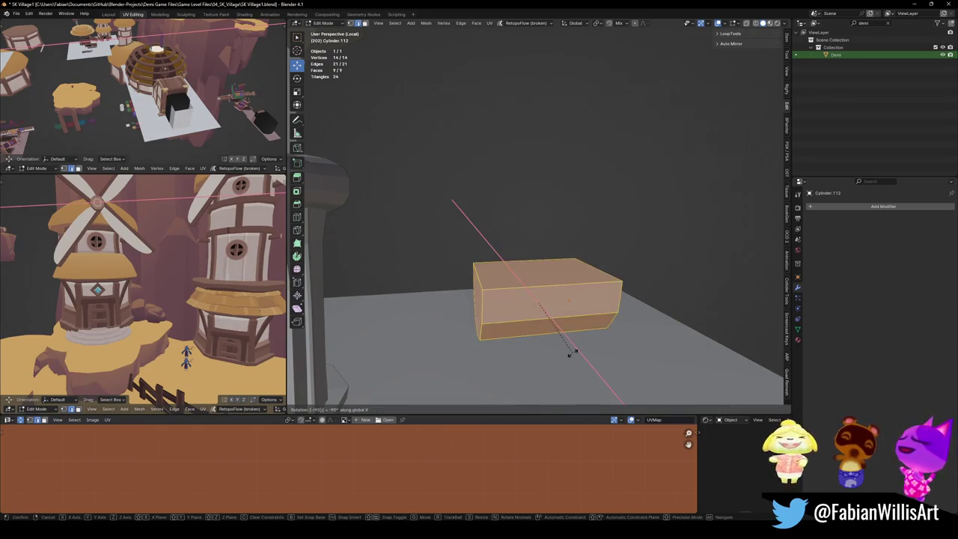
{"action": "key", "text": "Return"}
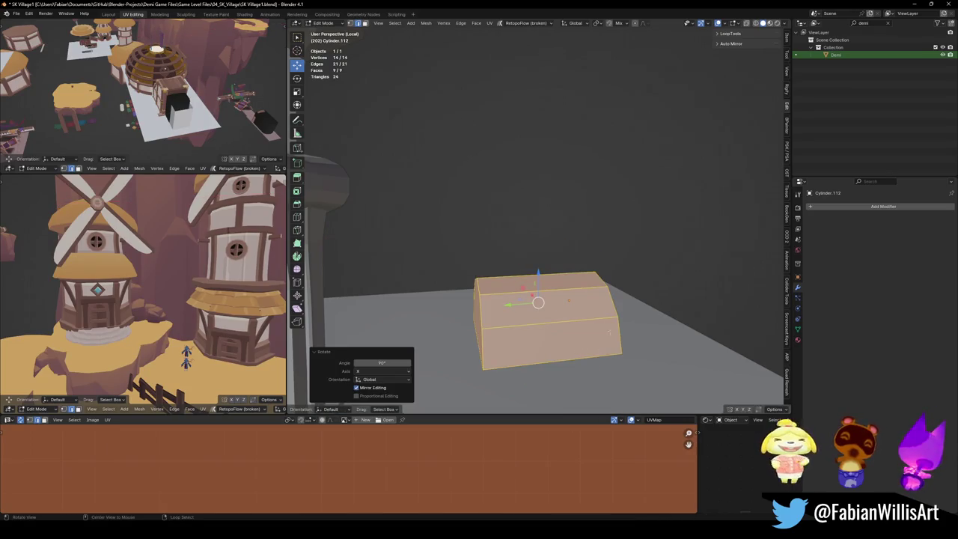
Return to Object Mode and zoom in on the rotated step block.
{"action": "key", "text": "Tab"}
{"action": "scroll", "coordinate": [610, 332], "scroll_direction": "down", "scroll_amount": 3}
{"action": "scroll", "coordinate": [607, 245], "scroll_direction": "up", "scroll_amount": 3}
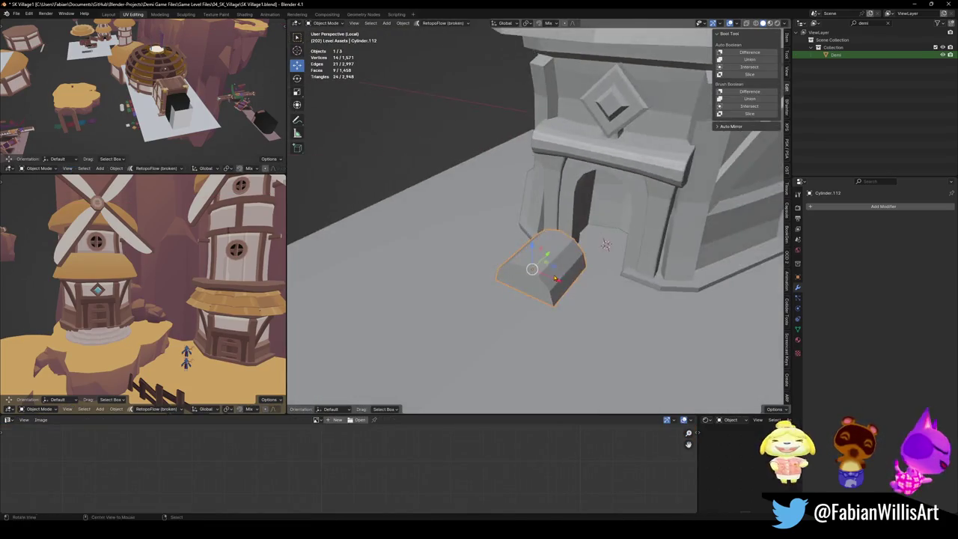
{"action": "scroll", "coordinate": [607, 245], "scroll_direction": "down", "scroll_amount": 3}
{"action": "scroll", "coordinate": [569, 300], "scroll_direction": "up", "scroll_amount": 1}
Duplicate the tower's bell-base edge loop and separate it into its own object.
{"action": "left_click", "coordinate": [554, 314]}
{"action": "scroll", "coordinate": [572, 310], "scroll_direction": "up", "scroll_amount": 3}
{"action": "key", "text": "Tab"}
{"action": "middle_click_drag", "start_coordinate": [572, 310], "coordinate": [607, 271]}
{"action": "left_click", "coordinate": [599, 262], "text": "alt"}
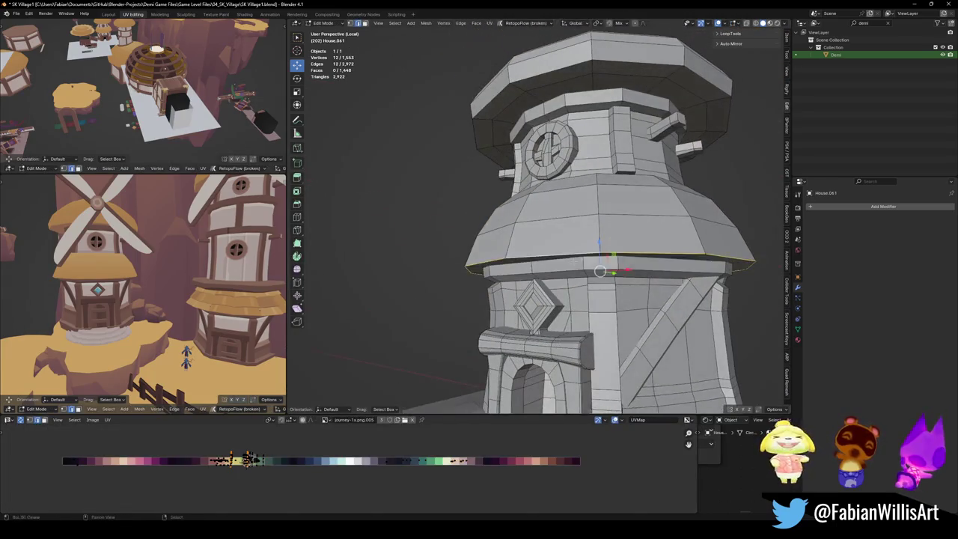
{"action": "key", "text": "alt+a"}
{"action": "right_click", "coordinate": [599, 247]}
{"action": "key", "text": "Escape"}
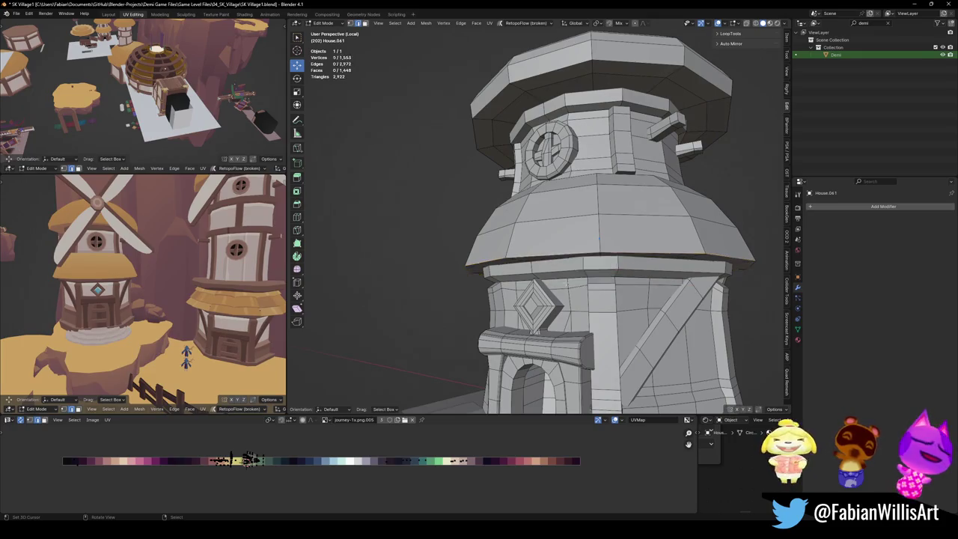
{"action": "key", "text": "Tab"}
Clear the bell-rim loop's custom split normals and convert it to a curve.
{"action": "left_click", "coordinate": [573, 260]}
{"action": "key", "text": "q"}
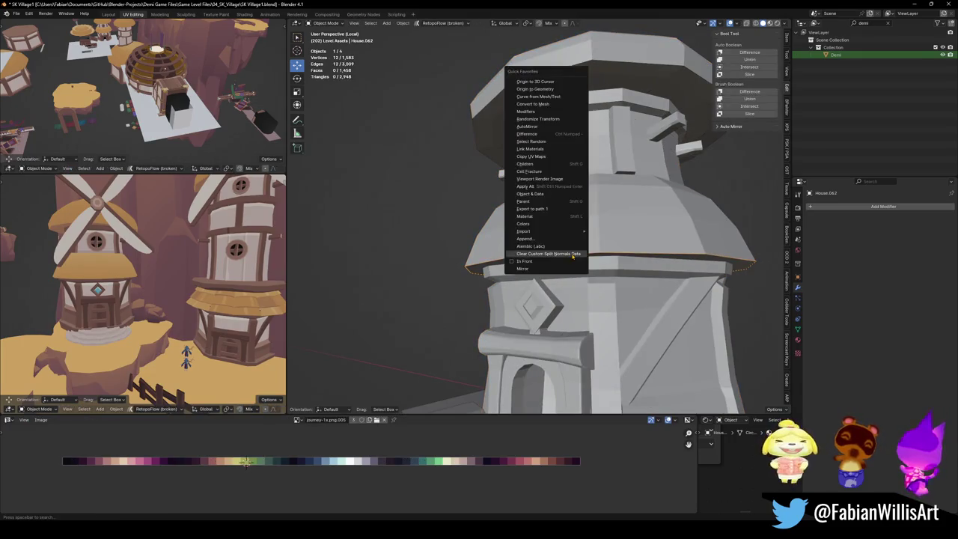
{"action": "left_click", "coordinate": [558, 254]}
{"action": "middle_click_drag", "start_coordinate": [528, 273], "coordinate": [517, 274]}
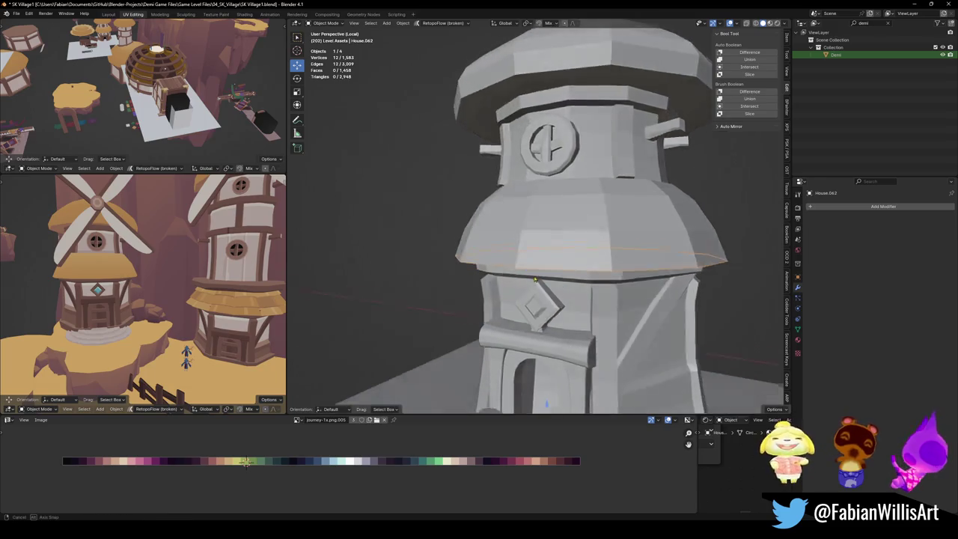
{"action": "key", "text": "q"}
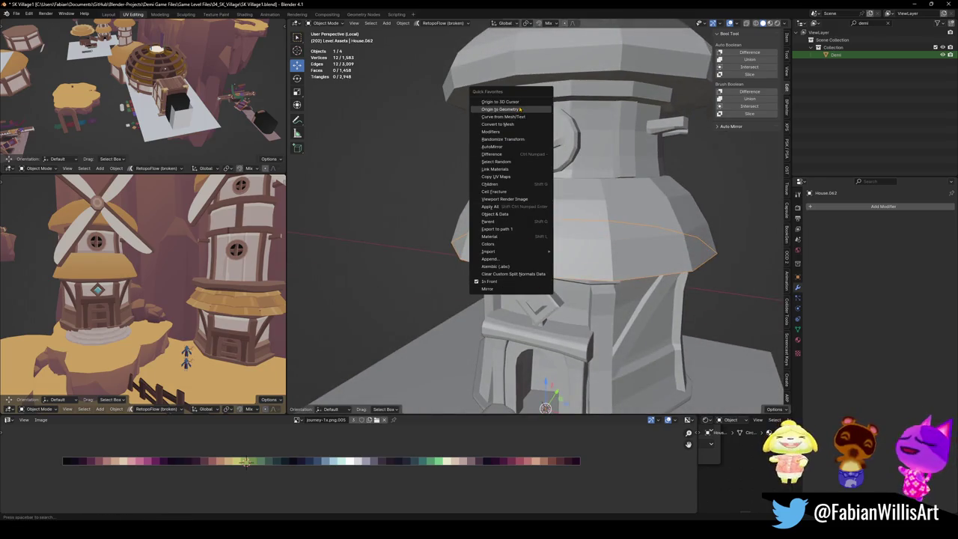
{"action": "left_click", "coordinate": [517, 125]}
{"action": "key", "text": "q"}
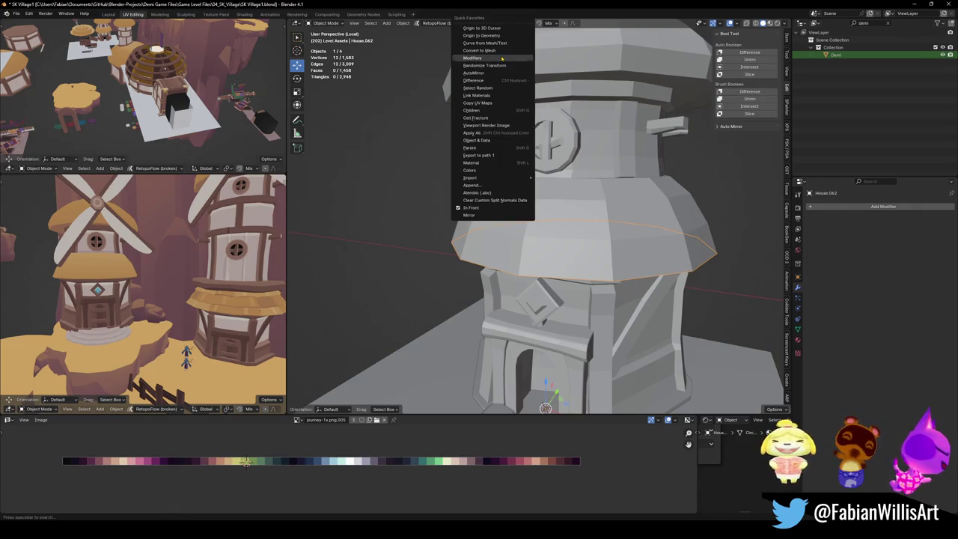
{"action": "left_click", "coordinate": [494, 43]}
{"action": "left_click", "coordinate": [590, 244]}
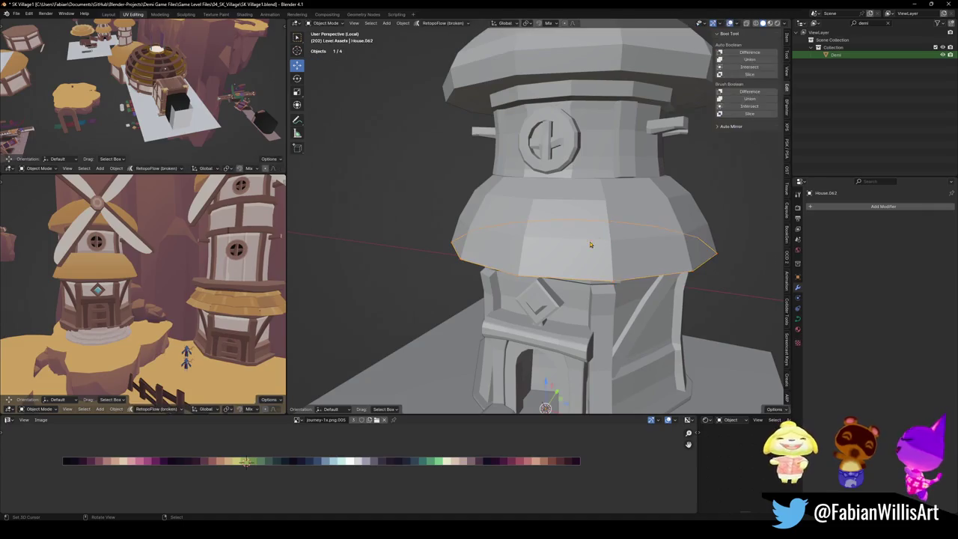
{"action": "scroll", "coordinate": [577, 317], "scroll_direction": "down", "scroll_amount": 2}
{"action": "scroll", "coordinate": [533, 449], "scroll_direction": "up", "scroll_amount": 2}
{"action": "key", "text": "q"}
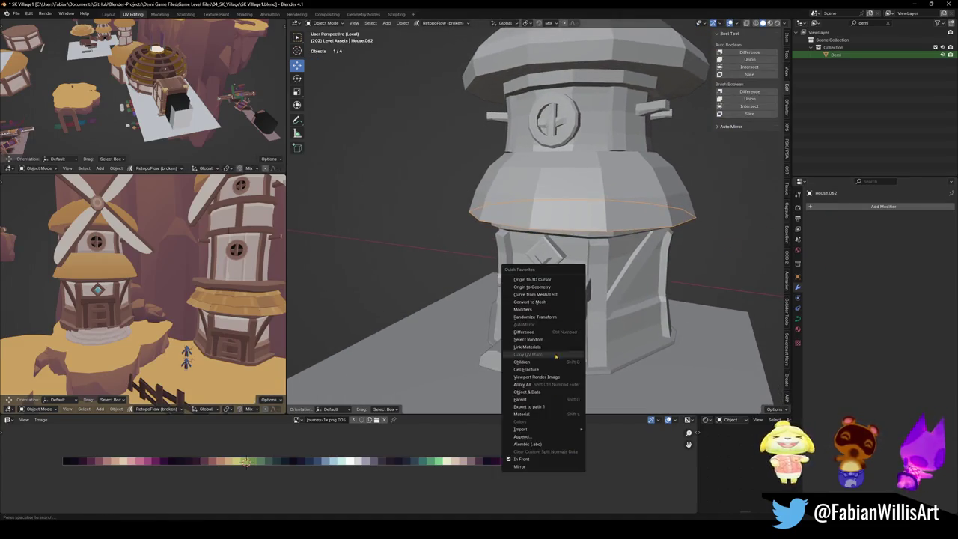
{"action": "key", "text": "Escape"}
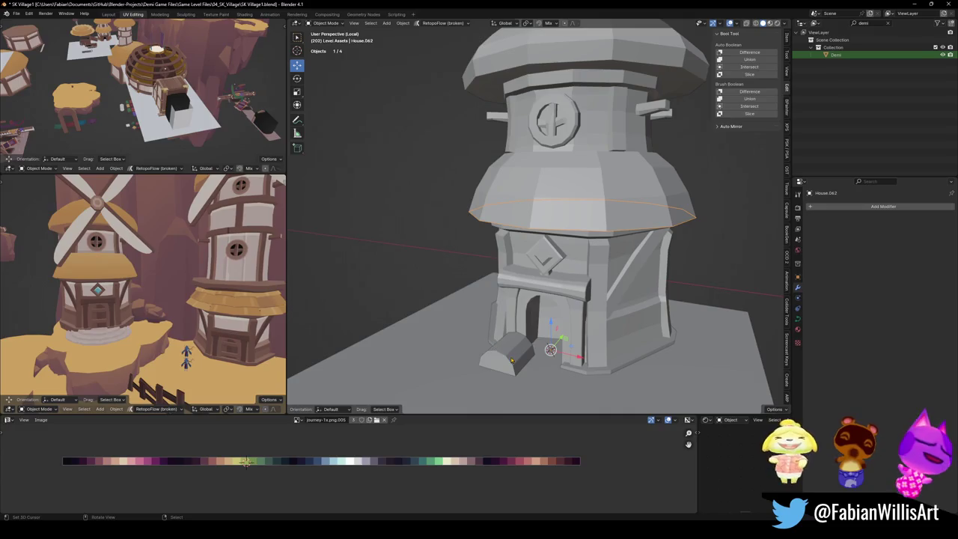
Save, set the rim curve's origin to geometry, and snap the step piece to the rim's centre.
{"action": "key", "text": "ctrl+s"}
{"action": "left_click", "coordinate": [513, 359]}
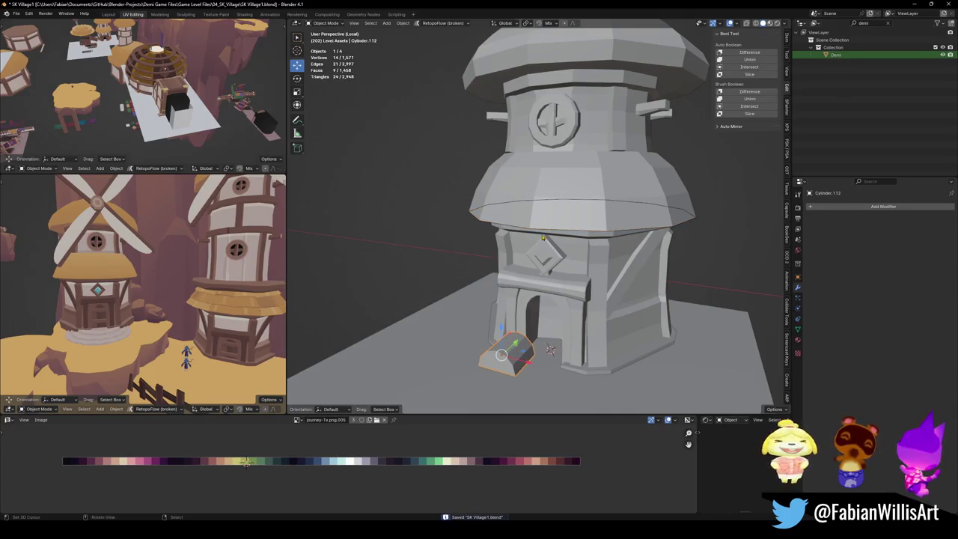
{"action": "left_click", "coordinate": [548, 233]}
{"action": "key", "text": "q"}
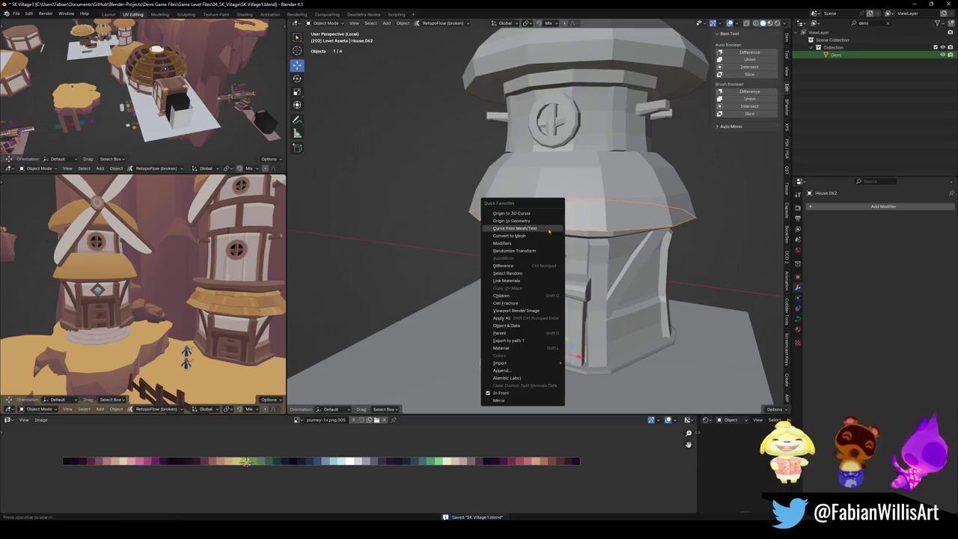
{"action": "left_click", "coordinate": [548, 221]}
{"action": "key", "text": "shift+s"}
{"action": "left_click", "coordinate": [546, 251]}
{"action": "left_click", "coordinate": [525, 358]}
{"action": "key", "text": "shift+s"}
{"action": "left_click", "coordinate": [528, 327]}
Add an Array modifier and a Curve modifier bending the step piece along the bell-rim curve.
{"action": "middle_click_drag", "start_coordinate": [528, 327], "coordinate": [557, 276]}
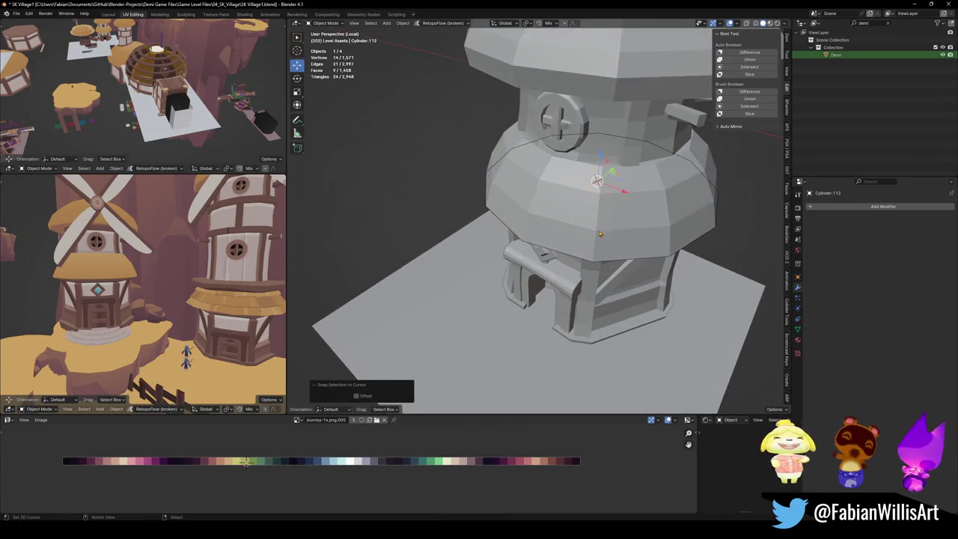
{"action": "left_click", "coordinate": [829, 208]}
{"action": "type", "text": "arr"}
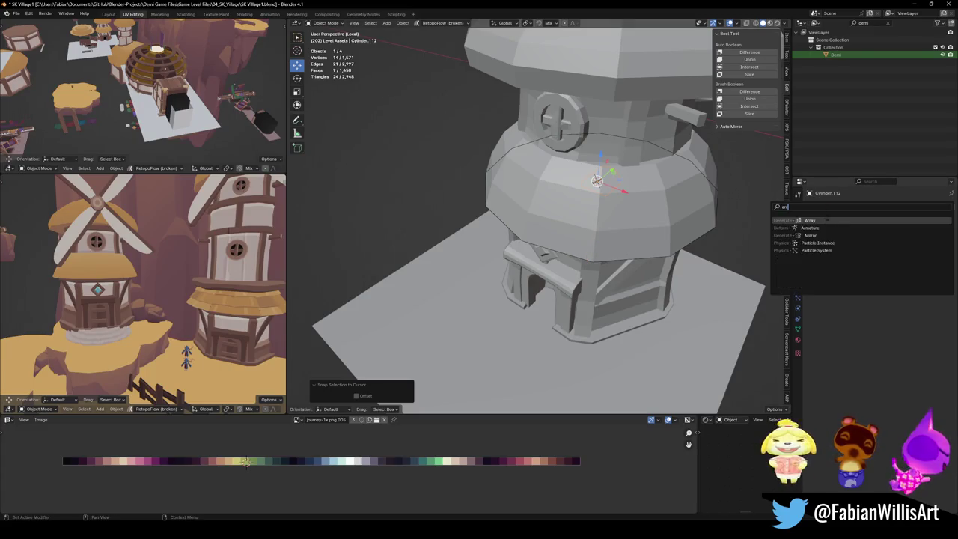
{"action": "left_click", "coordinate": [826, 220]}
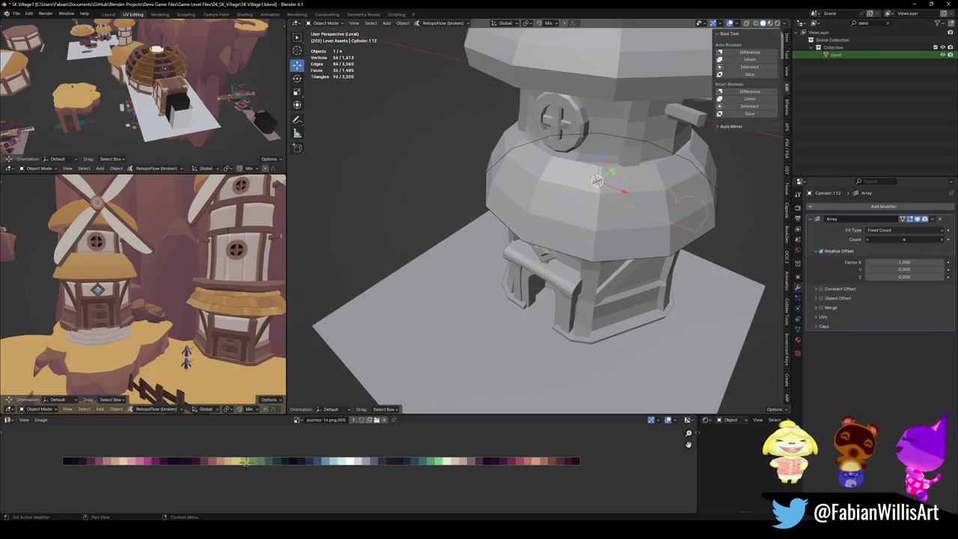
{"action": "left_click_drag", "start_coordinate": [921, 242], "coordinate": [943, 242]}
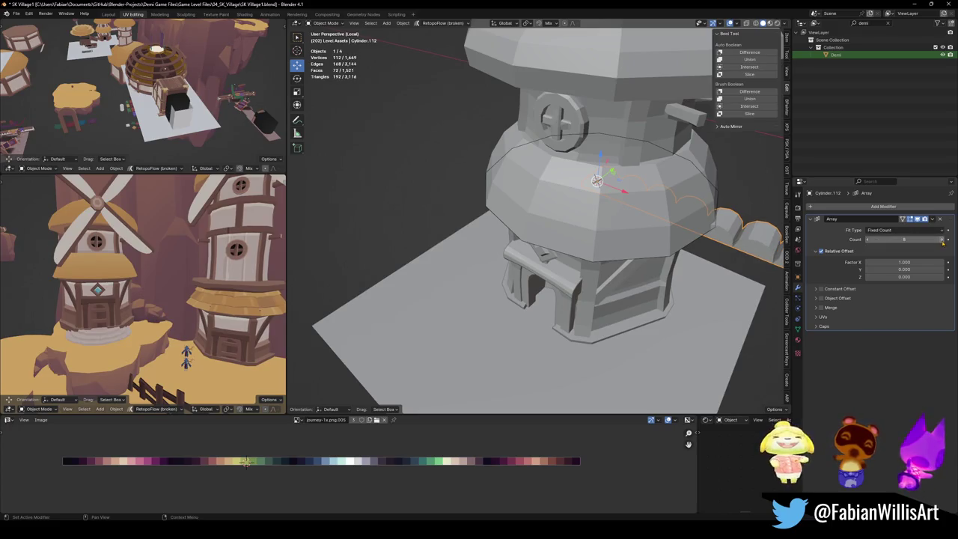
{"action": "left_click", "coordinate": [871, 211]}
{"action": "type", "text": "c"}
{"action": "left_click", "coordinate": [853, 221]}
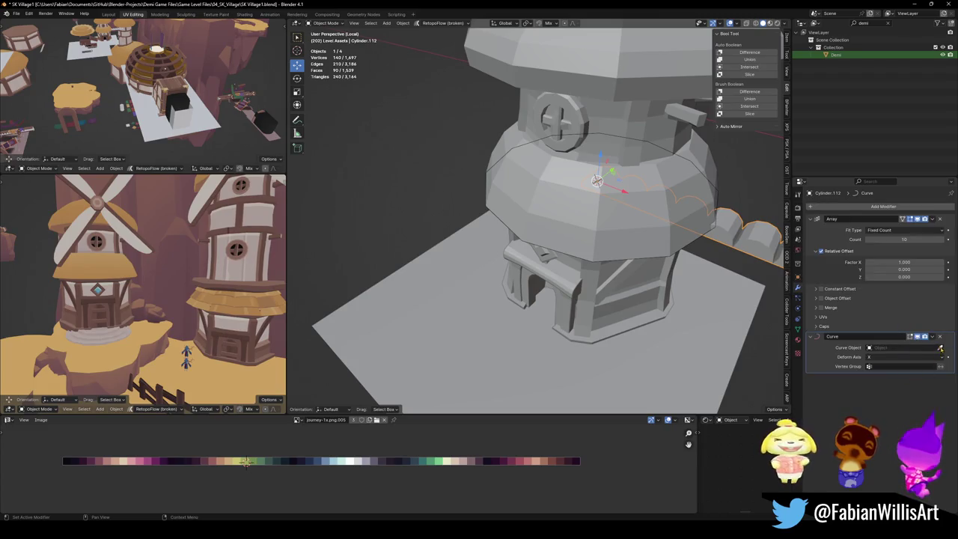
{"action": "left_click", "coordinate": [602, 255]}
Scale the trim ring to 1.081, raise the array count to 14, and disable Relative Offset.
{"action": "mouse_move", "coordinate": [603, 255]}
{"action": "middle_mouse_down"}
{"action": "mouse_move", "coordinate": [561, 242]}
{"action": "mouse_move", "coordinate": [450, 278]}
{"action": "middle_mouse_up"}
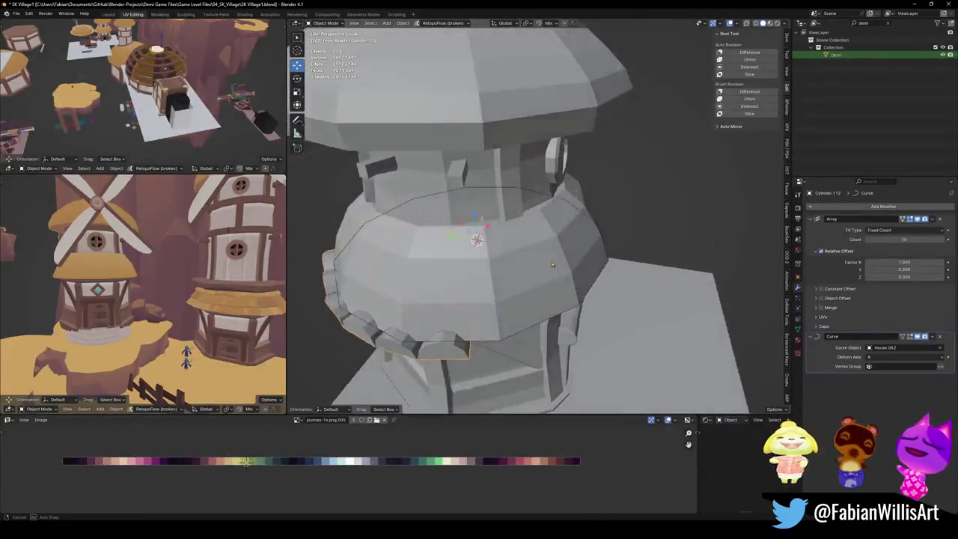
{"action": "key", "text": "s"}
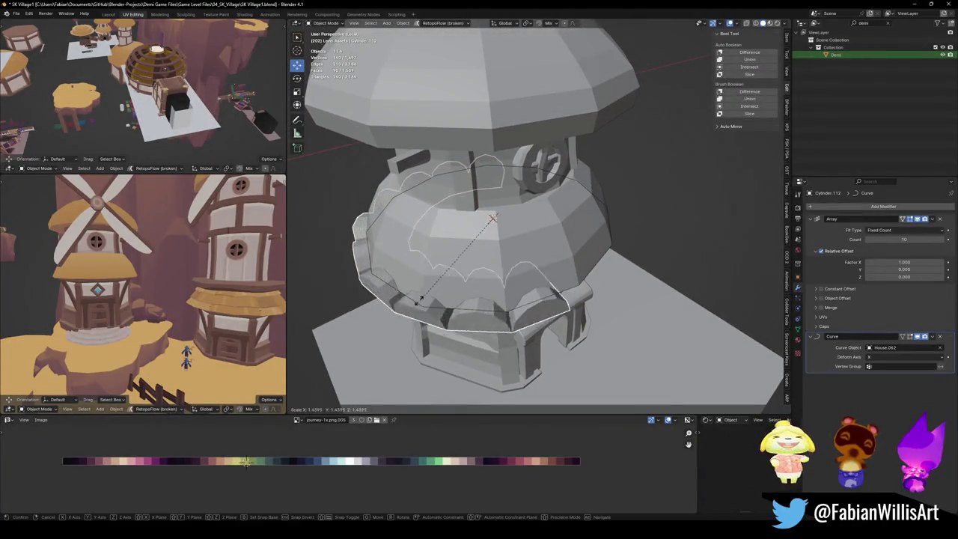
{"action": "left_click", "coordinate": [637, 295]}
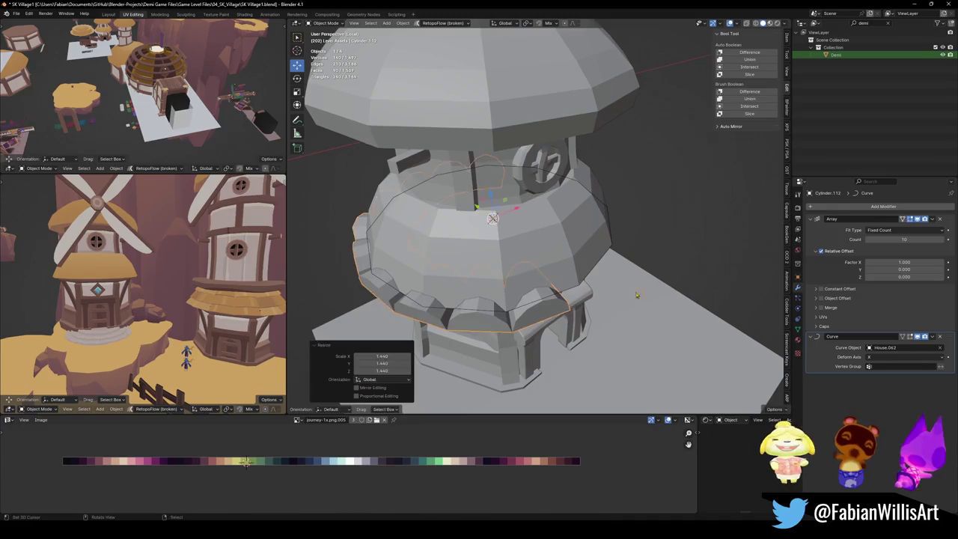
{"action": "left_click", "coordinate": [945, 241]}
{"action": "left_click", "coordinate": [945, 241]}
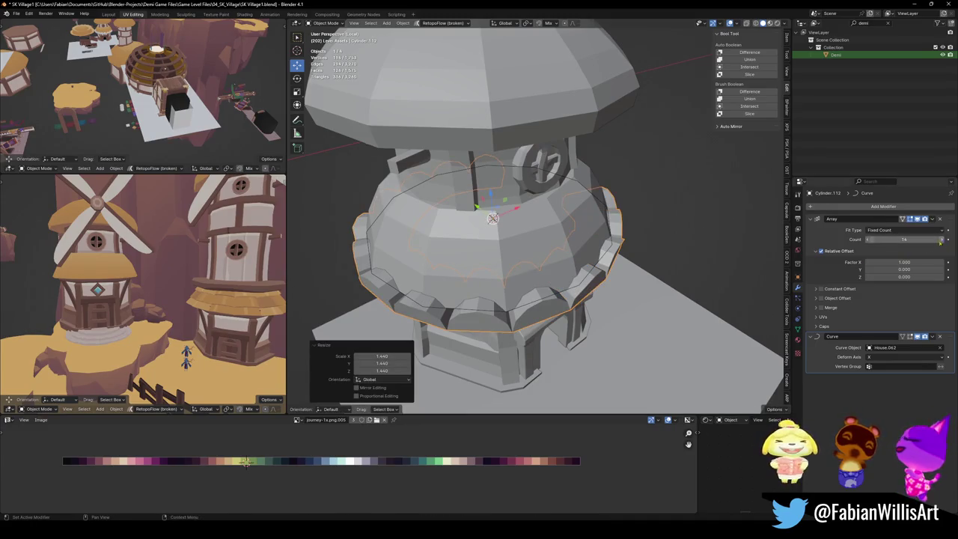
{"action": "middle_click_drag", "start_coordinate": [524, 224], "coordinate": [569, 254]}
{"action": "key", "text": "s"}
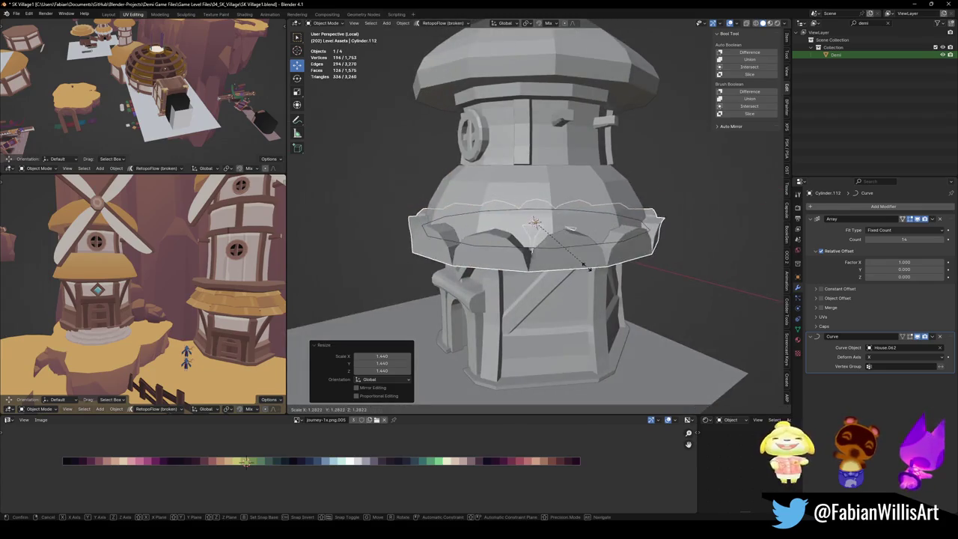
{"action": "left_click", "coordinate": [506, 277]}
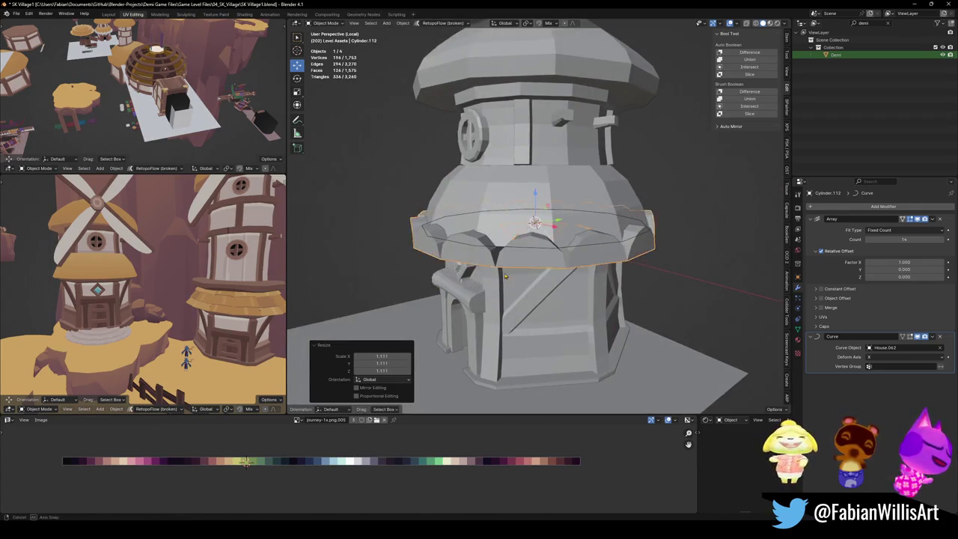
{"action": "middle_click_drag", "start_coordinate": [506, 277], "coordinate": [488, 300]}
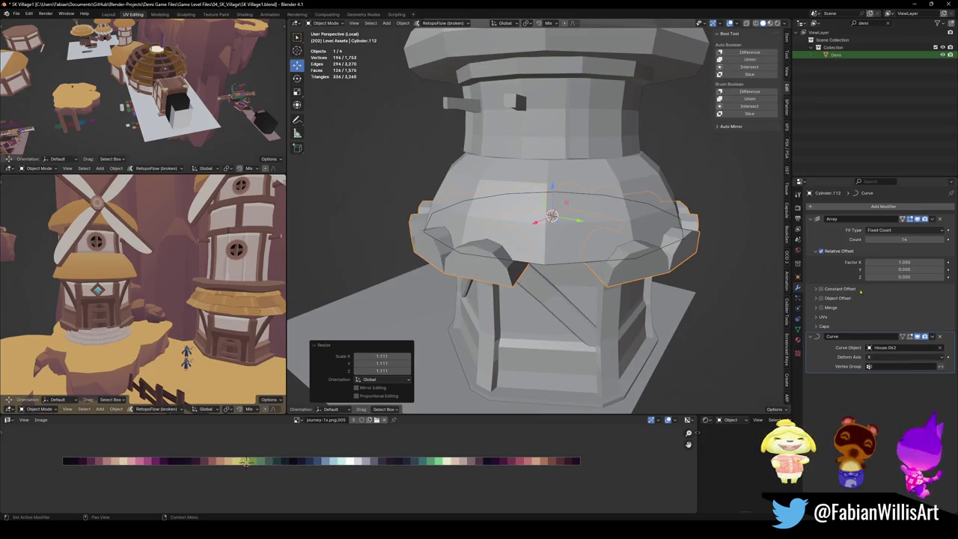
{"action": "key", "text": "s"}
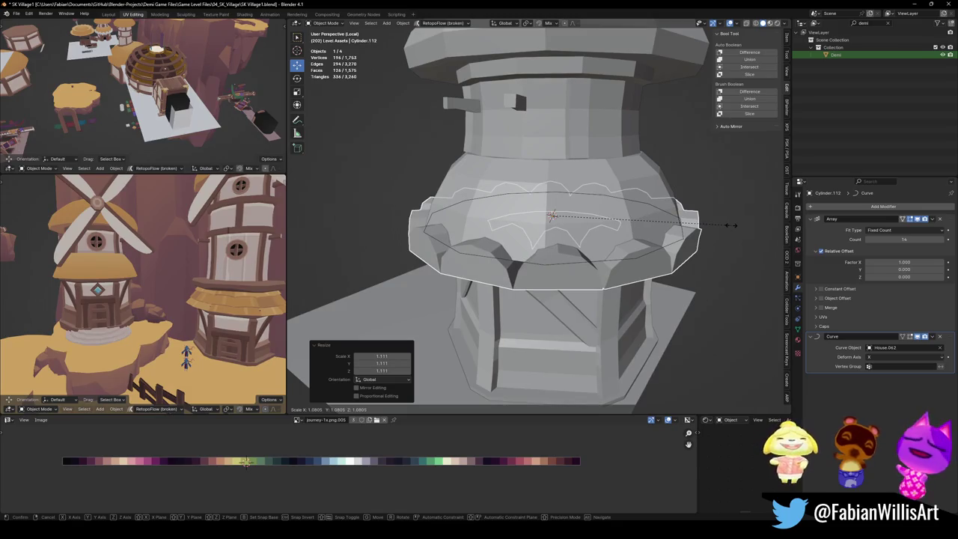
{"action": "left_click", "coordinate": [733, 225]}
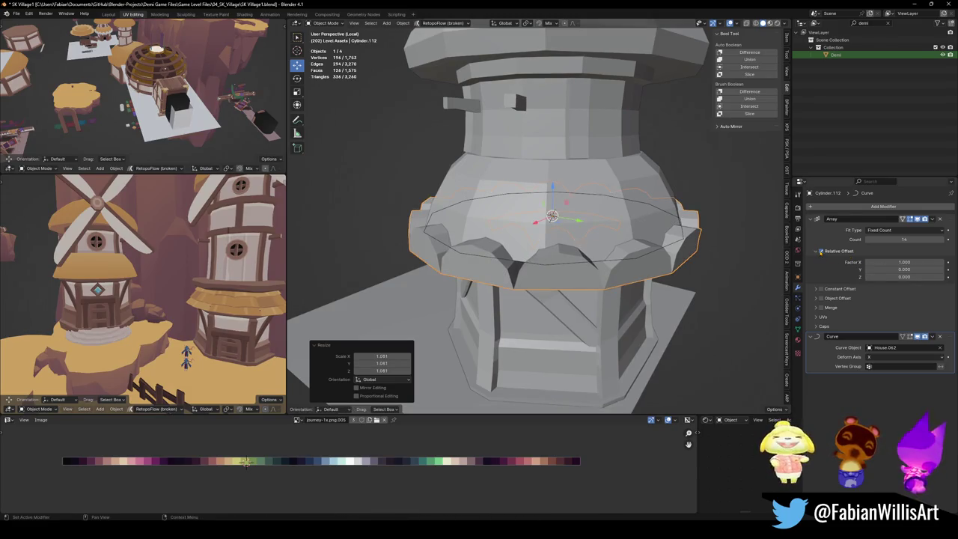
{"action": "left_click", "coordinate": [822, 252]}
{"action": "left_click", "coordinate": [817, 252]}
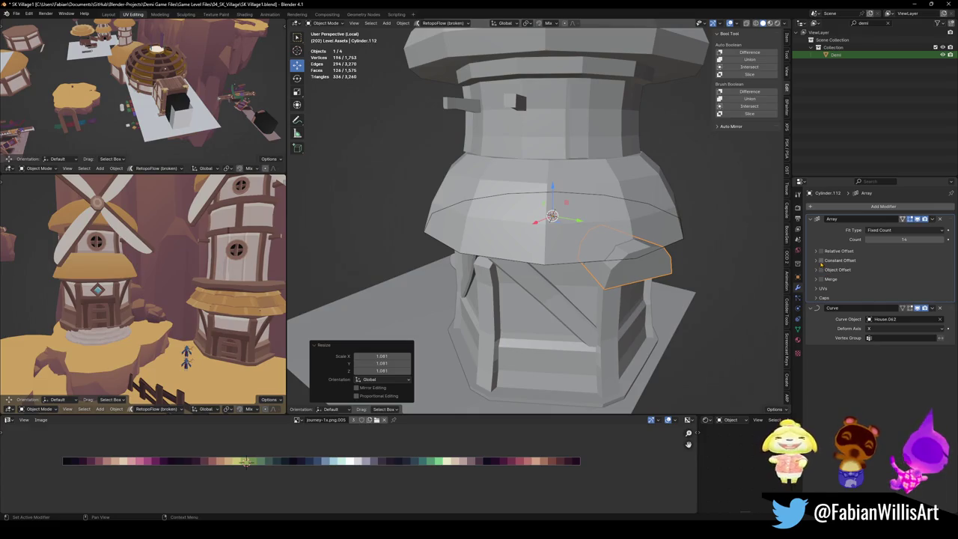
Enable the array's constant offset and set Distance X to 2.001 m.
{"action": "left_click", "coordinate": [821, 261]}
{"action": "left_click", "coordinate": [817, 260]}
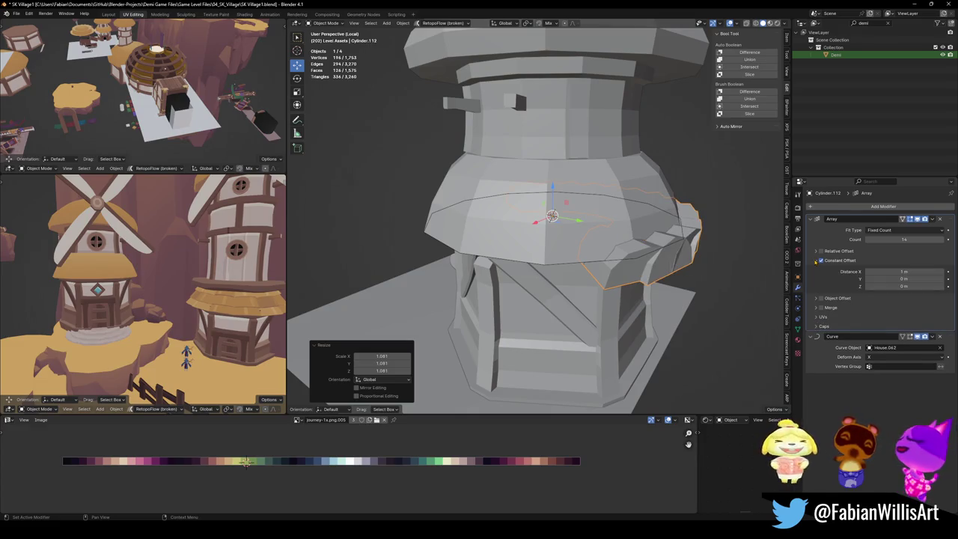
{"action": "left_click_drag", "start_coordinate": [904, 271], "coordinate": [929, 272]}
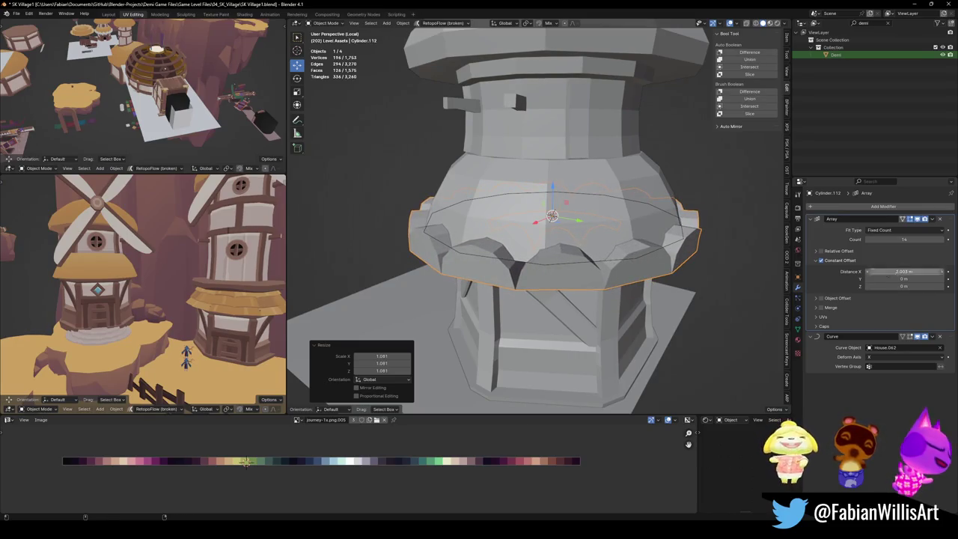
{"action": "scroll", "coordinate": [555, 217], "scroll_direction": "up", "scroll_amount": 5}
{"action": "middle_click_drag", "start_coordinate": [562, 223], "coordinate": [622, 242]}
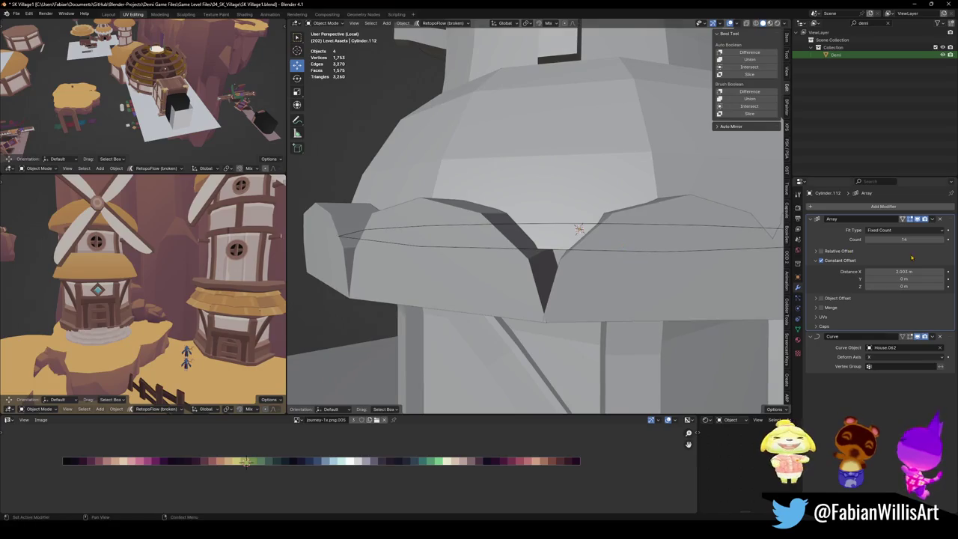
{"action": "key", "text": "Return"}
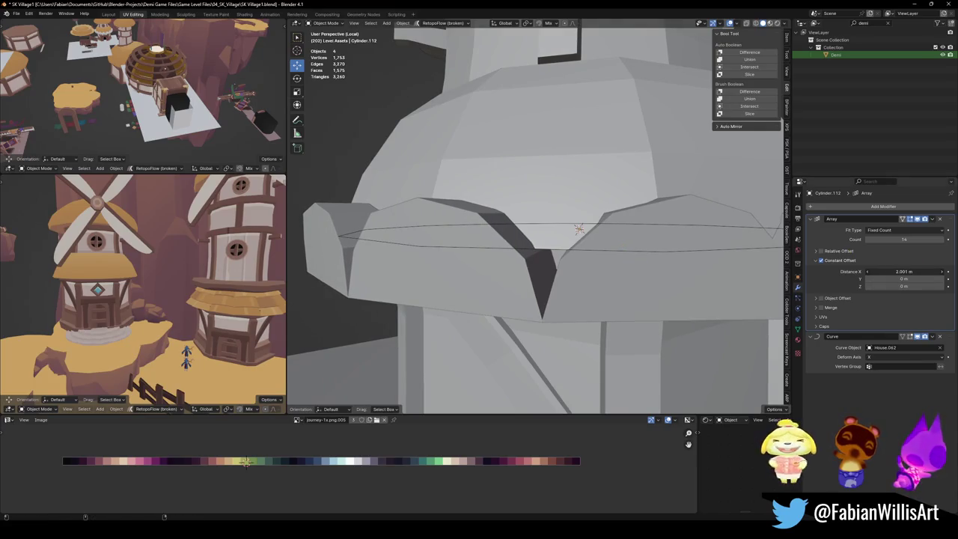
{"action": "scroll", "coordinate": [579, 228], "scroll_direction": "down", "scroll_amount": 5}
{"action": "middle_click_drag", "start_coordinate": [579, 228], "coordinate": [530, 218]}
Select the guide curve's points in Edit Mode and start tilting them with Ctrl+T.
{"action": "key", "text": "a"}
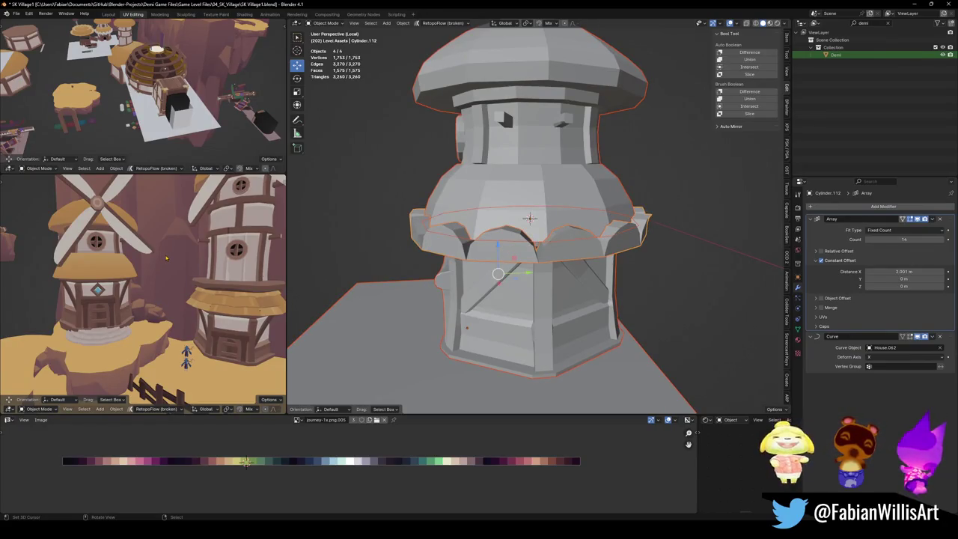
{"action": "key", "text": "KP_Decimal"}
{"action": "mouse_move", "coordinate": [167, 258]}
{"action": "middle_mouse_down"}
{"action": "mouse_move", "coordinate": [135, 313]}
{"action": "mouse_move", "coordinate": [171, 313]}
{"action": "mouse_move", "coordinate": [178, 303]}
{"action": "middle_mouse_up"}
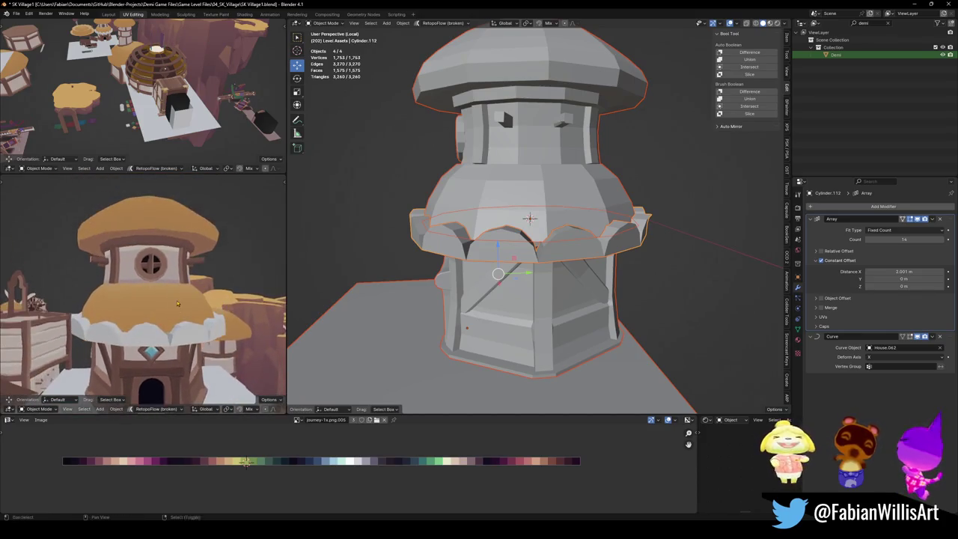
{"action": "key", "text": "Tab"}
{"action": "key", "text": "Tab"}
{"action": "left_click", "coordinate": [588, 244]}
{"action": "key", "text": "Tab"}
{"action": "key", "text": "ctrl+t"}
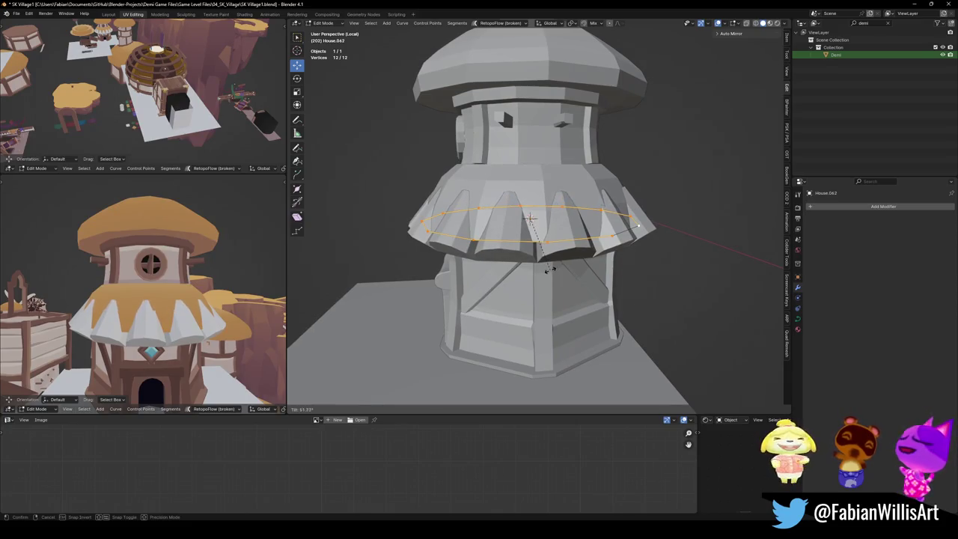
Confirm a 53° tilt on the curve points, twisting the trim into spikes.
{"action": "left_click", "coordinate": [549, 271]}
{"action": "scroll", "coordinate": [554, 265], "scroll_direction": "up", "scroll_amount": 3}
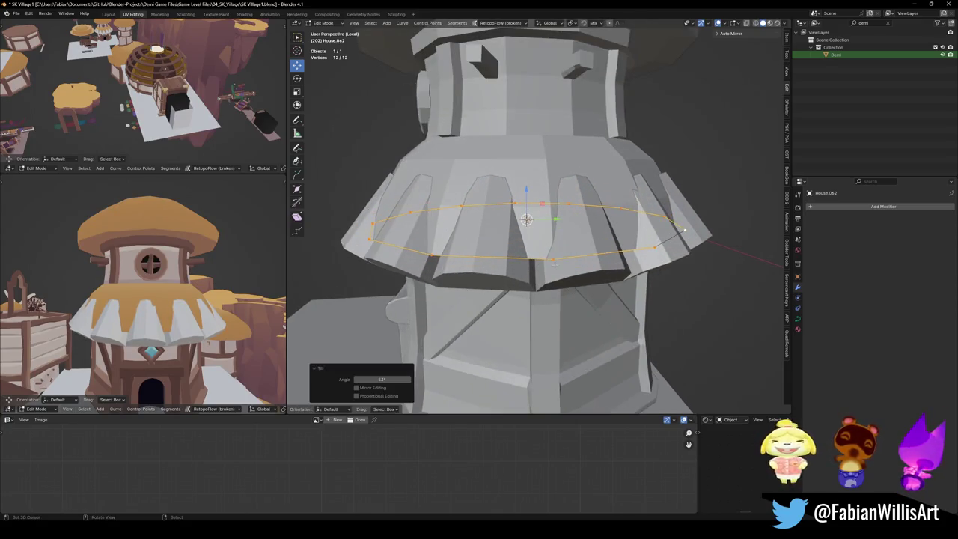
{"action": "middle_click_drag", "start_coordinate": [554, 265], "coordinate": [558, 247]}
{"action": "key", "text": "Tab"}
Isolate the trim ring object and delete three faces of its base segment.
{"action": "left_click", "coordinate": [514, 170]}
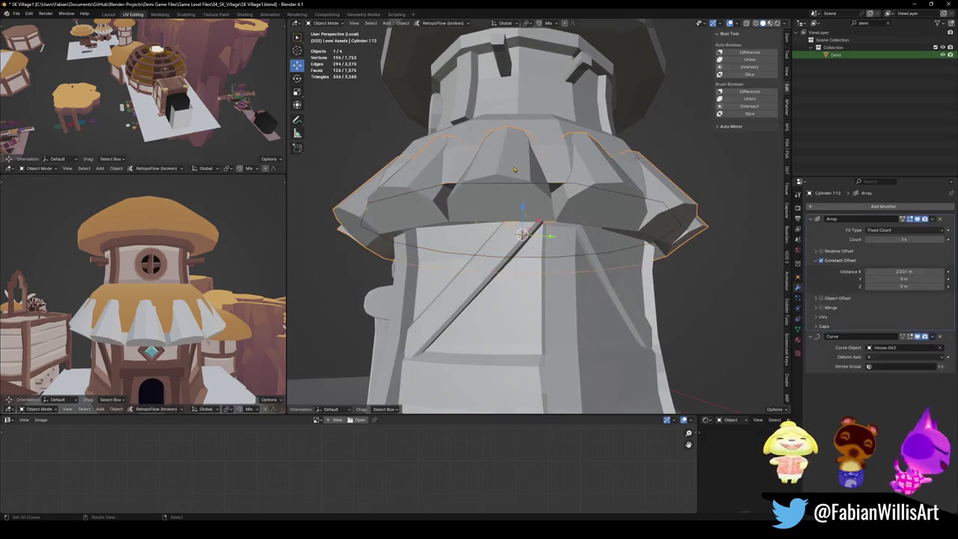
{"action": "key", "text": "KP_Divide"}
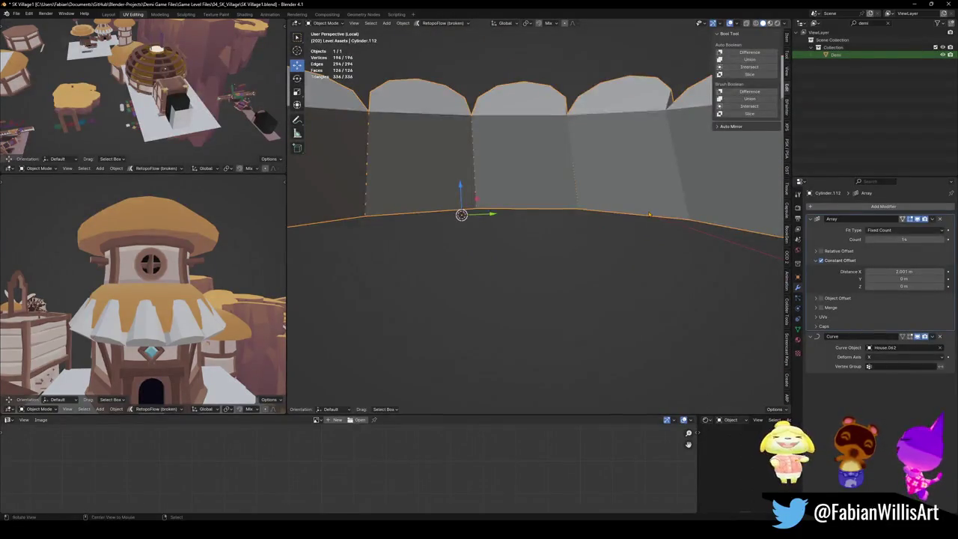
{"action": "key", "text": "KP_Divide"}
{"action": "scroll", "coordinate": [593, 270], "scroll_direction": "up", "scroll_amount": 2}
{"action": "key", "text": "Tab"}
{"action": "mouse_move", "coordinate": [593, 269]}
{"action": "middle_mouse_down"}
{"action": "mouse_move", "coordinate": [564, 252]}
{"action": "mouse_move", "coordinate": [513, 299]}
{"action": "mouse_move", "coordinate": [635, 283]}
{"action": "mouse_move", "coordinate": [524, 319]}
{"action": "middle_mouse_up"}
{"action": "left_click", "coordinate": [564, 252], "text": "alt"}
{"action": "key", "text": "x"}
{"action": "left_click", "coordinate": [636, 285]}
Solidify all remaining faces of the arch segment with a positive thickness.
{"action": "key", "text": "a"}
{"action": "key", "text": "ctrl+f"}
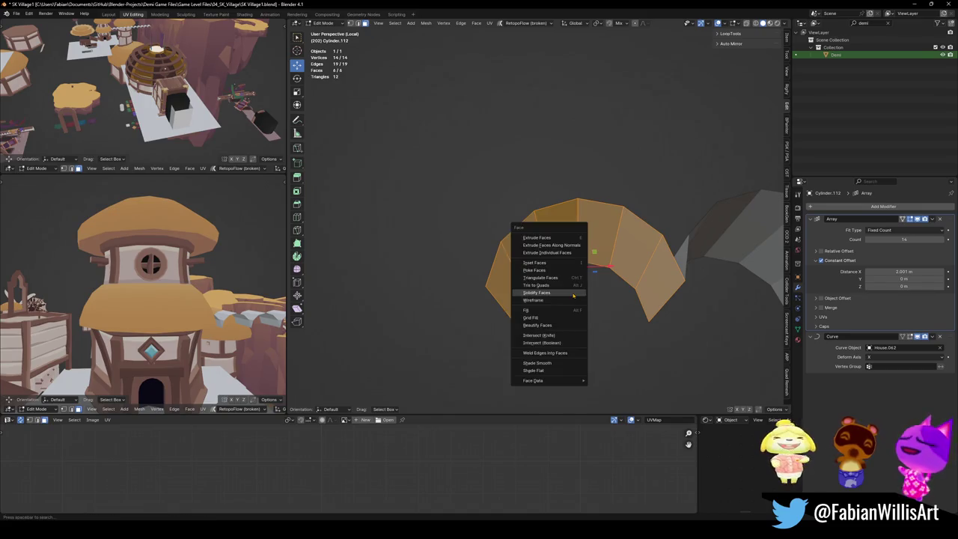
{"action": "left_click", "coordinate": [573, 297]}
{"action": "mouse_move", "coordinate": [382, 396]}
{"action": "left_mouse_down"}
{"action": "mouse_move", "coordinate": [408, 395]}
{"action": "mouse_move", "coordinate": [431, 349]}
{"action": "left_mouse_up"}
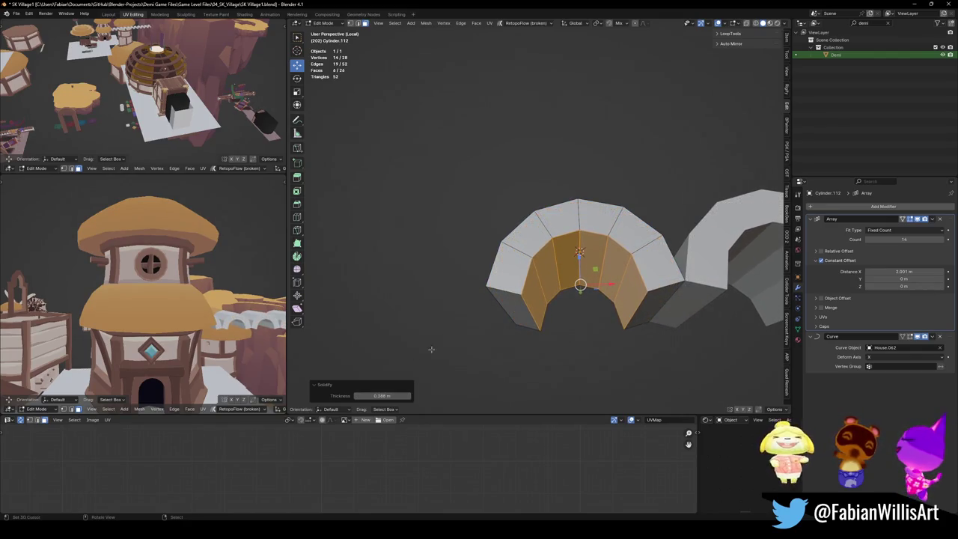
{"action": "key", "text": "Tab"}
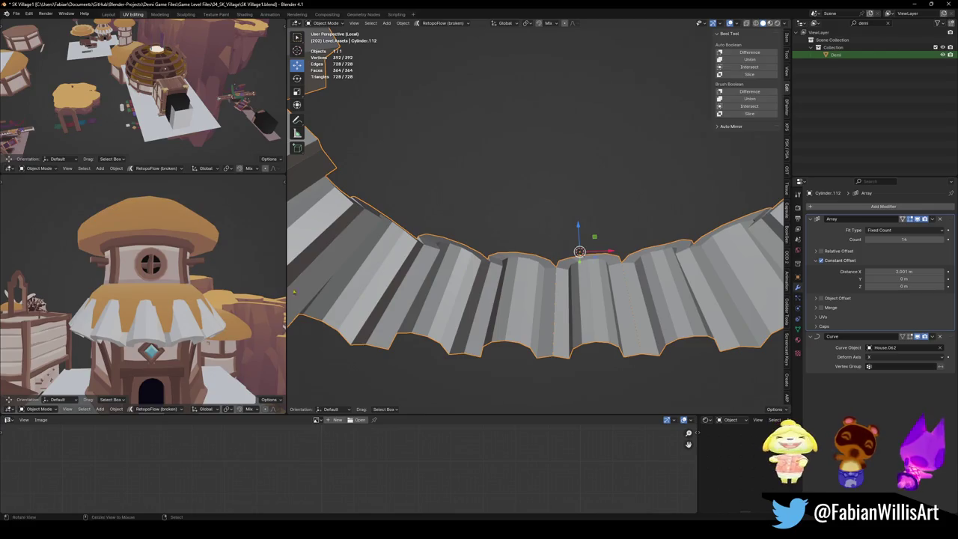
Widen the arch segment along X to 1.274.
{"action": "middle_click_drag", "start_coordinate": [224, 292], "coordinate": [134, 286]}
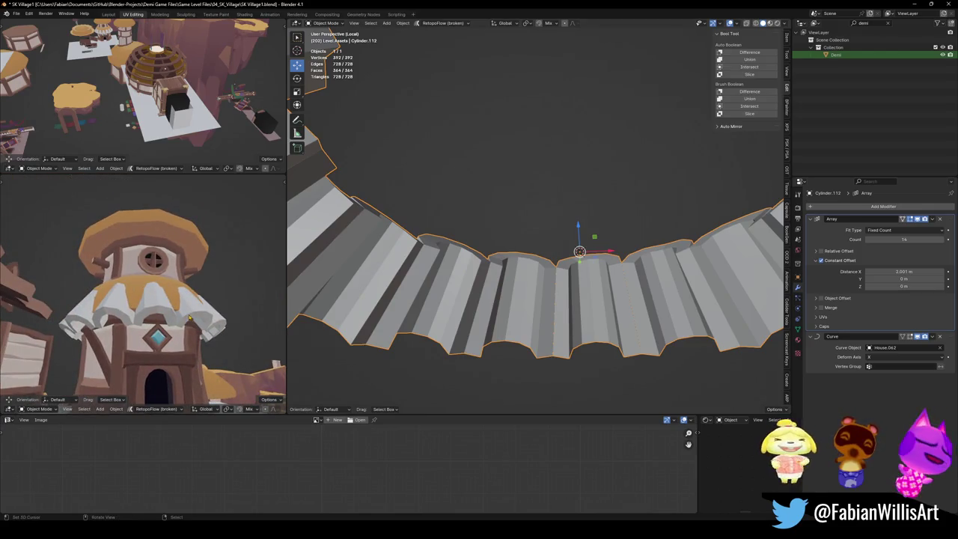
{"action": "middle_click_drag", "start_coordinate": [415, 303], "coordinate": [569, 285]}
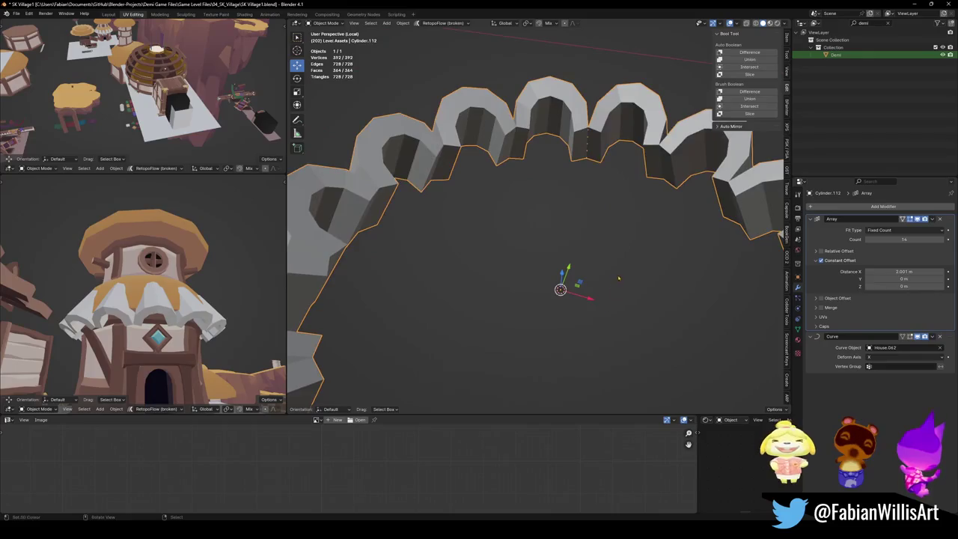
{"action": "key", "text": "Tab"}
{"action": "scroll", "coordinate": [600, 277], "scroll_direction": "up", "scroll_amount": 3}
{"action": "key", "text": "s"}
{"action": "key", "text": "x"}
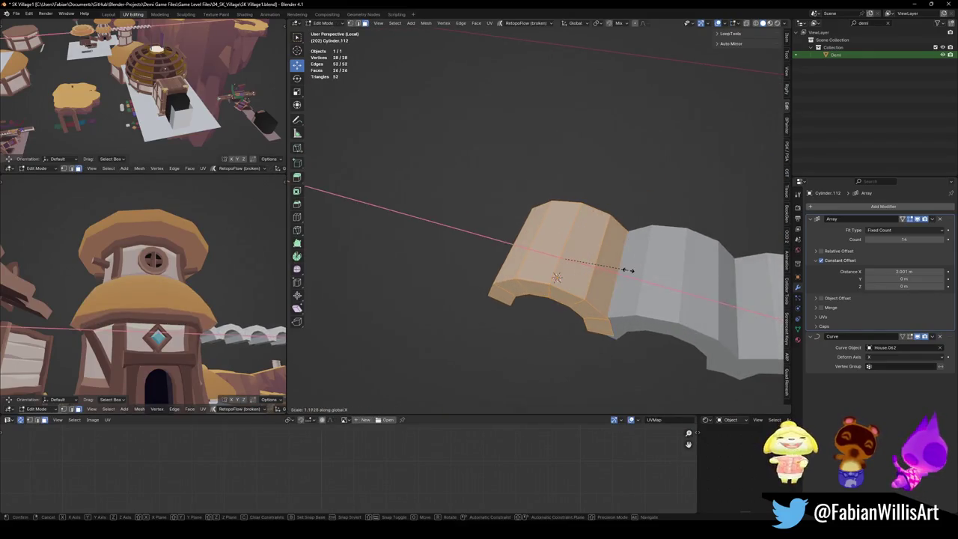
{"action": "left_click", "coordinate": [621, 272]}
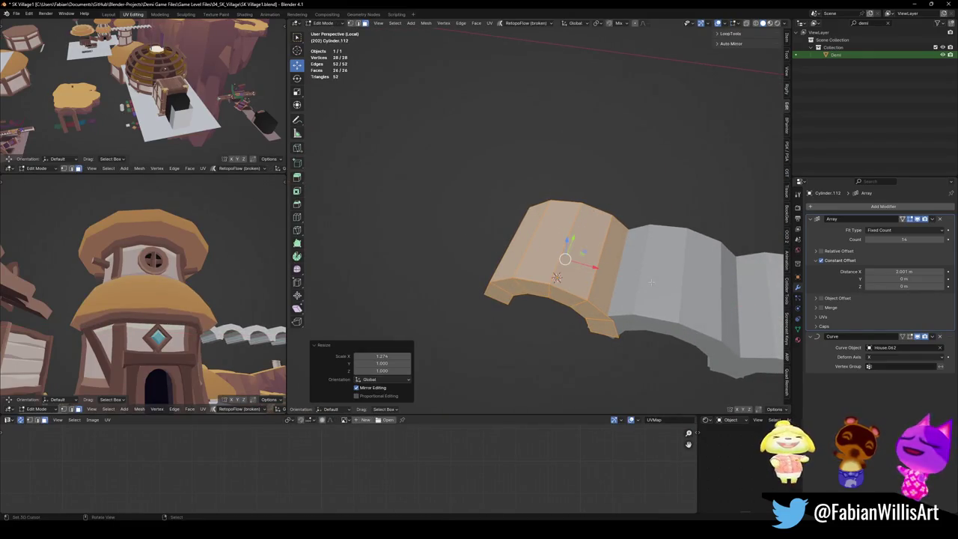
{"action": "middle_click_drag", "start_coordinate": [652, 281], "coordinate": [616, 272], "text": "shift"}
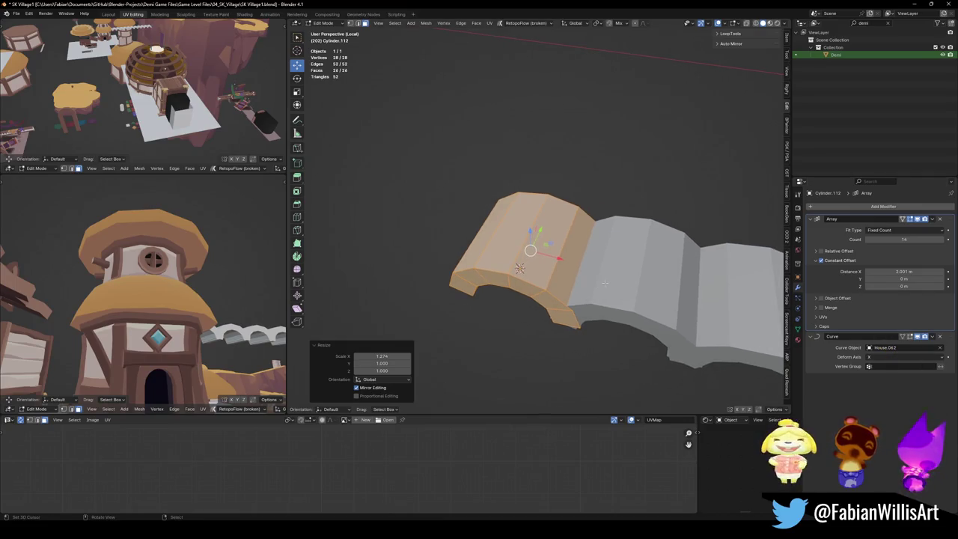
Increase the array spacing between arches and shrink the ring to 0.408 scale.
{"action": "left_click_drag", "start_coordinate": [904, 271], "coordinate": [928, 271]}
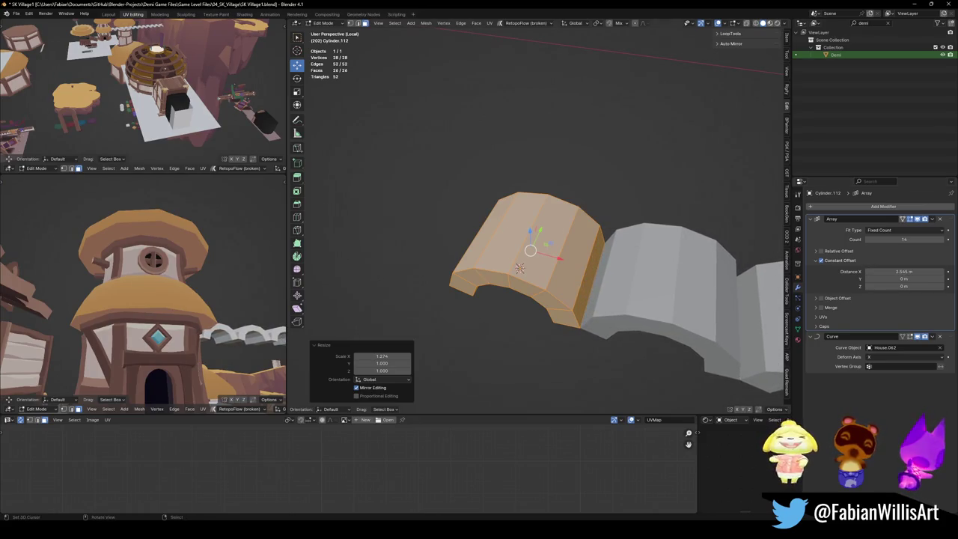
{"action": "key", "text": "Tab"}
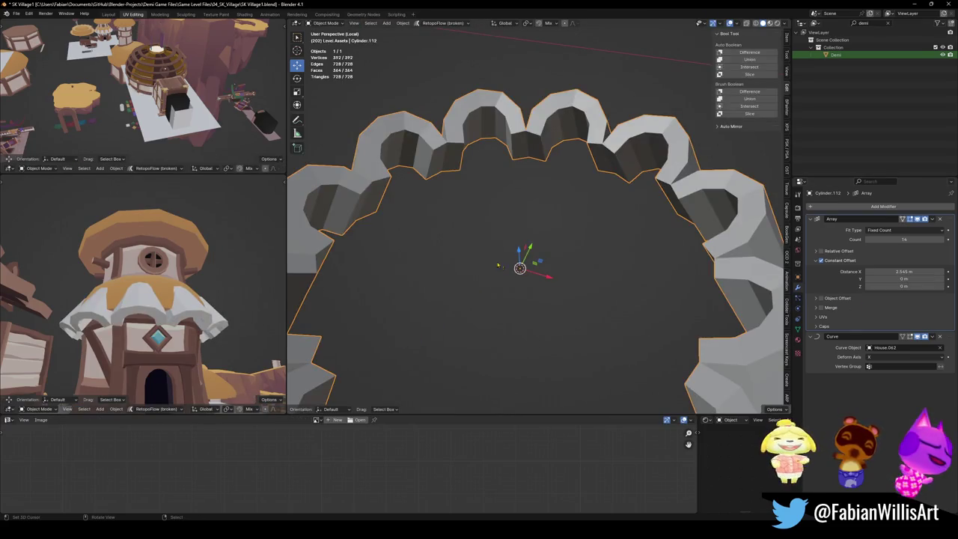
{"action": "key", "text": "s"}
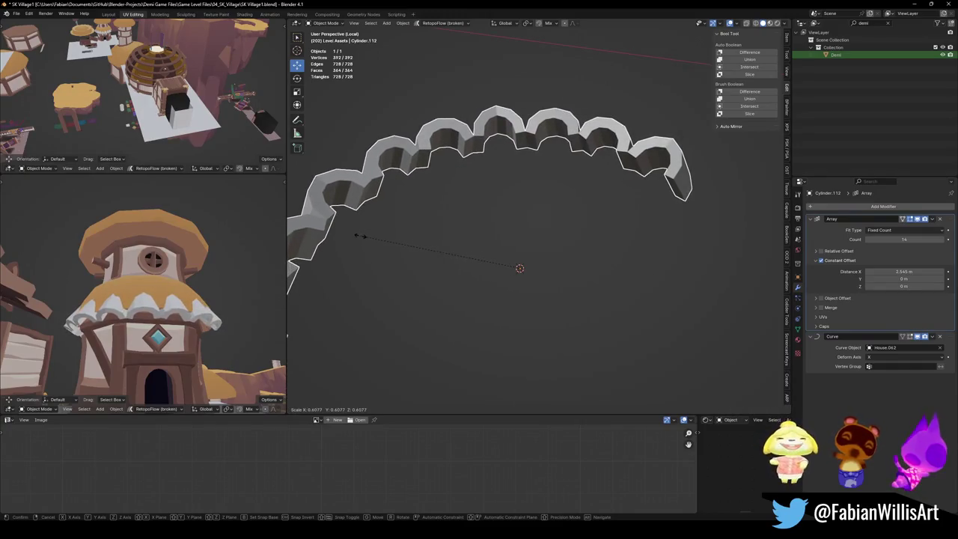
{"action": "left_click", "coordinate": [360, 236]}
{"action": "middle_click_drag", "start_coordinate": [360, 235], "coordinate": [827, 276]}
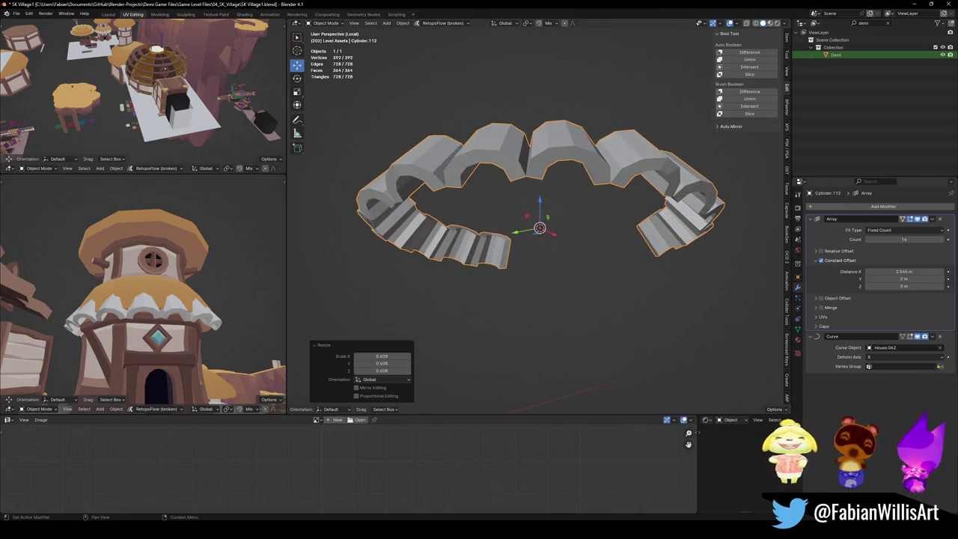
Raise the array count to 18 to close the ring, rescale it, and save.
{"action": "left_click", "coordinate": [943, 239]}
{"action": "left_click", "coordinate": [943, 239]}
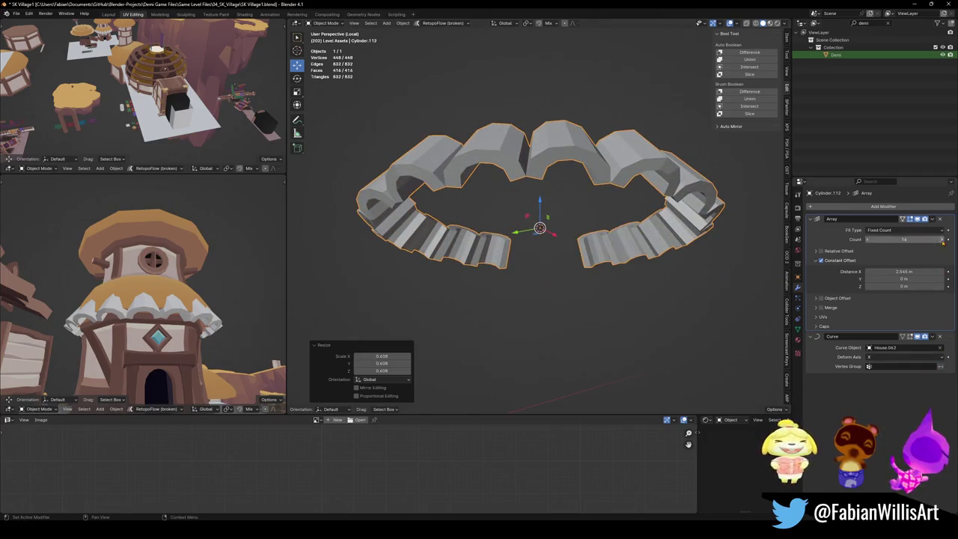
{"action": "left_click", "coordinate": [942, 240]}
{"action": "left_click", "coordinate": [943, 239]}
{"action": "key", "text": "s"}
{"action": "left_click", "coordinate": [572, 241]}
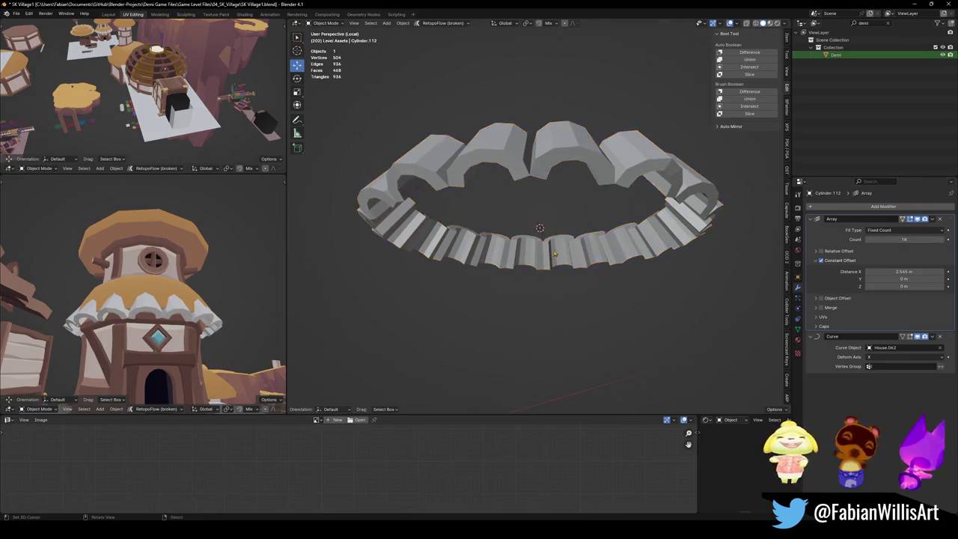
{"action": "middle_click_drag", "start_coordinate": [180, 285], "coordinate": [199, 293]}
{"action": "key", "text": "ctrl+s"}
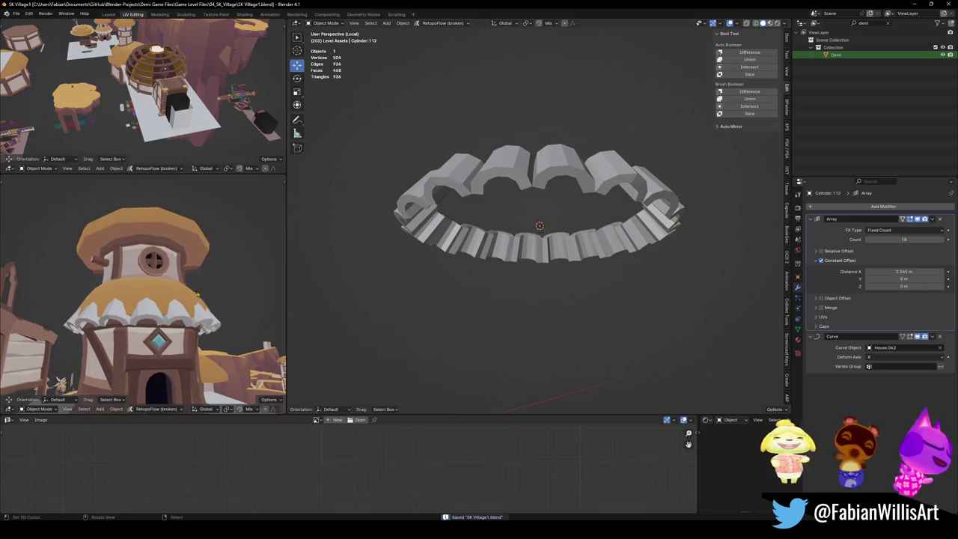
Leave local view to return to the full village scene.
{"action": "scroll", "coordinate": [200, 294], "scroll_direction": "up", "scroll_amount": 2}
{"action": "scroll", "coordinate": [200, 293], "scroll_direction": "up", "scroll_amount": 2}
{"action": "scroll", "coordinate": [200, 293], "scroll_direction": "up", "scroll_amount": 1}
{"action": "middle_click_drag", "start_coordinate": [649, 255], "coordinate": [569, 295]}
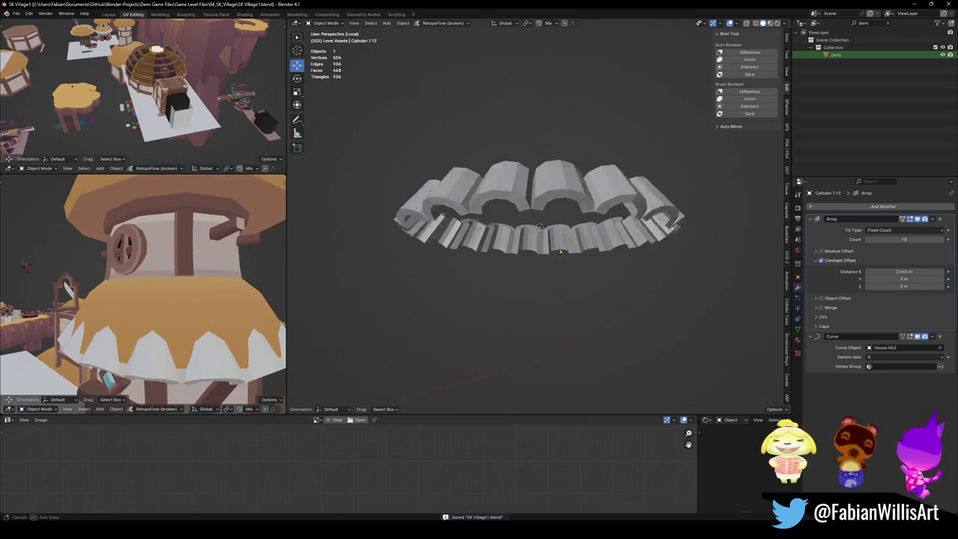
{"action": "key", "text": "KP_Divide"}
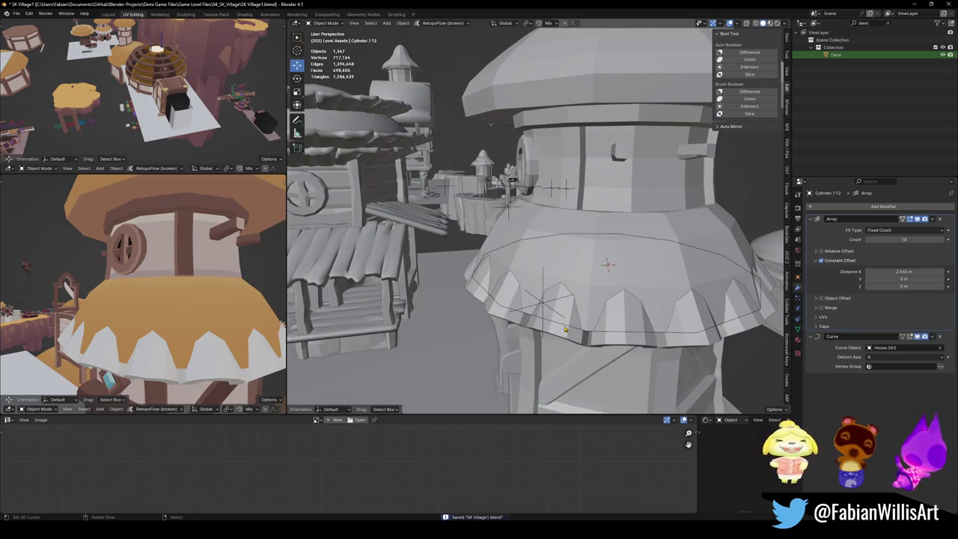
Select the tower's dome and base plate pieces and save the file.
{"action": "scroll", "coordinate": [565, 330], "scroll_direction": "down", "scroll_amount": 3}
{"action": "mouse_move", "coordinate": [566, 330]}
{"action": "middle_mouse_down"}
{"action": "mouse_move", "coordinate": [540, 282]}
{"action": "mouse_move", "coordinate": [541, 299]}
{"action": "middle_mouse_up"}
{"action": "left_click", "coordinate": [541, 282]}
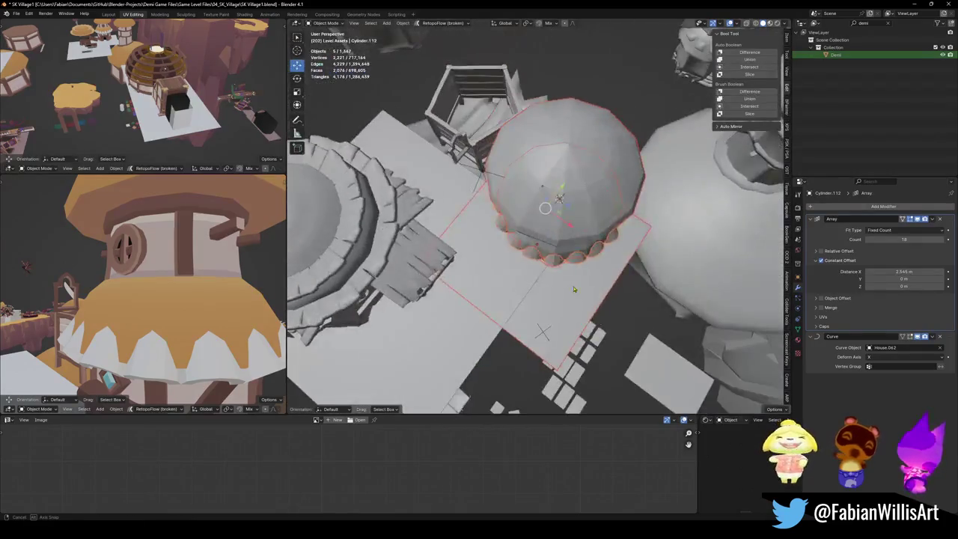
{"action": "scroll", "coordinate": [542, 309], "scroll_direction": "down", "scroll_amount": 2}
{"action": "middle_click_drag", "start_coordinate": [546, 232], "coordinate": [562, 224]}
{"action": "scroll", "coordinate": [563, 227], "scroll_direction": "up", "scroll_amount": 3}
{"action": "left_click", "coordinate": [609, 332], "text": "shift"}
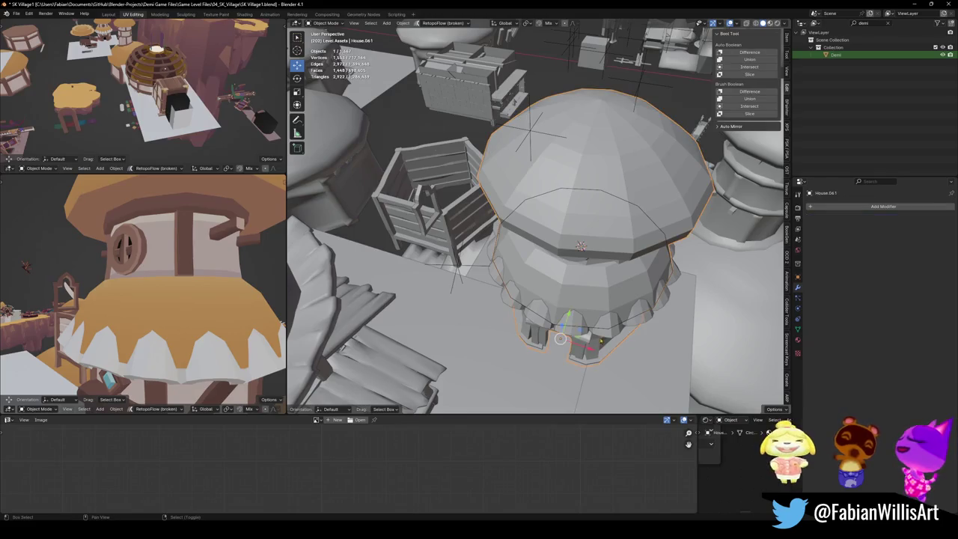
{"action": "left_click", "coordinate": [651, 360], "text": "shift"}
{"action": "middle_click_drag", "start_coordinate": [652, 359], "coordinate": [688, 333]}
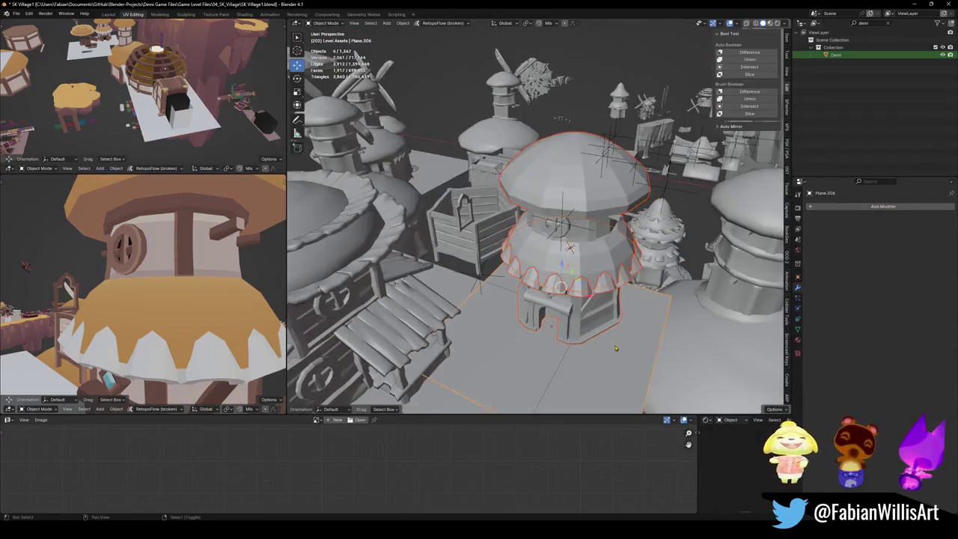
{"action": "key", "text": "g"}
{"action": "key", "text": "Escape"}
{"action": "key", "text": "ctrl+s"}
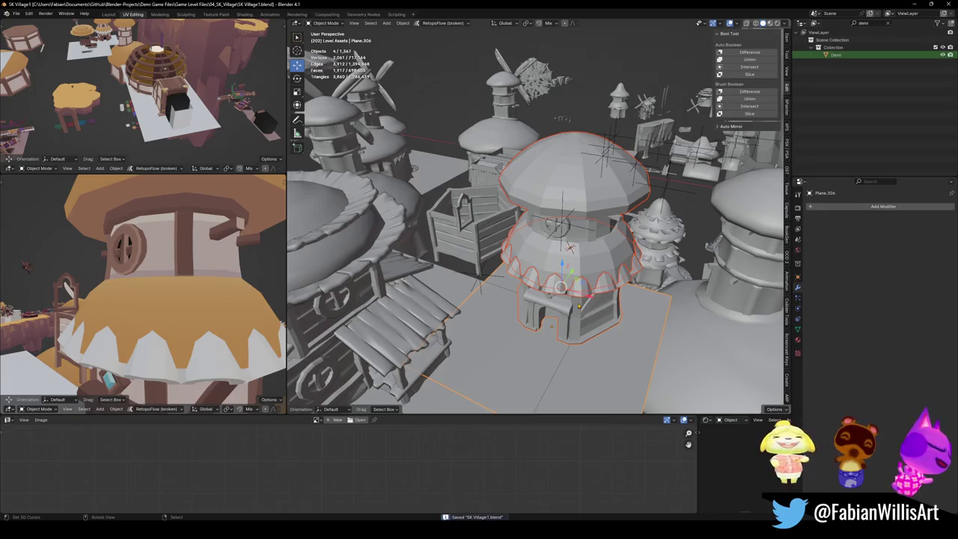
Isolate the tower pieces, view them from the front, and edit the tower body.
{"action": "key", "text": "KP_Divide"}
{"action": "middle_click_drag", "start_coordinate": [578, 306], "coordinate": [565, 218]}
{"action": "scroll", "coordinate": [565, 218], "scroll_direction": "up", "scroll_amount": 3}
{"action": "key", "text": "alt+a"}
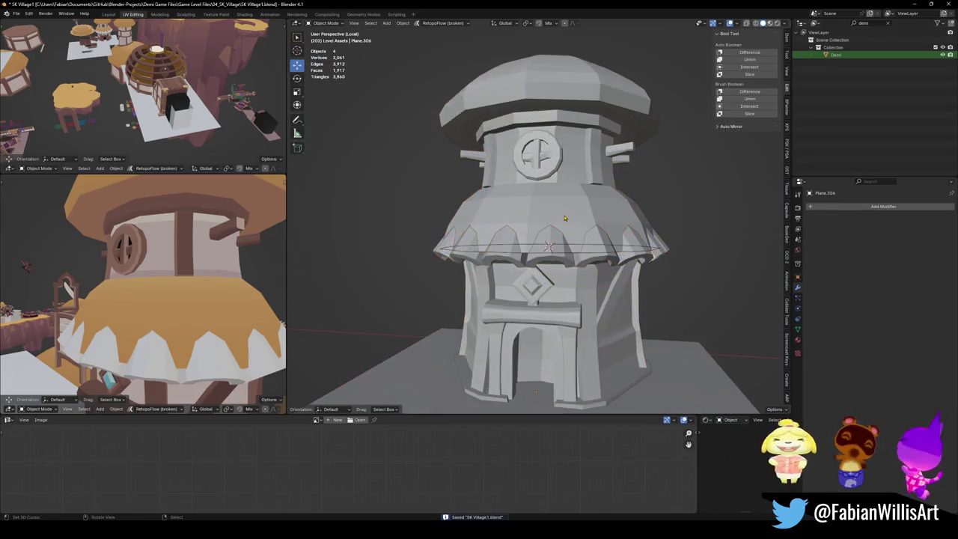
{"action": "left_click", "coordinate": [564, 219]}
{"action": "key", "text": "Tab"}
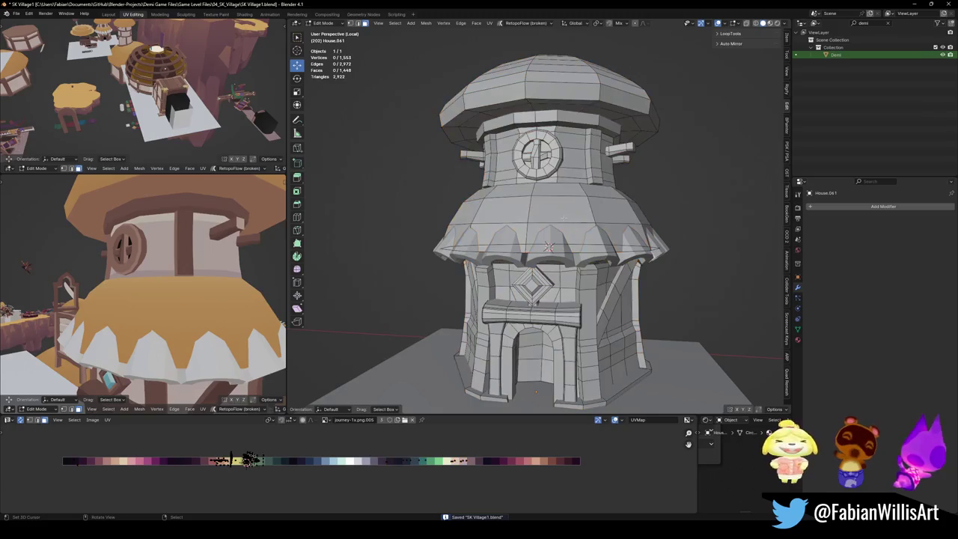
Separate the connected roof skirt into its own object and hide it.
{"action": "key", "text": "l"}
{"action": "key", "text": "p"}
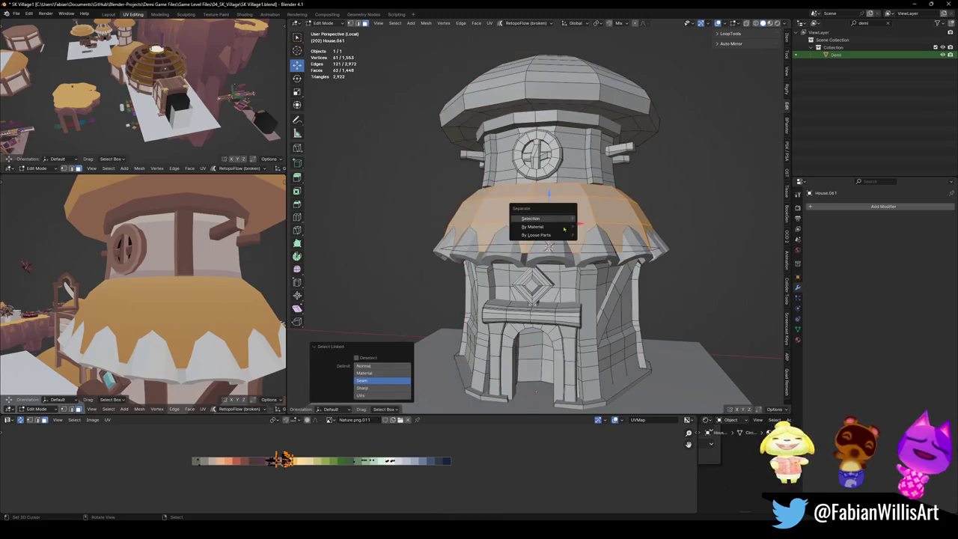
{"action": "left_click", "coordinate": [557, 215]}
{"action": "key", "text": "Tab"}
{"action": "key", "text": "h"}
Unhide the roof skirt and isolate the house and ground plane in the side view.
{"action": "scroll", "coordinate": [145, 343], "scroll_direction": "down", "scroll_amount": 3}
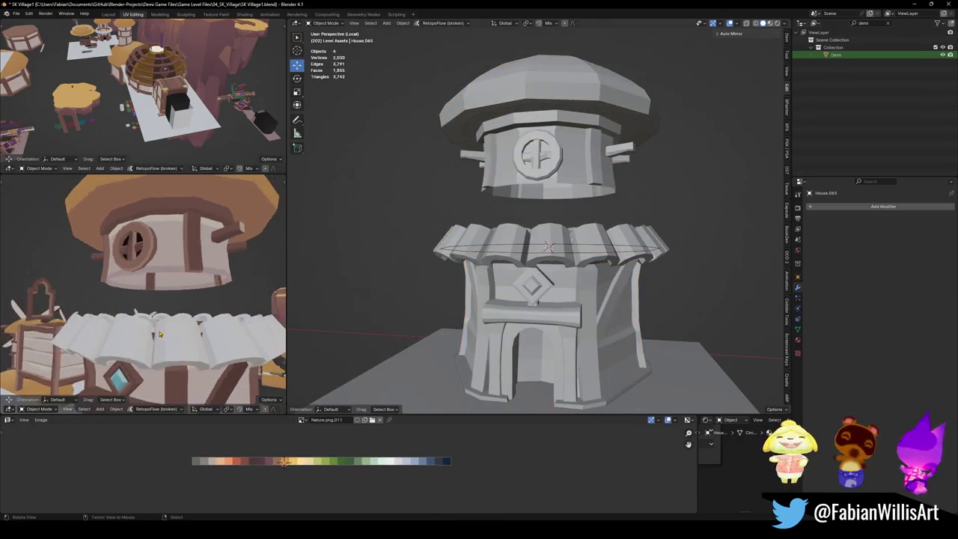
{"action": "scroll", "coordinate": [146, 343], "scroll_direction": "down", "scroll_amount": 3}
{"action": "key", "text": "a"}
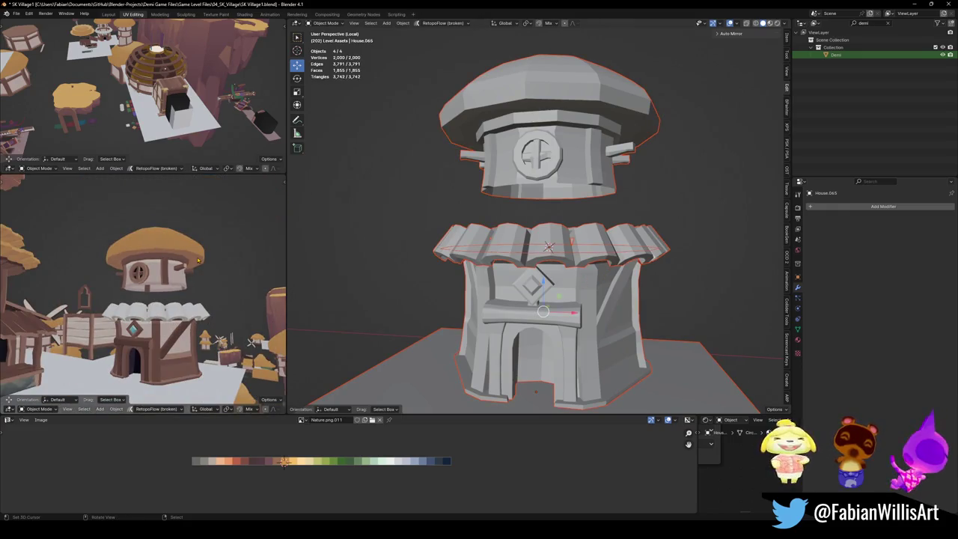
{"action": "key", "text": "KP_Divide"}
{"action": "key", "text": "KP_1"}
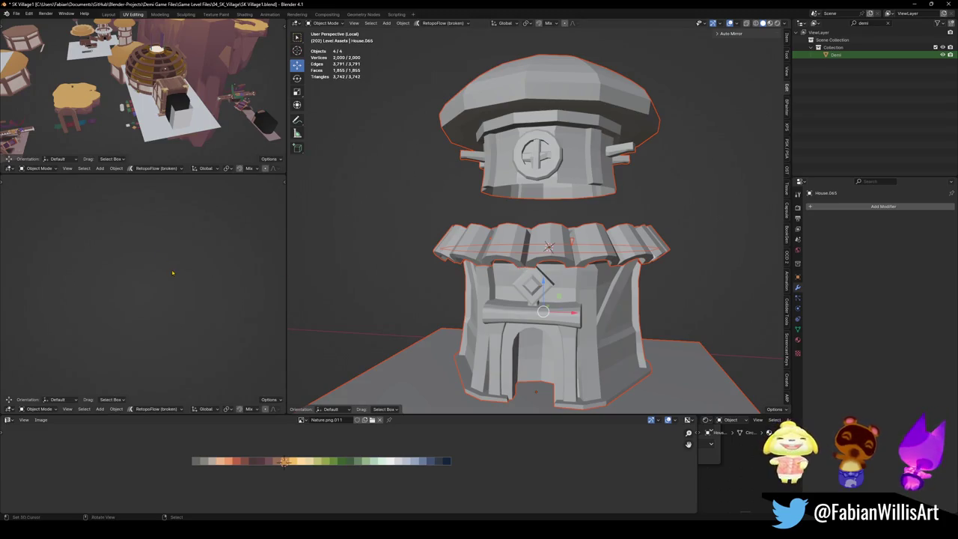
{"action": "key", "text": "KP_Divide"}
{"action": "key", "text": "alt+a"}
{"action": "key", "text": "alt+h"}
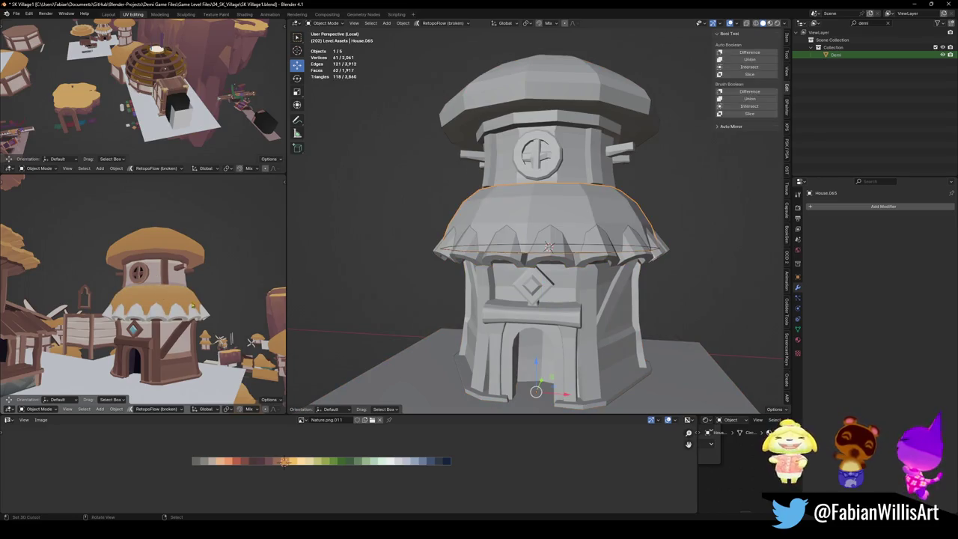
{"action": "scroll", "coordinate": [199, 298], "scroll_direction": "up", "scroll_amount": 2}
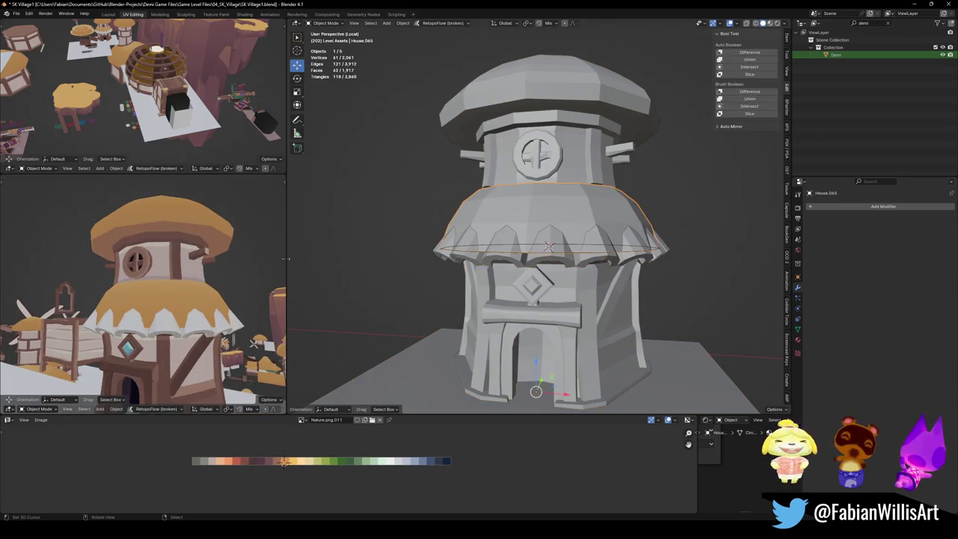
{"action": "key", "text": "KP_Divide"}
{"action": "key", "text": "KP_Divide"}
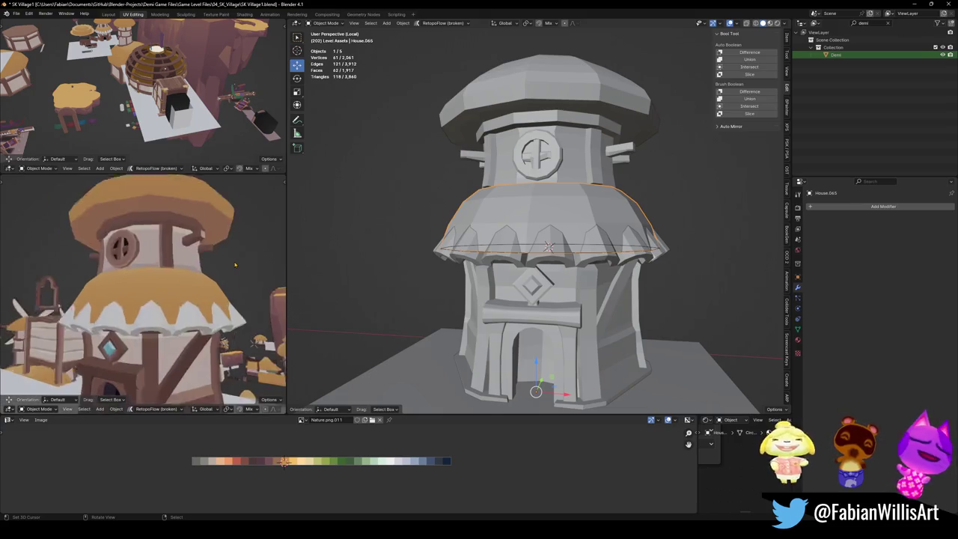
{"action": "key", "text": "a"}
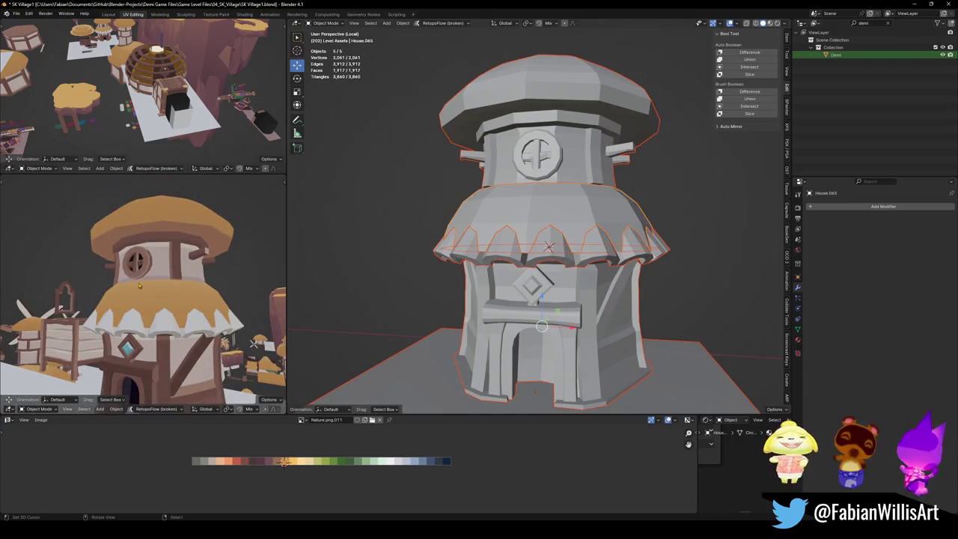
{"action": "key", "text": "KP_Divide"}
Delete the flared roof skirt object and save the file.
{"action": "left_click", "coordinate": [535, 234]}
{"action": "key", "text": "Delete"}
{"action": "key", "text": "ctrl+s"}
{"action": "left_click", "coordinate": [578, 126]}
{"action": "key", "text": "Tab"}
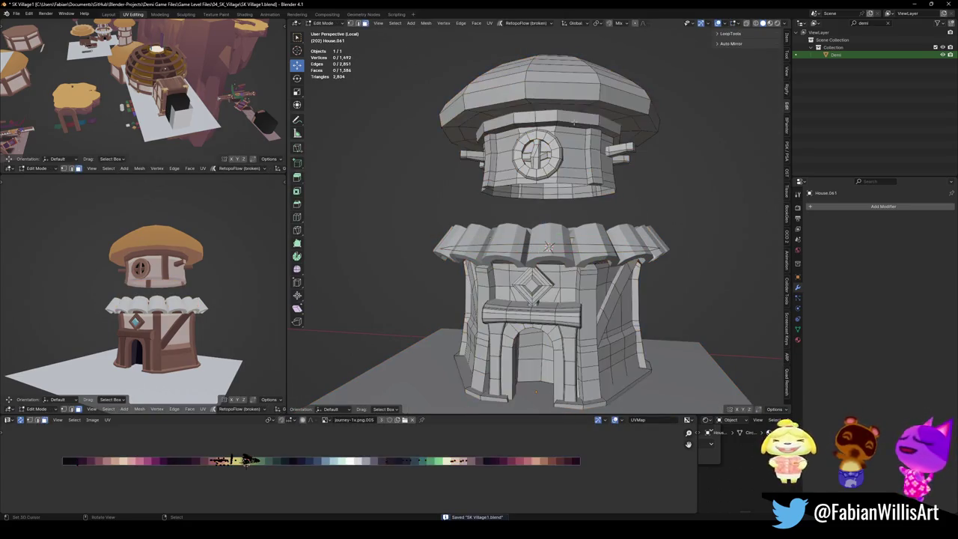
Select the band of faces around the tower's upper section.
{"action": "key", "text": "l"}
{"action": "key", "text": "KP_Decimal"}
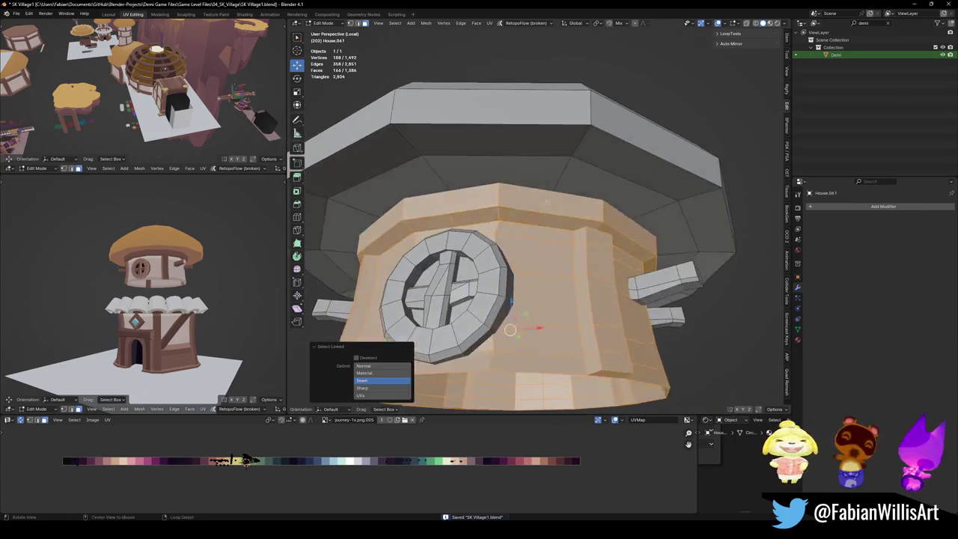
{"action": "key", "text": "alt+a"}
{"action": "left_click", "coordinate": [498, 215], "text": "alt"}
{"action": "mouse_move", "coordinate": [520, 221]}
{"action": "middle_mouse_down"}
{"action": "mouse_move", "coordinate": [635, 229]}
{"action": "mouse_move", "coordinate": [554, 215]}
{"action": "mouse_move", "coordinate": [524, 240]}
{"action": "middle_mouse_up"}
{"action": "key", "text": "alt+z"}
{"action": "key", "text": "alt+z"}
Duplicate the band, drop it into the crown, widen it and lower it slightly.
{"action": "key", "text": "shift+d"}
{"action": "key", "text": "z"}
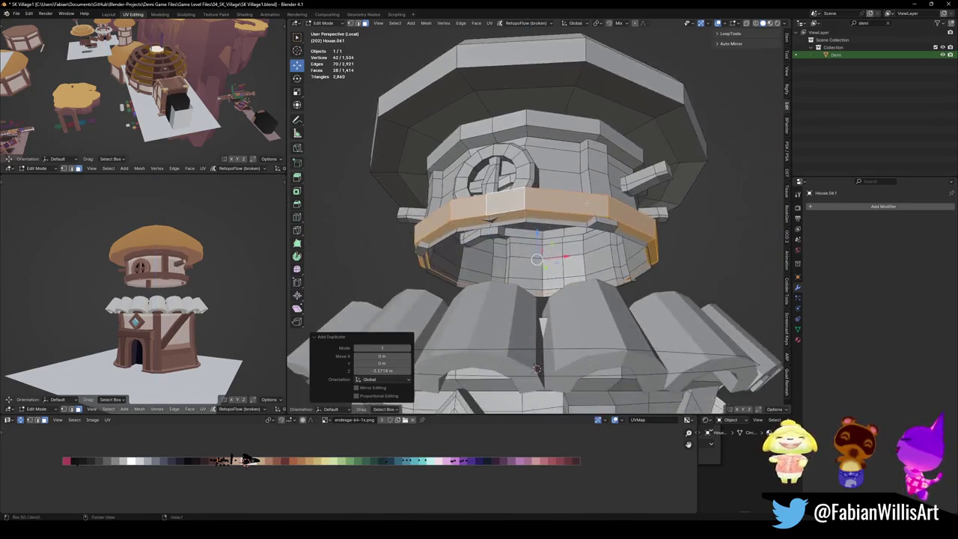
{"action": "key", "text": "z"}
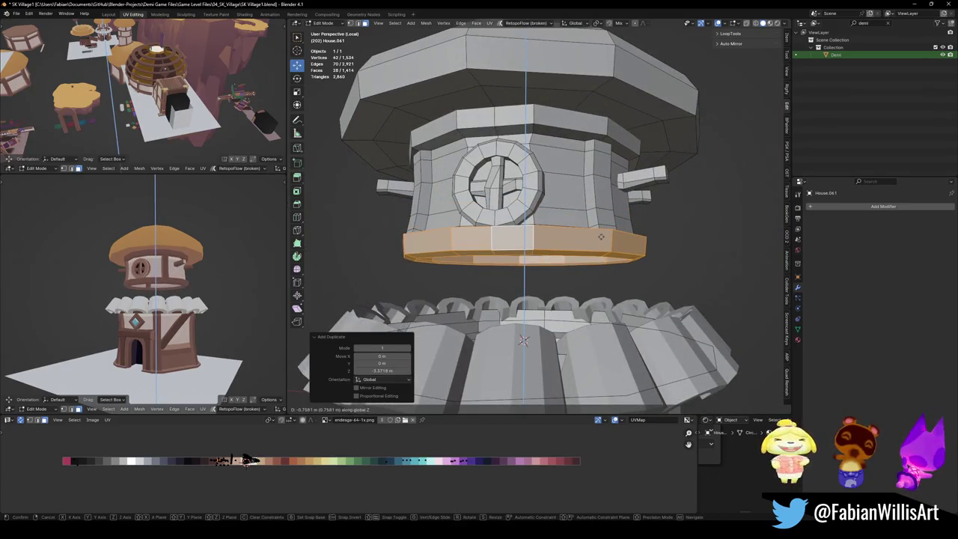
{"action": "left_click", "coordinate": [522, 342]}
{"action": "mouse_move", "coordinate": [522, 342]}
{"action": "middle_mouse_down"}
{"action": "mouse_move", "coordinate": [607, 251]}
{"action": "mouse_move", "coordinate": [637, 243]}
{"action": "middle_mouse_up"}
{"action": "key", "text": "s"}
{"action": "left_click", "coordinate": [683, 238]}
{"action": "key", "text": "g"}
{"action": "key", "text": "z"}
{"action": "left_click", "coordinate": [524, 284]}
Lower the geometry about 0.675 m along Z and delete the leftover faces.
{"action": "mouse_move", "coordinate": [524, 284]}
{"action": "middle_mouse_down"}
{"action": "mouse_move", "coordinate": [503, 290]}
{"action": "mouse_move", "coordinate": [462, 254]}
{"action": "middle_mouse_up"}
{"action": "scroll", "coordinate": [479, 277], "scroll_direction": "up", "scroll_amount": 3}
{"action": "scroll", "coordinate": [479, 277], "scroll_direction": "down", "scroll_amount": 3}
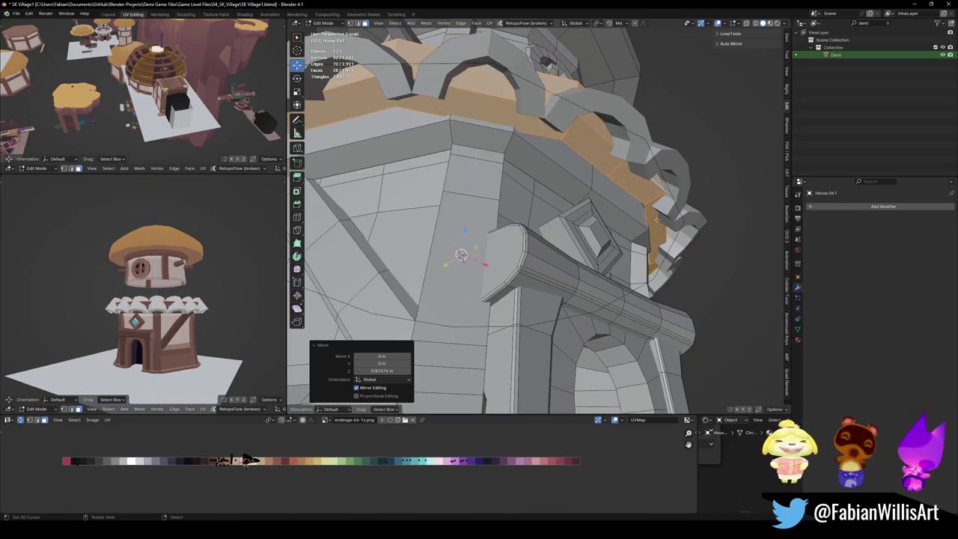
{"action": "scroll", "coordinate": [180, 297], "scroll_direction": "up", "scroll_amount": 3}
{"action": "scroll", "coordinate": [181, 297], "scroll_direction": "up", "scroll_amount": 3}
{"action": "scroll", "coordinate": [180, 297], "scroll_direction": "up", "scroll_amount": 2}
{"action": "key", "text": "g"}
{"action": "key", "text": "z"}
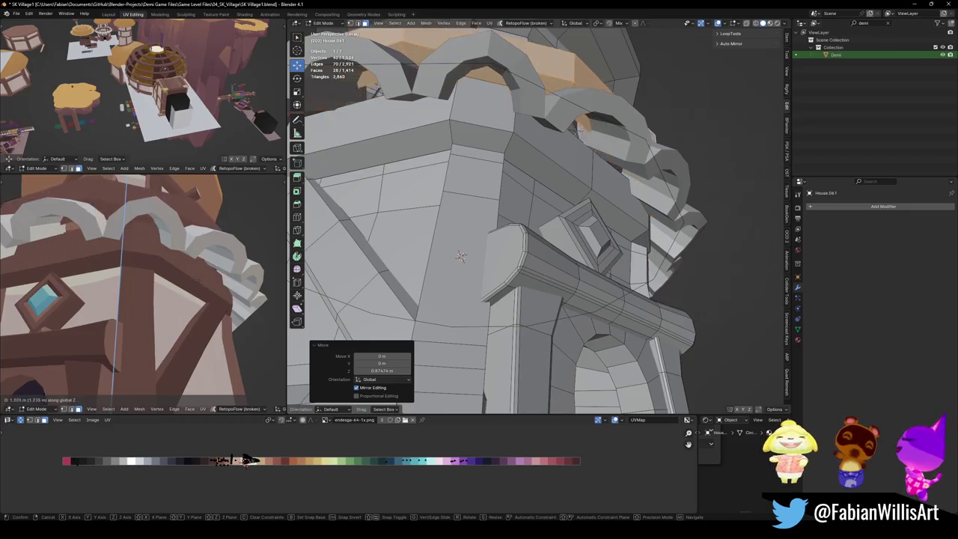
{"action": "left_click", "coordinate": [196, 285]}
{"action": "middle_click_drag", "start_coordinate": [461, 257], "coordinate": [464, 258]}
{"action": "left_click", "coordinate": [611, 265]}
{"action": "mouse_move", "coordinate": [524, 239]}
{"action": "middle_mouse_down"}
{"action": "mouse_move", "coordinate": [459, 227]}
{"action": "mouse_move", "coordinate": [493, 240]}
{"action": "mouse_move", "coordinate": [521, 218]}
{"action": "middle_mouse_up"}
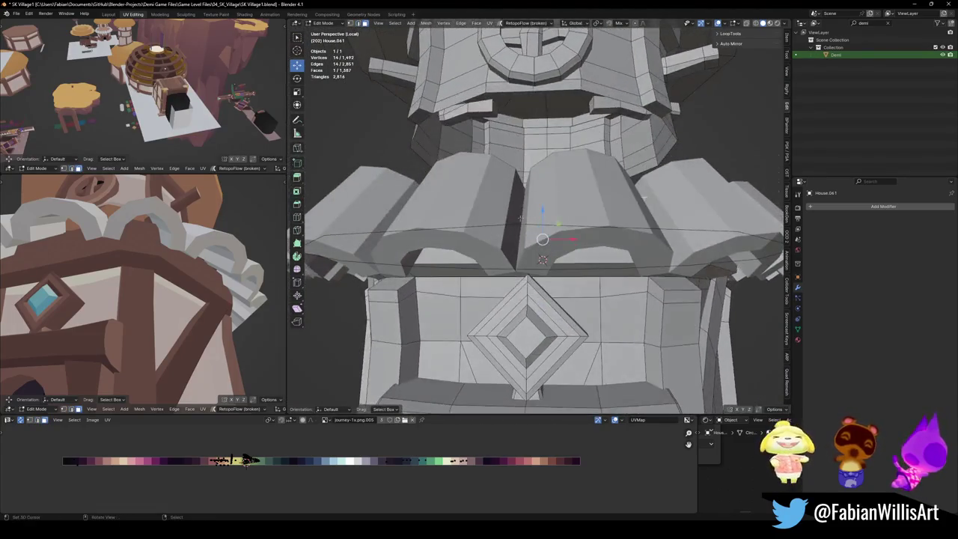
Select the scalloped trim ring Cylinder.112 and orbit the side view to face the tower.
{"action": "key", "text": "Tab"}
{"action": "left_click", "coordinate": [493, 212]}
{"action": "key", "text": "g"}
{"action": "key", "text": "z"}
{"action": "left_click", "coordinate": [524, 224]}
{"action": "scroll", "coordinate": [525, 225], "scroll_direction": "down", "scroll_amount": 2}
{"action": "key", "text": "s"}
{"action": "mouse_move", "coordinate": [524, 225]}
{"action": "middle_mouse_down"}
{"action": "mouse_move", "coordinate": [592, 258]}
{"action": "mouse_move", "coordinate": [524, 240]}
{"action": "middle_mouse_up"}
{"action": "right_click", "coordinate": [611, 263]}
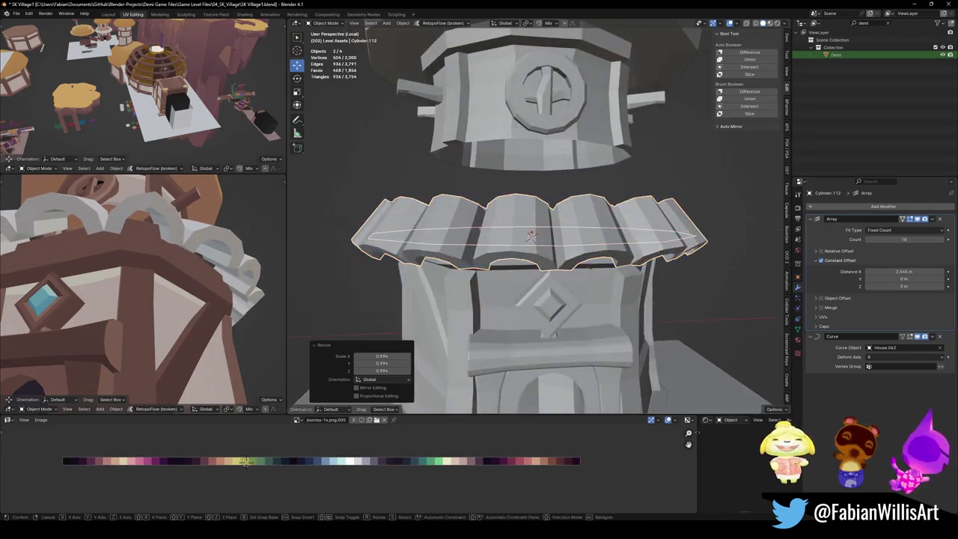
{"action": "scroll", "coordinate": [162, 274], "scroll_direction": "down", "scroll_amount": 2}
{"action": "scroll", "coordinate": [161, 274], "scroll_direction": "down", "scroll_amount": 2}
{"action": "middle_click_drag", "start_coordinate": [162, 274], "coordinate": [183, 299]}
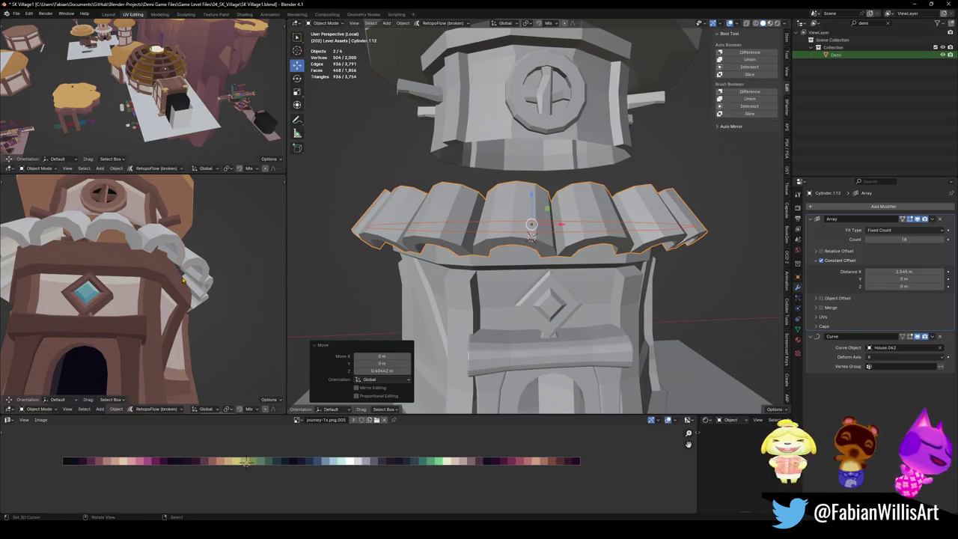
Shrink the trim ring to 0.834 scale and reposition it along Z on the tower.
{"action": "key", "text": "s"}
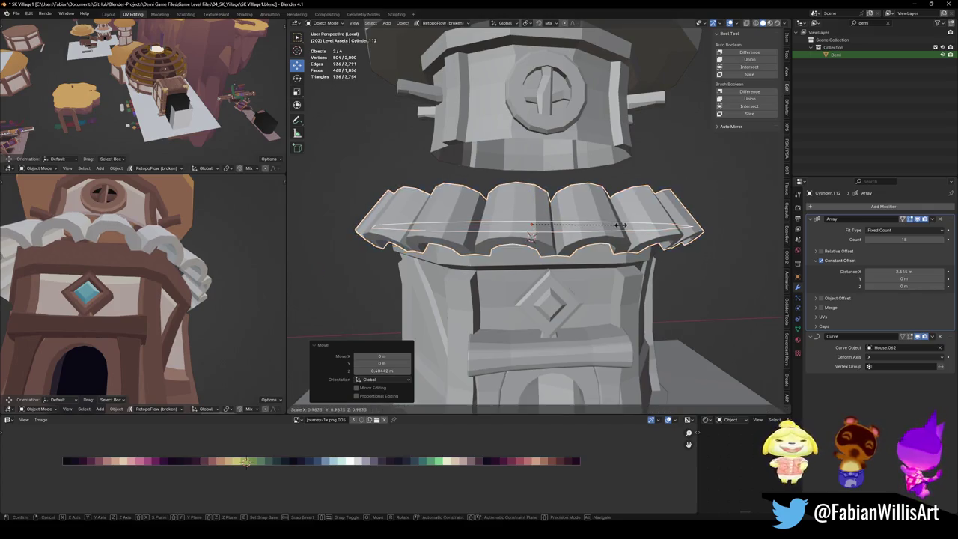
{"action": "left_click", "coordinate": [531, 236]}
{"action": "key", "text": "g"}
{"action": "key", "text": "z"}
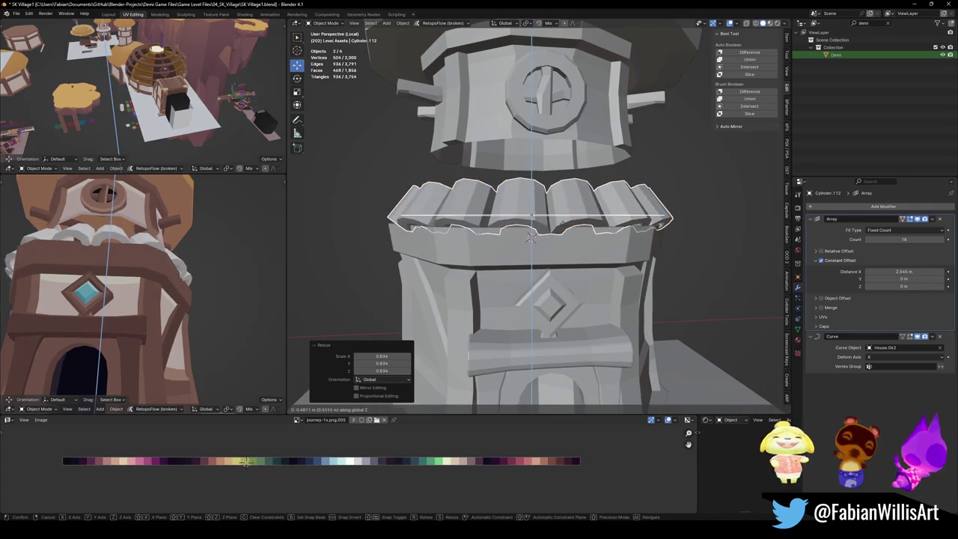
{"action": "left_click", "coordinate": [531, 237]}
Check the bending curve, then reselect the ring and enter its mesh Edit Mode.
{"action": "mouse_move", "coordinate": [162, 285]}
{"action": "middle_mouse_down"}
{"action": "mouse_move", "coordinate": [167, 266]}
{"action": "mouse_move", "coordinate": [148, 277]}
{"action": "middle_mouse_up"}
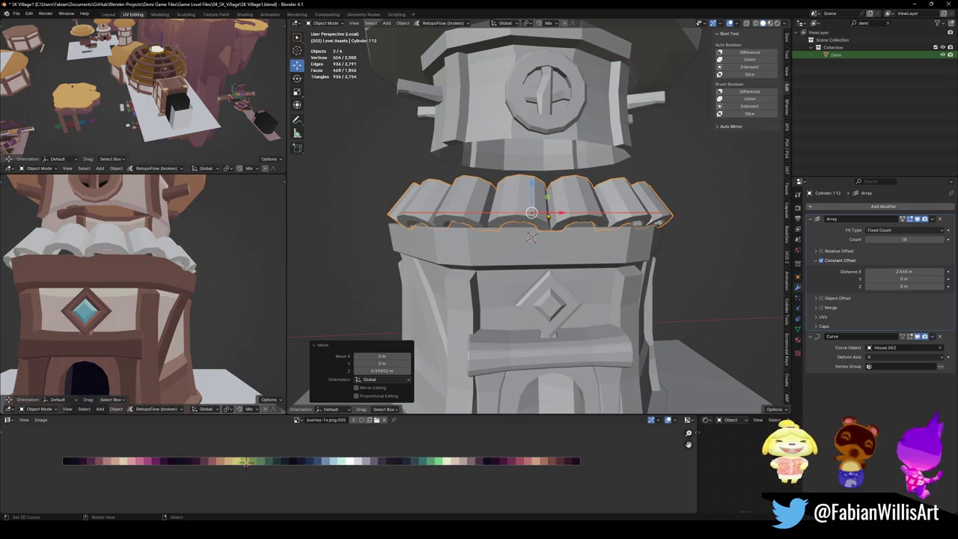
{"action": "left_click", "coordinate": [533, 214]}
{"action": "left_click", "coordinate": [531, 214]}
{"action": "key", "text": "Tab"}
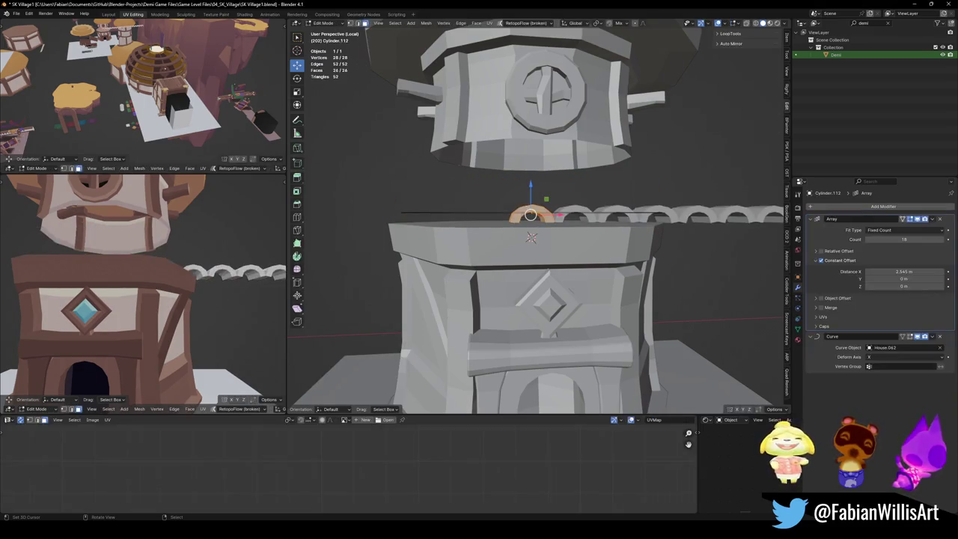
Enable the Curve modifier's edit-mode and on-cage display, and deselect all ring geometry.
{"action": "middle_click_drag", "start_coordinate": [531, 214], "coordinate": [527, 190]}
{"action": "left_click", "coordinate": [910, 336]}
{"action": "double_click", "coordinate": [833, 336]}
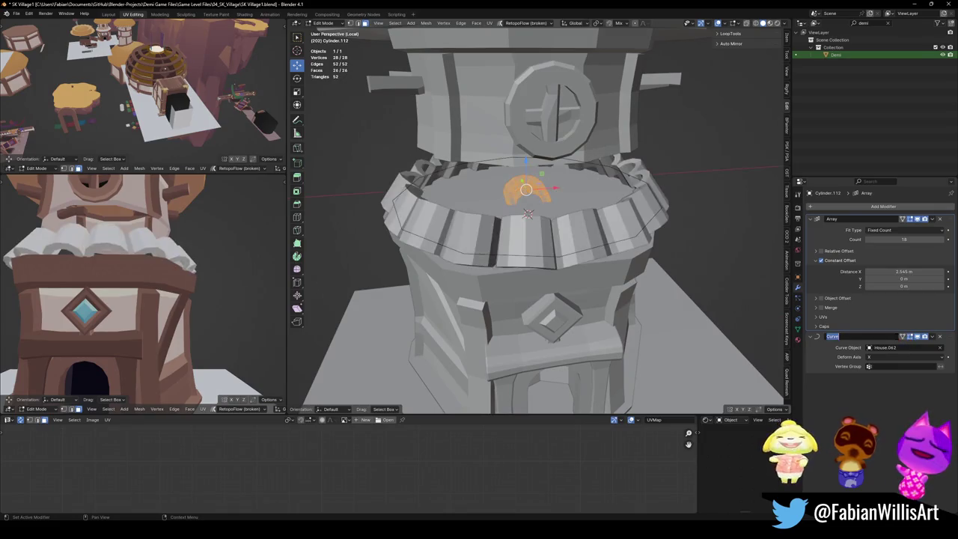
{"action": "left_click", "coordinate": [904, 338]}
{"action": "scroll", "coordinate": [524, 224], "scroll_direction": "up", "scroll_amount": 5}
{"action": "key", "text": "alt+a"}
{"action": "mouse_move", "coordinate": [524, 224]}
{"action": "middle_mouse_down"}
{"action": "mouse_move", "coordinate": [509, 178]}
{"action": "mouse_move", "coordinate": [524, 225]}
{"action": "middle_mouse_up"}
Select the scallop faces and scale them inward twice.
{"action": "left_click", "coordinate": [469, 131]}
{"action": "left_click", "coordinate": [509, 176], "text": "ctrl"}
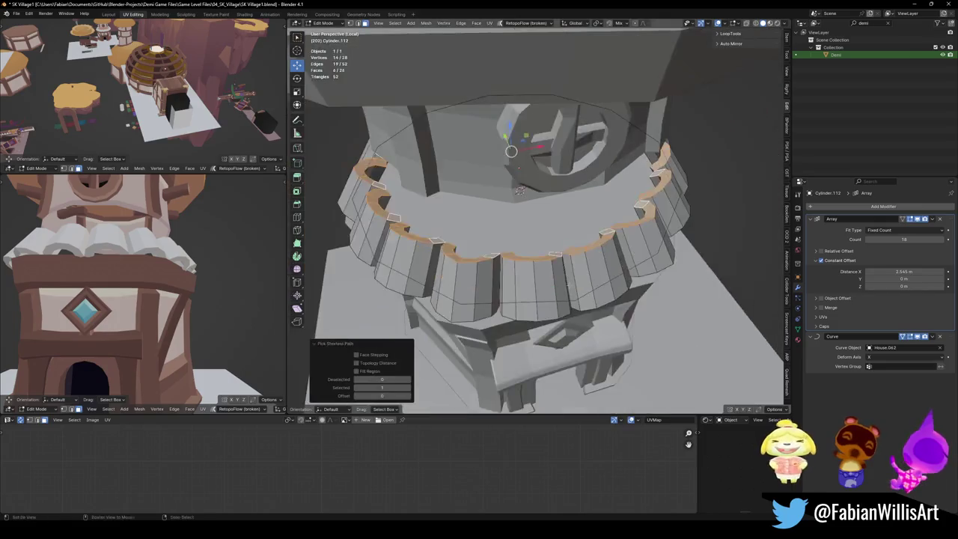
{"action": "key", "text": "s"}
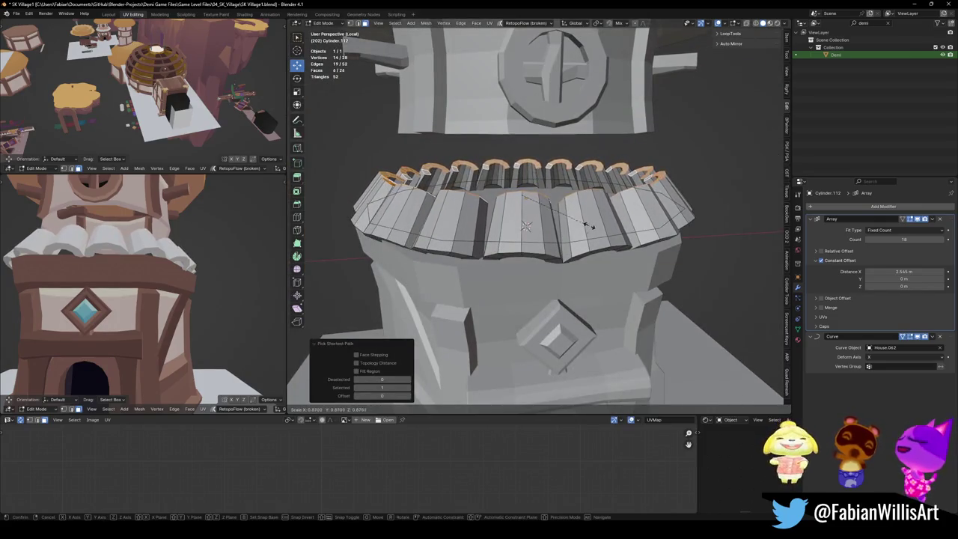
{"action": "left_click", "coordinate": [604, 217]}
{"action": "mouse_move", "coordinate": [604, 217]}
{"action": "middle_mouse_down"}
{"action": "mouse_move", "coordinate": [550, 246]}
{"action": "mouse_move", "coordinate": [517, 247]}
{"action": "middle_mouse_up"}
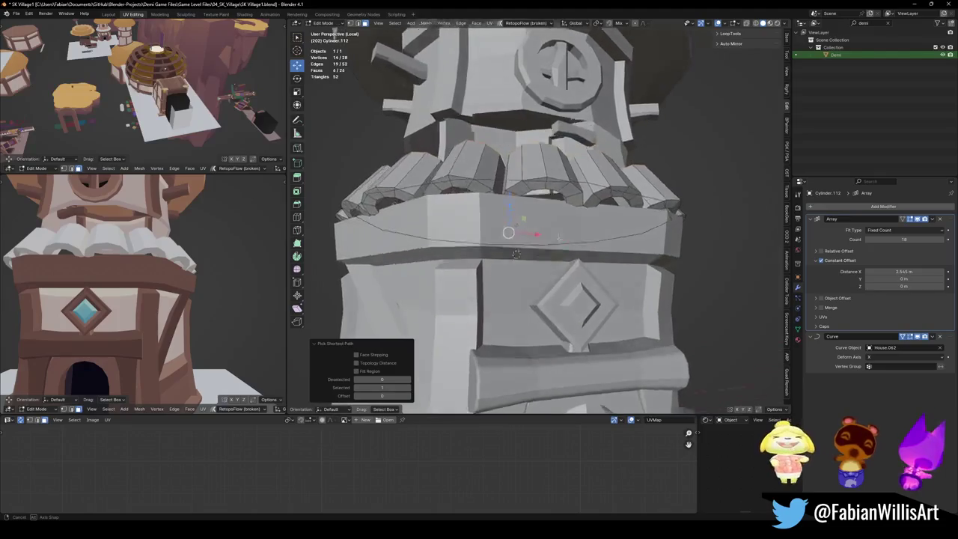
{"action": "key", "text": "s"}
{"action": "left_click", "coordinate": [604, 226]}
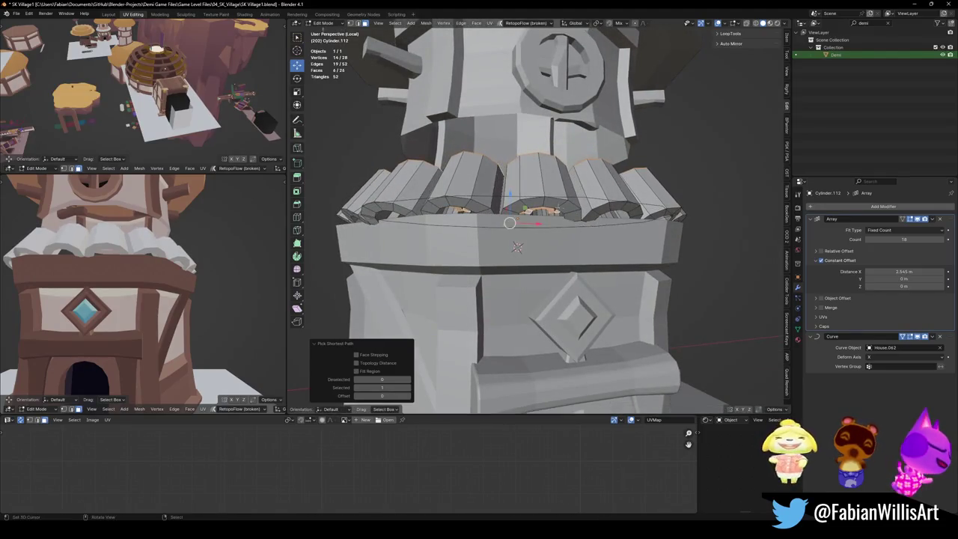
Edge-slide the scallop's edge ring lower toward the scallop bottoms.
{"action": "left_click", "coordinate": [554, 214], "text": "alt"}
{"action": "middle_click_drag", "start_coordinate": [554, 213], "coordinate": [569, 203]}
{"action": "key", "text": "g"}
{"action": "key", "text": "g"}
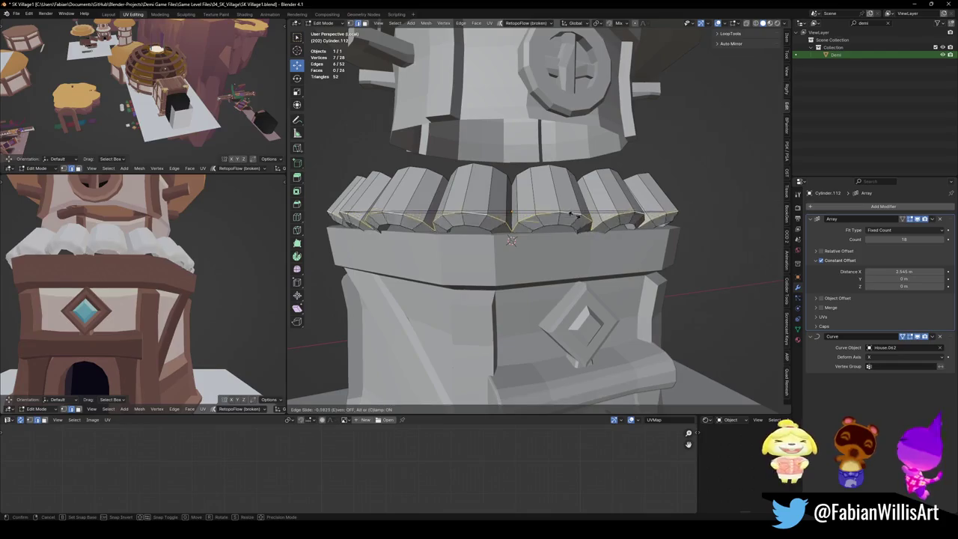
{"action": "left_click", "coordinate": [572, 225]}
Return to Object Mode and save the file.
{"action": "key", "text": "Tab"}
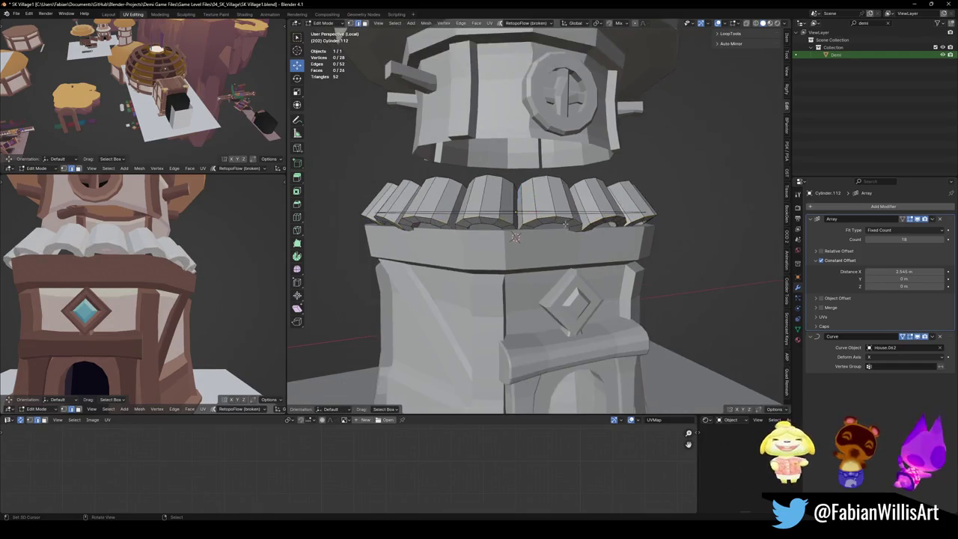
{"action": "middle_click_drag", "start_coordinate": [572, 225], "coordinate": [542, 235]}
{"action": "key", "text": "ctrl+s"}
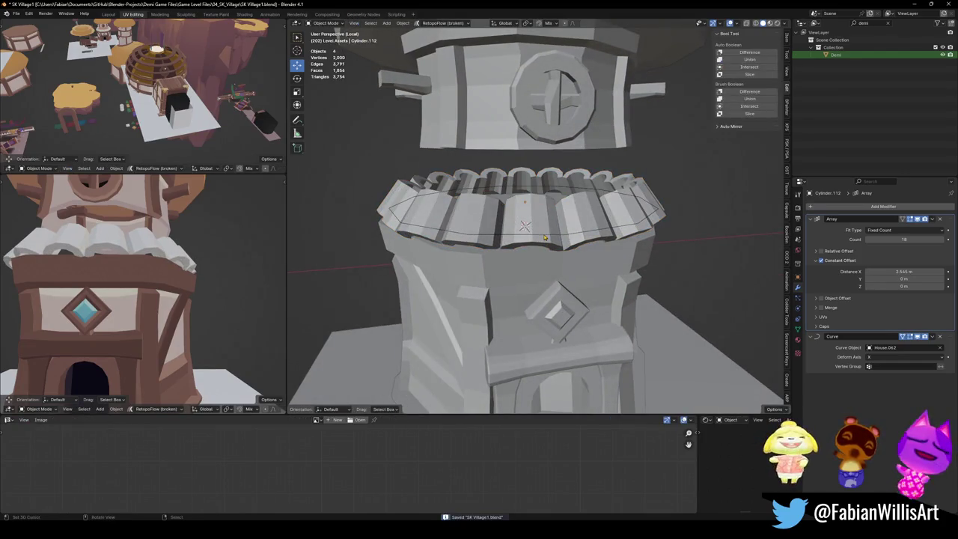
Duplicate the scalloped rings, lift the copy along Z and twist it slightly about Z.
{"action": "key", "text": "shift+d"}
{"action": "key", "text": "z"}
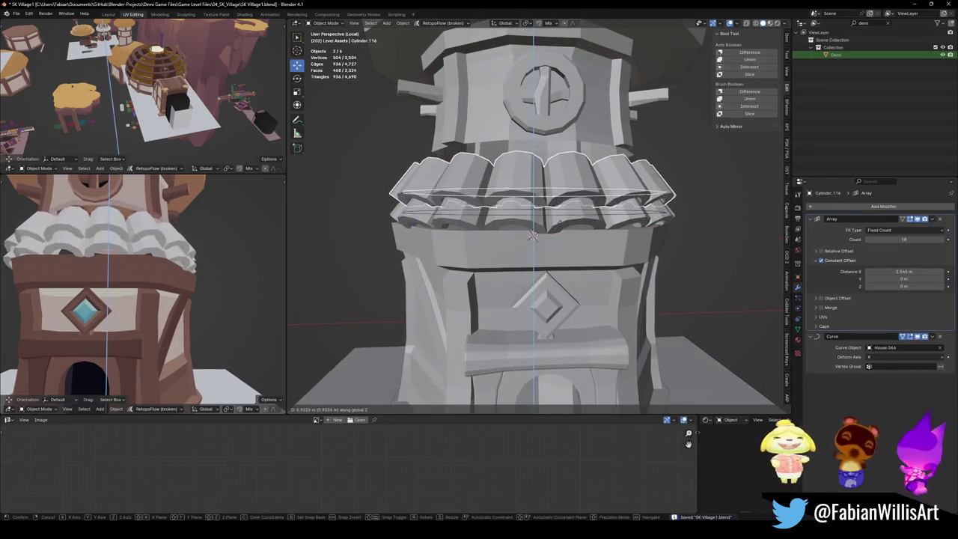
{"action": "left_click", "coordinate": [569, 219]}
{"action": "key", "text": "r"}
{"action": "key", "text": "z"}
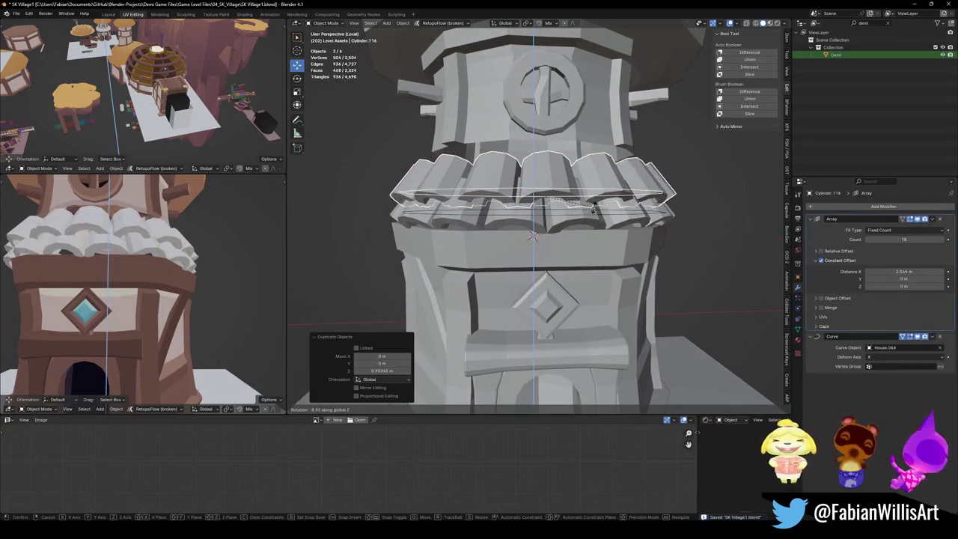
{"action": "left_click", "coordinate": [593, 211]}
Enlarge the copies to 1.089, then delete them and reselect the original lower ring.
{"action": "mouse_move", "coordinate": [150, 247]}
{"action": "middle_mouse_down"}
{"action": "mouse_move", "coordinate": [174, 240]}
{"action": "mouse_move", "coordinate": [230, 272]}
{"action": "middle_mouse_up"}
{"action": "scroll", "coordinate": [194, 250], "scroll_direction": "down", "scroll_amount": 3}
{"action": "scroll", "coordinate": [229, 273], "scroll_direction": "up", "scroll_amount": 4}
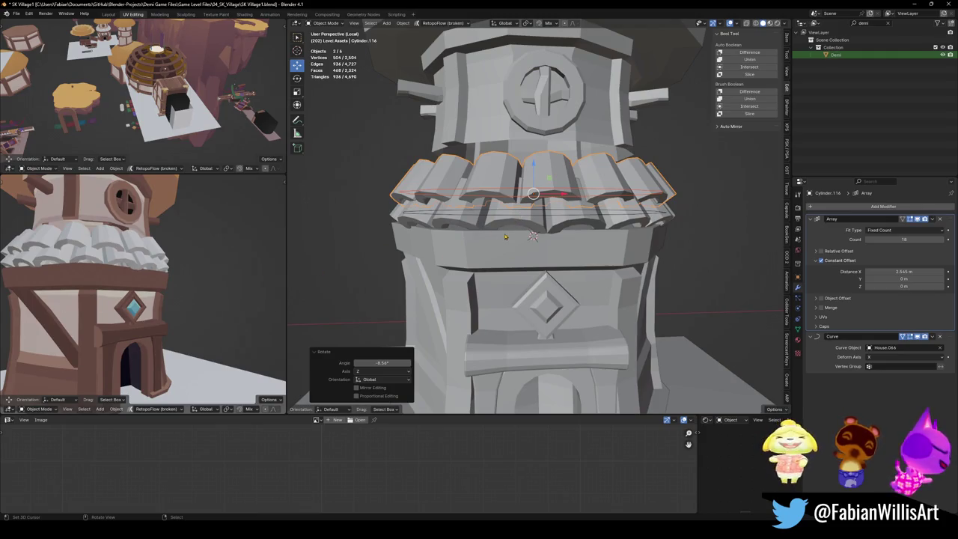
{"action": "key", "text": "s"}
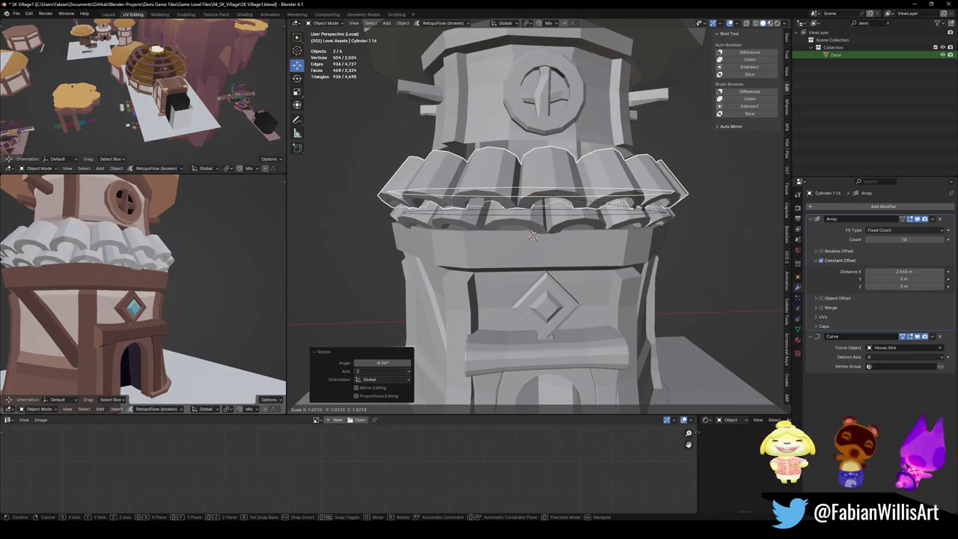
{"action": "left_click", "coordinate": [650, 214]}
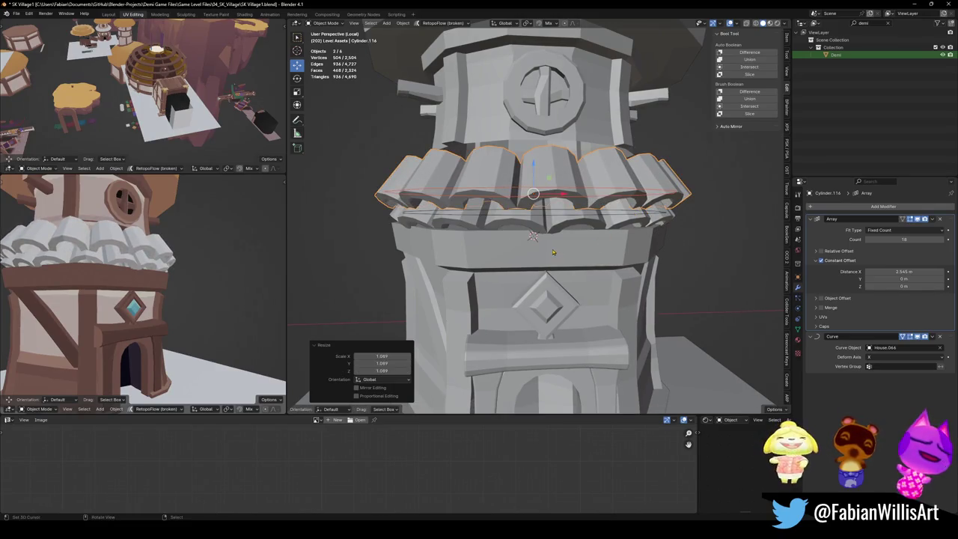
{"action": "key", "text": "Delete"}
{"action": "left_click", "coordinate": [533, 235]}
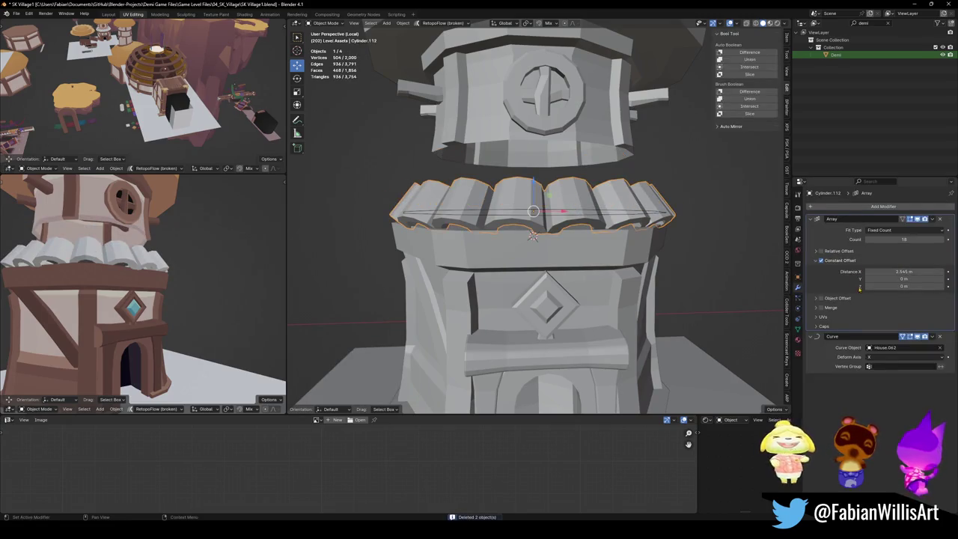
{"action": "left_click", "coordinate": [854, 209]}
{"action": "mouse_move", "coordinate": [820, 240]}
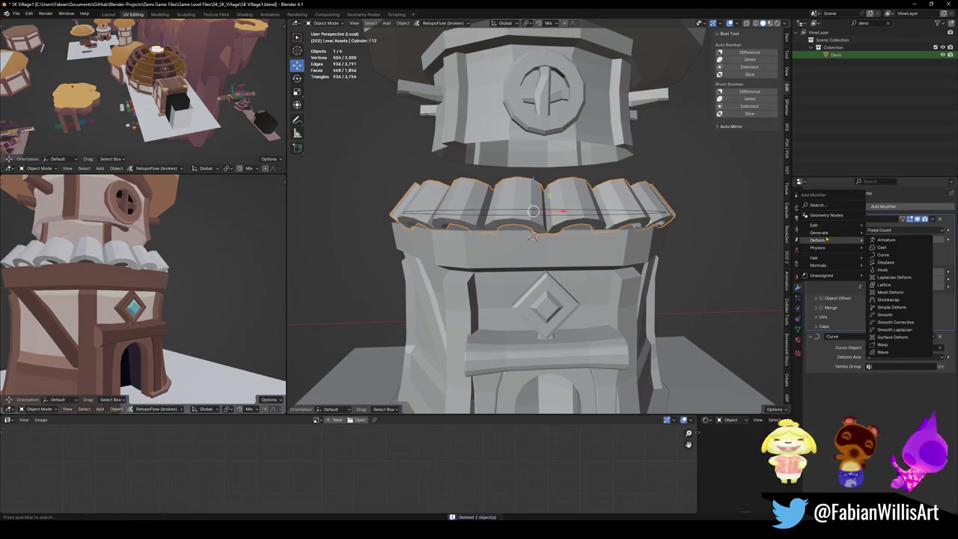
Add a Simple Deform modifier at the top of the stack, set to Bend mode.
{"action": "type", "text": "simple"}
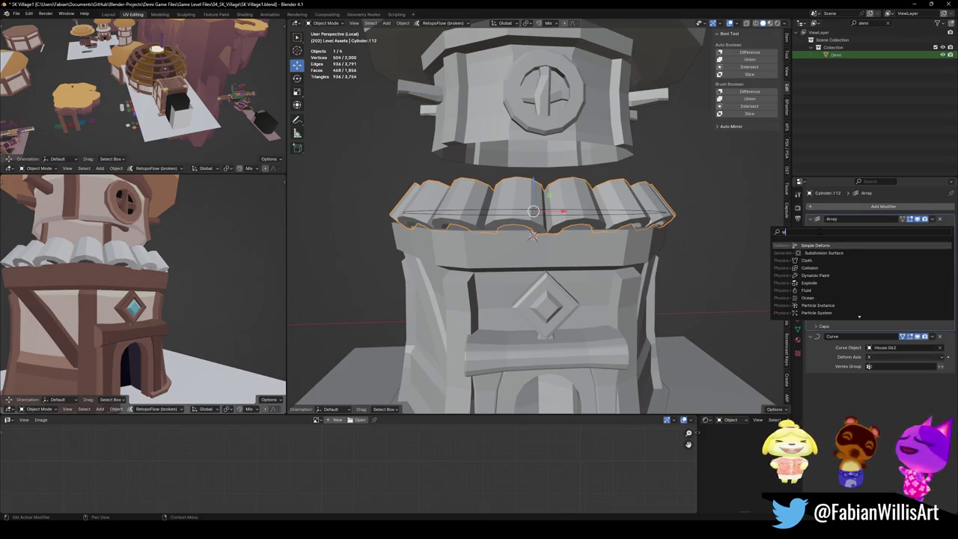
{"action": "key", "text": "Return"}
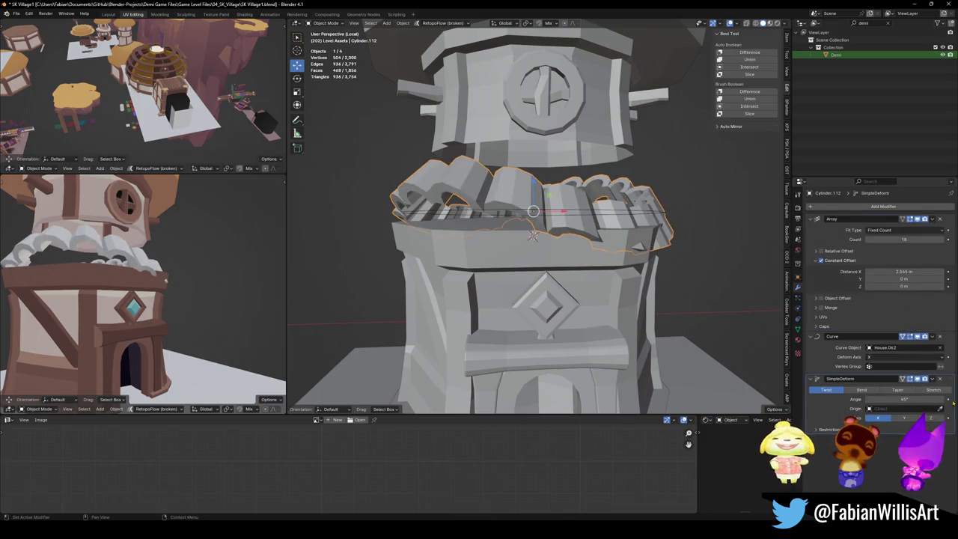
{"action": "left_click_drag", "start_coordinate": [951, 379], "coordinate": [951, 219]}
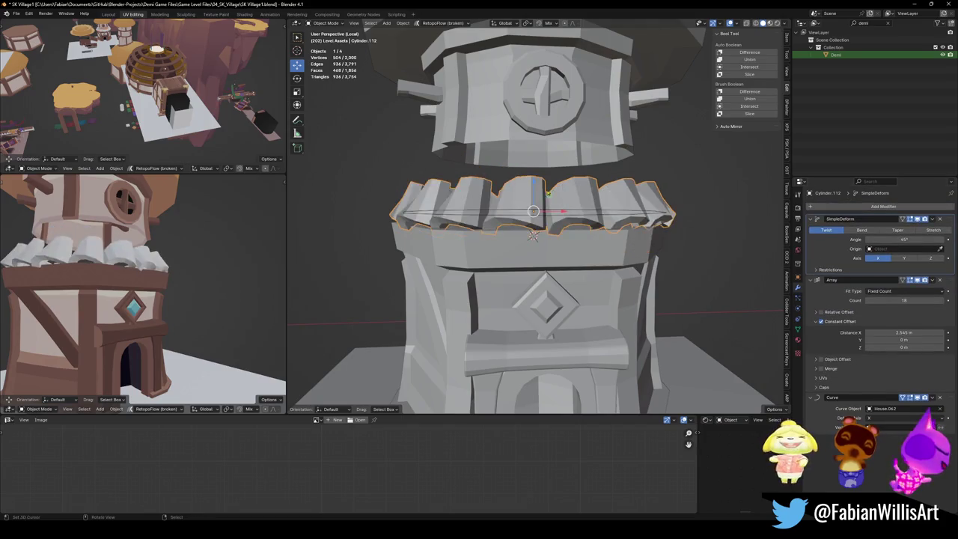
{"action": "scroll", "coordinate": [535, 217], "scroll_direction": "up", "scroll_amount": 2}
{"action": "left_click", "coordinate": [874, 231]}
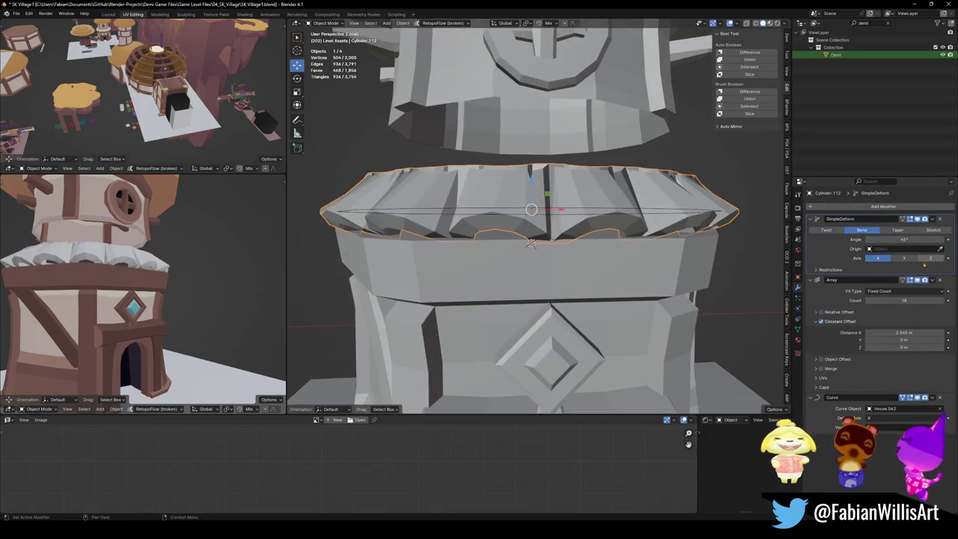
{"action": "left_click", "coordinate": [903, 259]}
{"action": "left_click", "coordinate": [929, 259]}
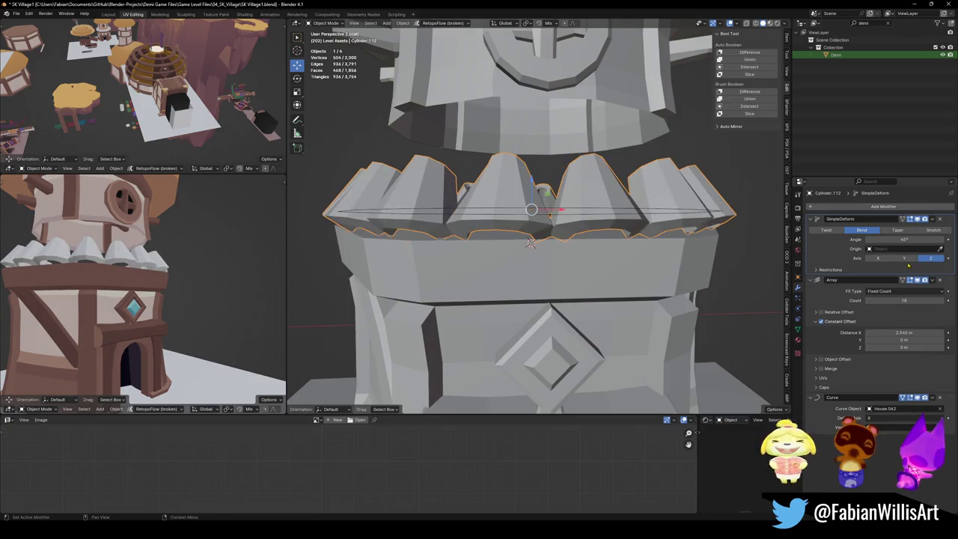
{"action": "left_click", "coordinate": [885, 258]}
{"action": "left_click_drag", "start_coordinate": [904, 239], "coordinate": [883, 239]}
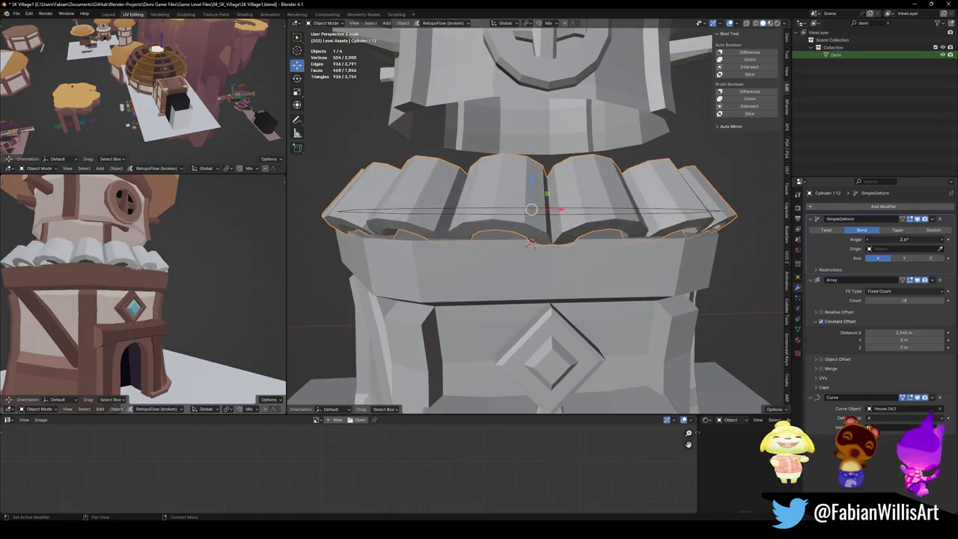
{"action": "key", "text": "ctrl+z"}
Add three loop cuts across the ring piece in Edit Mode.
{"action": "key", "text": "Tab"}
{"action": "scroll", "coordinate": [530, 246], "scroll_direction": "up", "scroll_amount": 2}
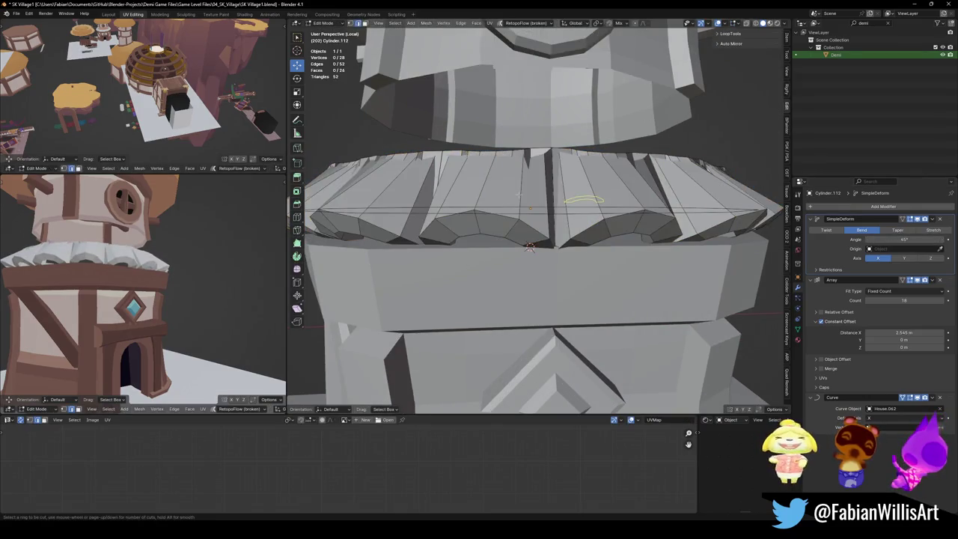
{"action": "left_click", "coordinate": [529, 246]}
{"action": "right_click", "coordinate": [529, 246]}
{"action": "mouse_move", "coordinate": [530, 246]}
{"action": "middle_mouse_down"}
{"action": "mouse_move", "coordinate": [567, 207]}
{"action": "mouse_move", "coordinate": [547, 212]}
{"action": "middle_mouse_up"}
{"action": "key", "text": "Tab"}
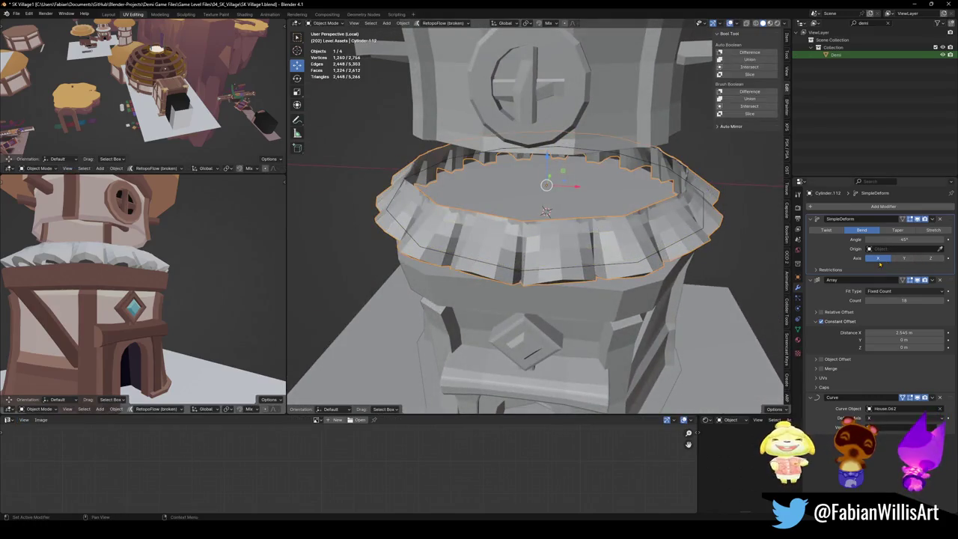
Set the Simple Deform bend to 41.9° around the Z axis.
{"action": "left_click_drag", "start_coordinate": [904, 240], "coordinate": [906, 256]}
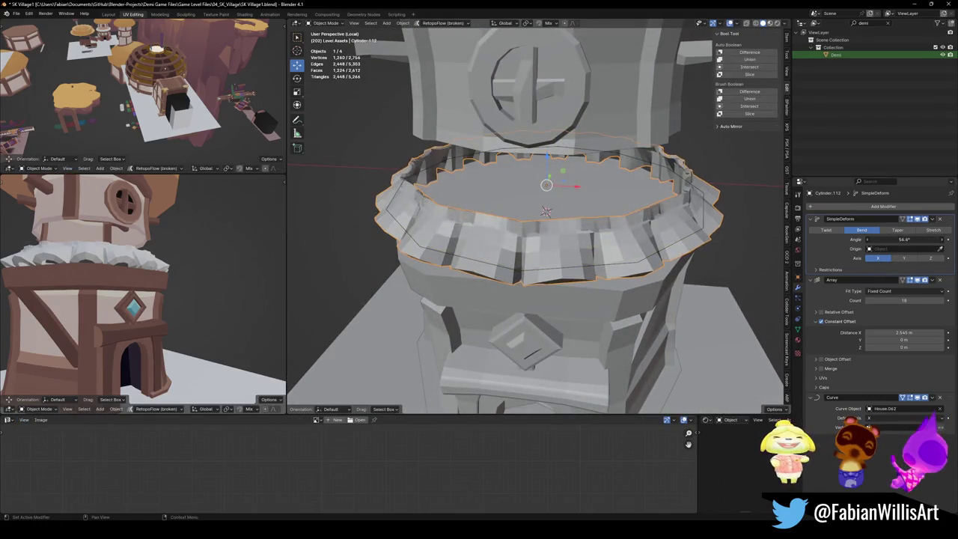
{"action": "left_click", "coordinate": [906, 259]}
{"action": "mouse_move", "coordinate": [570, 224]}
{"action": "middle_mouse_down"}
{"action": "mouse_move", "coordinate": [569, 172]}
{"action": "mouse_move", "coordinate": [569, 195]}
{"action": "middle_mouse_up"}
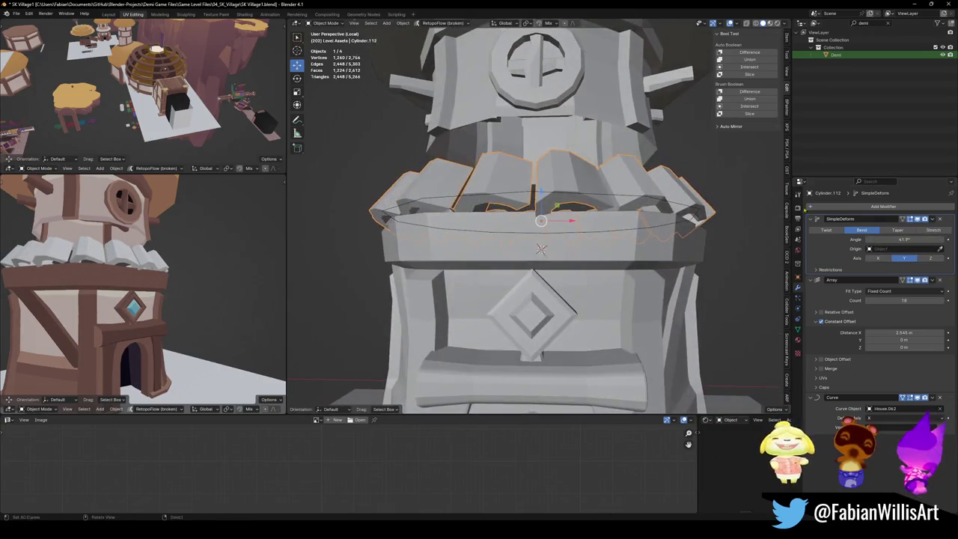
{"action": "left_click", "coordinate": [932, 259]}
{"action": "middle_click_drag", "start_coordinate": [539, 224], "coordinate": [588, 246]}
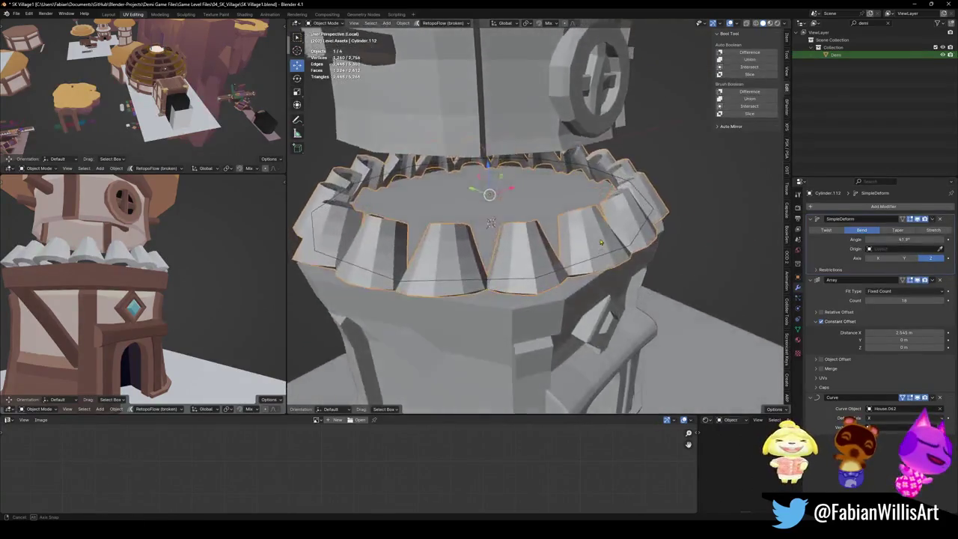
{"action": "mouse_move", "coordinate": [598, 257]}
{"action": "middle_mouse_down"}
{"action": "mouse_move", "coordinate": [588, 228]}
{"action": "mouse_move", "coordinate": [579, 245]}
{"action": "middle_mouse_up"}
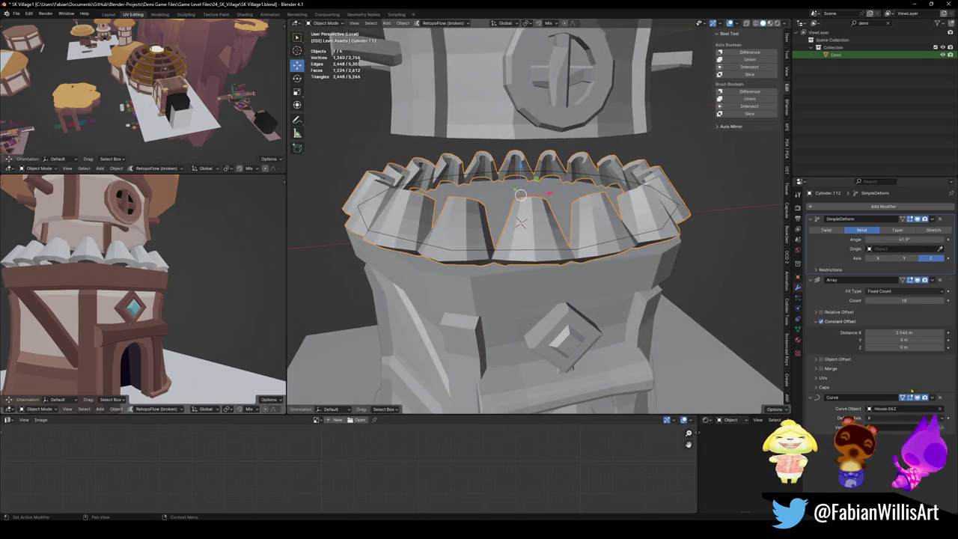
Hide the Curve and Array modifiers in the viewport, leaving one arch piece for mesh editing.
{"action": "left_click", "coordinate": [916, 398]}
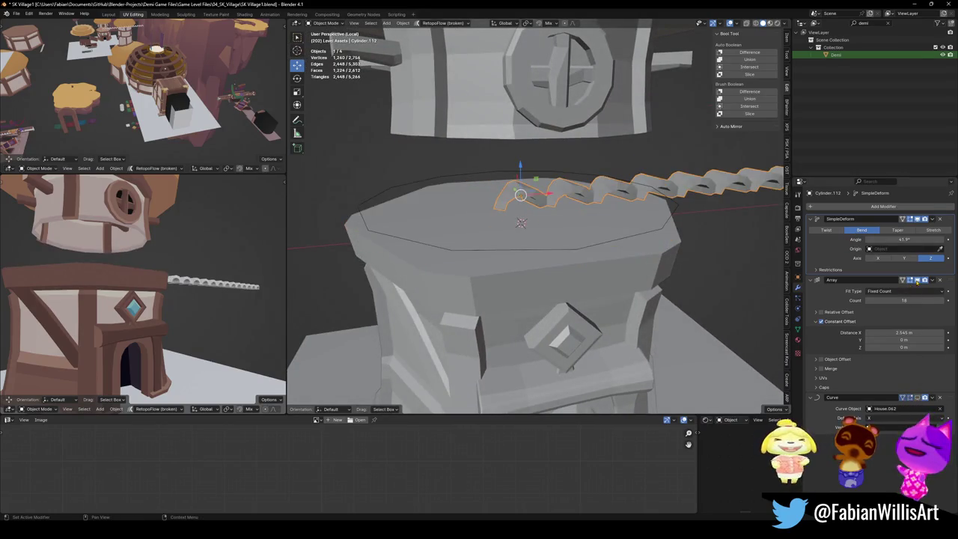
{"action": "left_click", "coordinate": [918, 281]}
{"action": "scroll", "coordinate": [710, 285], "scroll_direction": "up", "scroll_amount": 3}
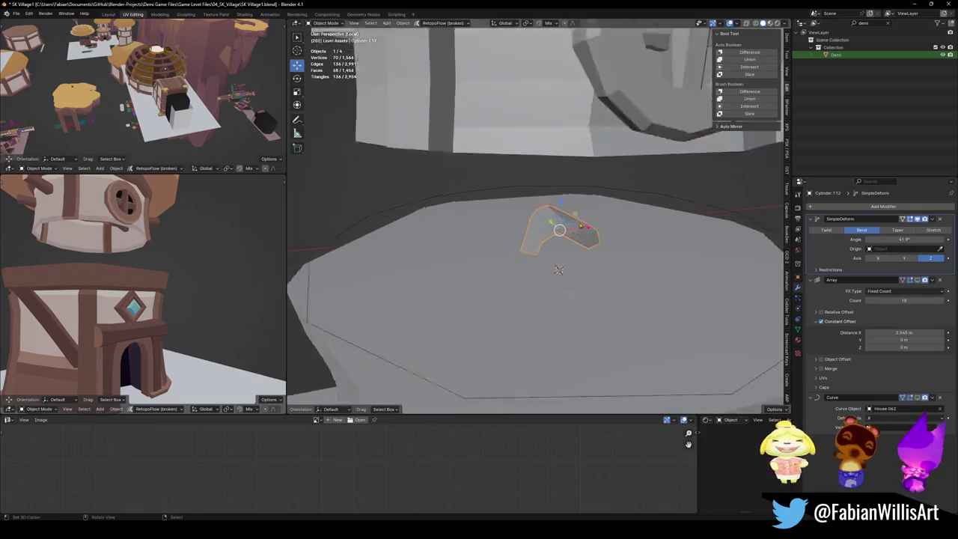
{"action": "mouse_move", "coordinate": [710, 285]}
{"action": "middle_mouse_down"}
{"action": "mouse_move", "coordinate": [710, 251]}
{"action": "mouse_move", "coordinate": [719, 247]}
{"action": "middle_mouse_up"}
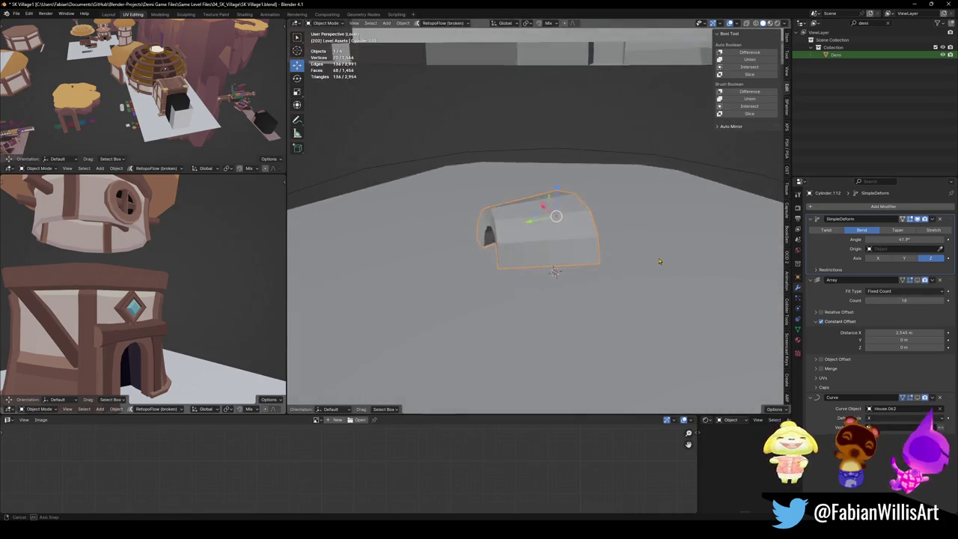
{"action": "middle_click_drag", "start_coordinate": [579, 241], "coordinate": [636, 239]}
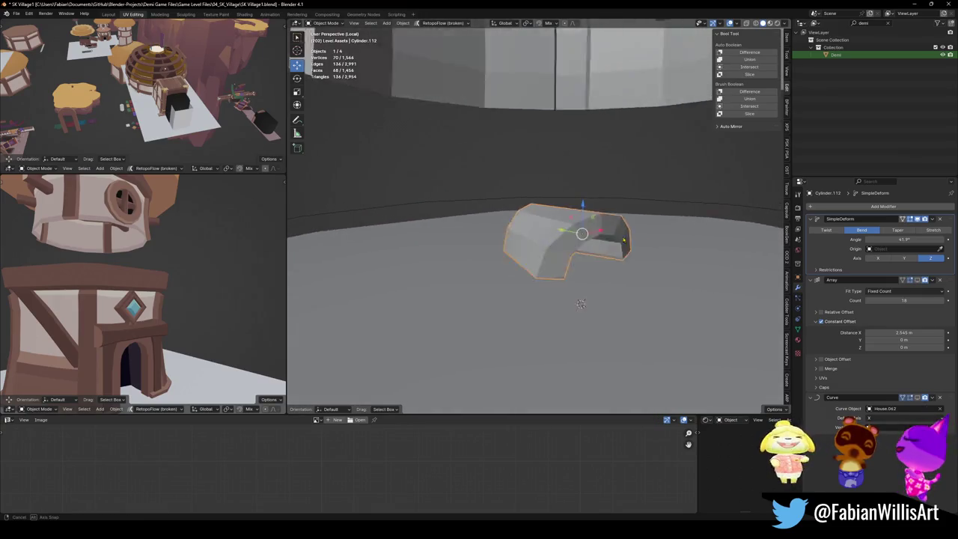
{"action": "key", "text": "Tab"}
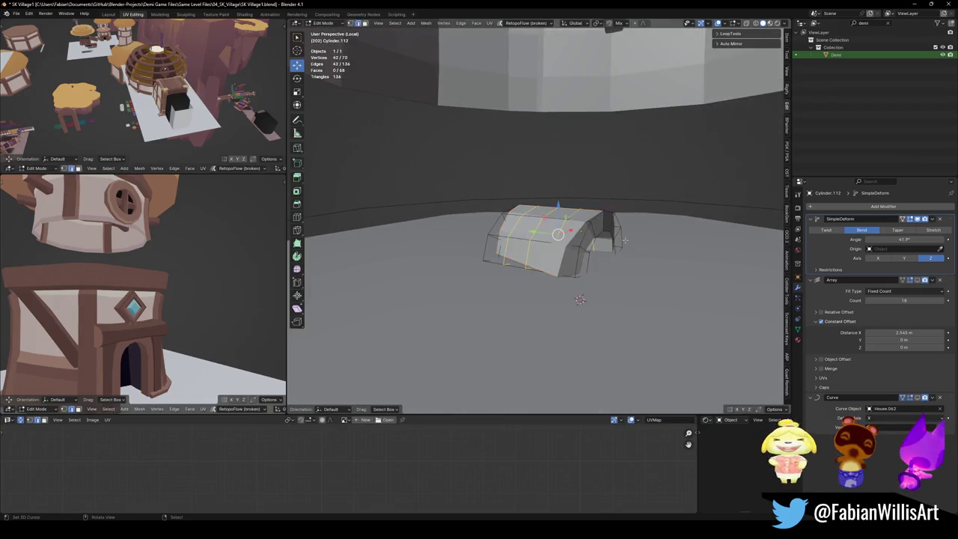
Select all of the arch piece's geometry and rotate it 90° about Y.
{"action": "key", "text": "a"}
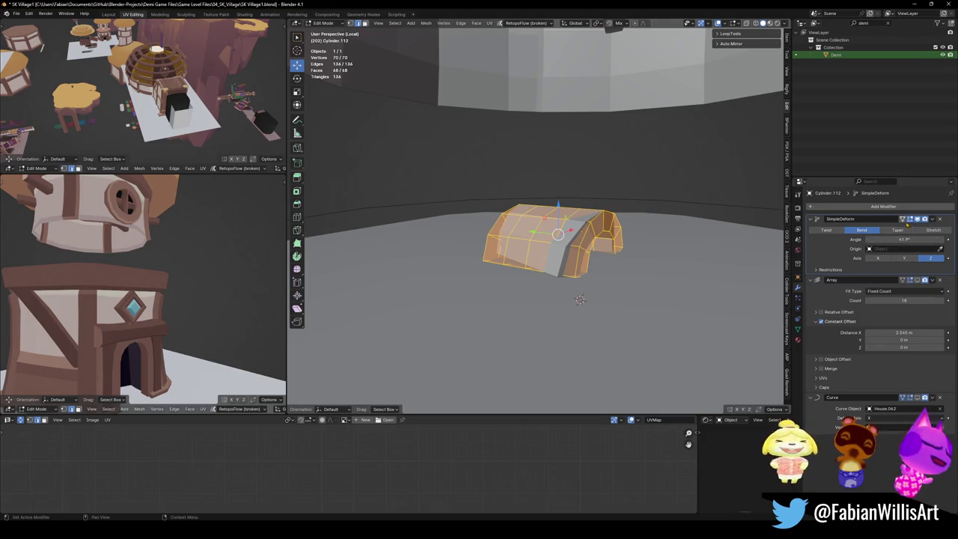
{"action": "middle_click_drag", "start_coordinate": [741, 234], "coordinate": [648, 261]}
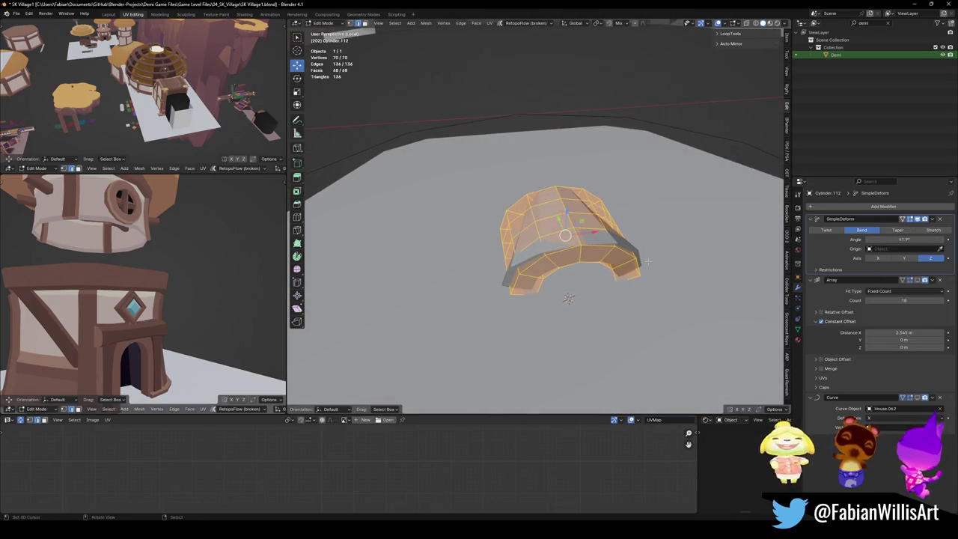
{"action": "key", "text": "r"}
{"action": "key", "text": "y"}
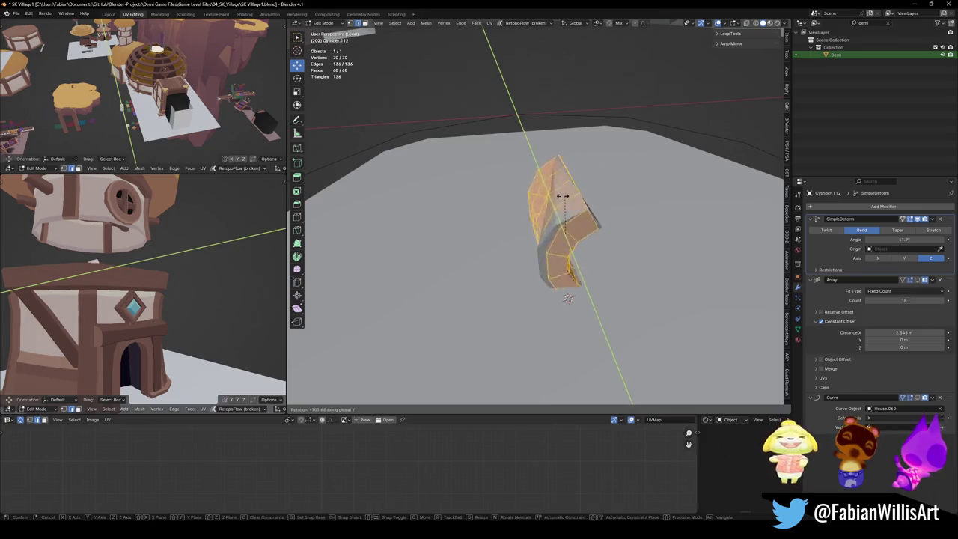
{"action": "key", "text": "Escape"}
{"action": "type", "text": "ry"}
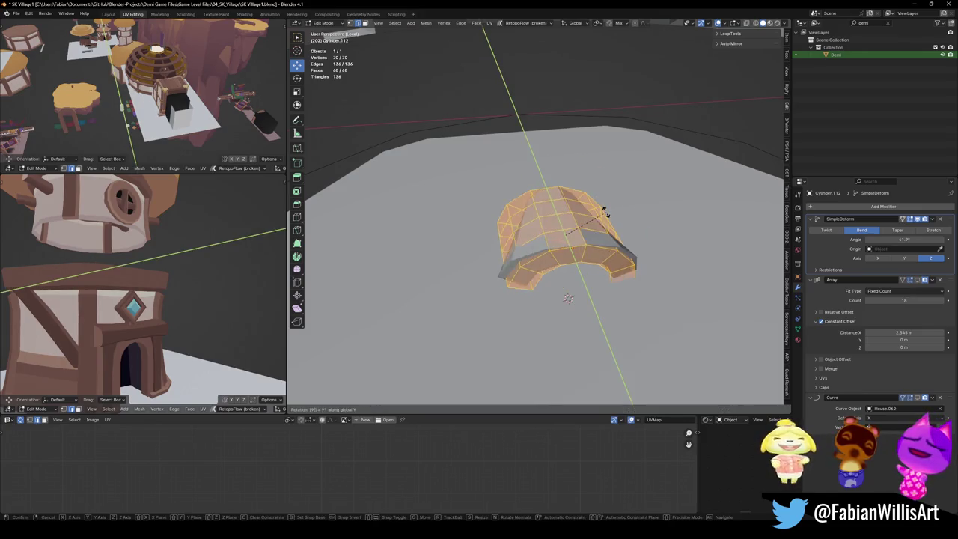
{"action": "type", "text": "90"}
{"action": "key", "text": "Return"}
Try X and Y bend axes with on-cage display, then undo the Y rotation.
{"action": "left_click", "coordinate": [879, 258]}
{"action": "mouse_move", "coordinate": [719, 224]}
{"action": "middle_mouse_down"}
{"action": "mouse_move", "coordinate": [704, 201]}
{"action": "mouse_move", "coordinate": [730, 204]}
{"action": "middle_mouse_up"}
{"action": "left_click", "coordinate": [903, 219]}
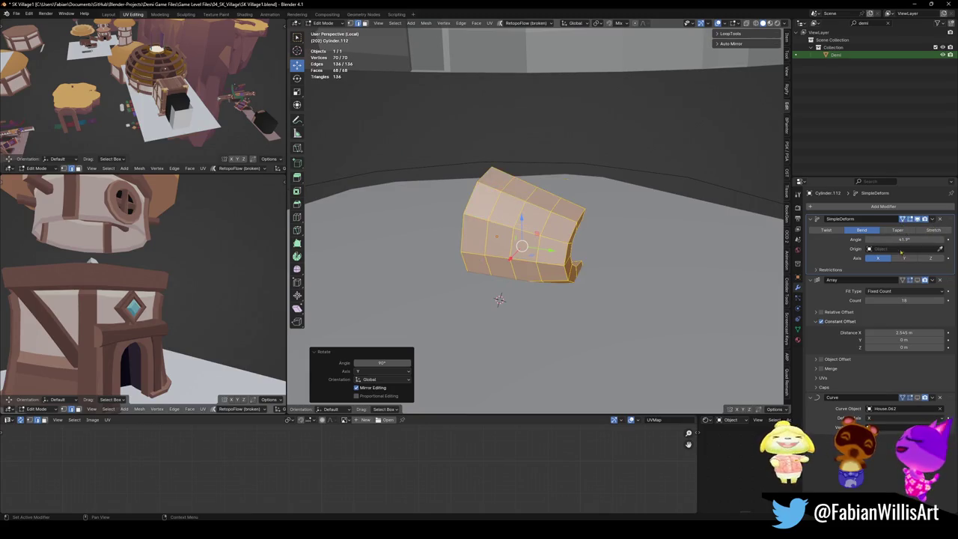
{"action": "left_click", "coordinate": [904, 258]}
{"action": "middle_click_drag", "start_coordinate": [600, 225], "coordinate": [569, 228]}
{"action": "left_click_drag", "start_coordinate": [905, 239], "coordinate": [906, 239]}
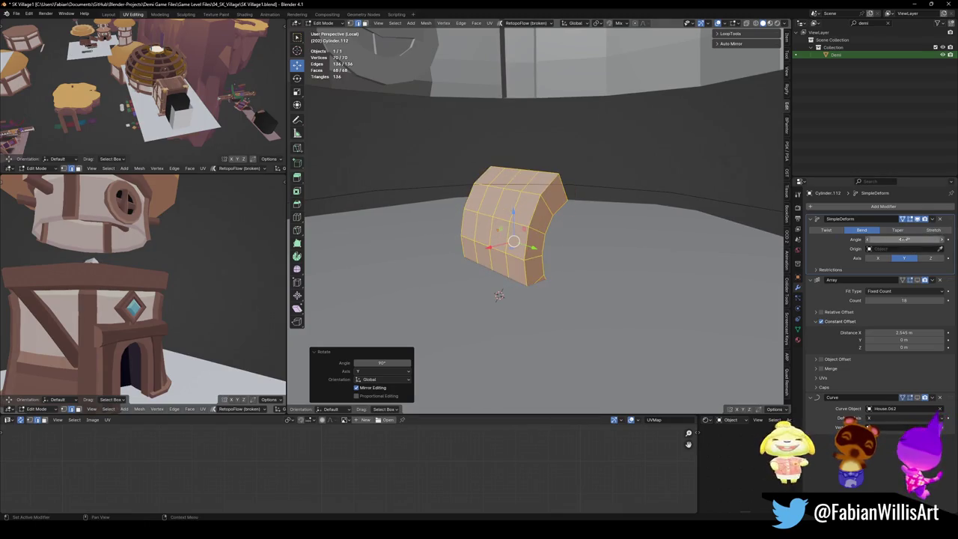
{"action": "key", "text": "ctrl+z"}
Stand the piece upright with a 90° X rotation and bend it around X at -70.2°.
{"action": "type", "text": "rx90"}
{"action": "key", "text": "Return"}
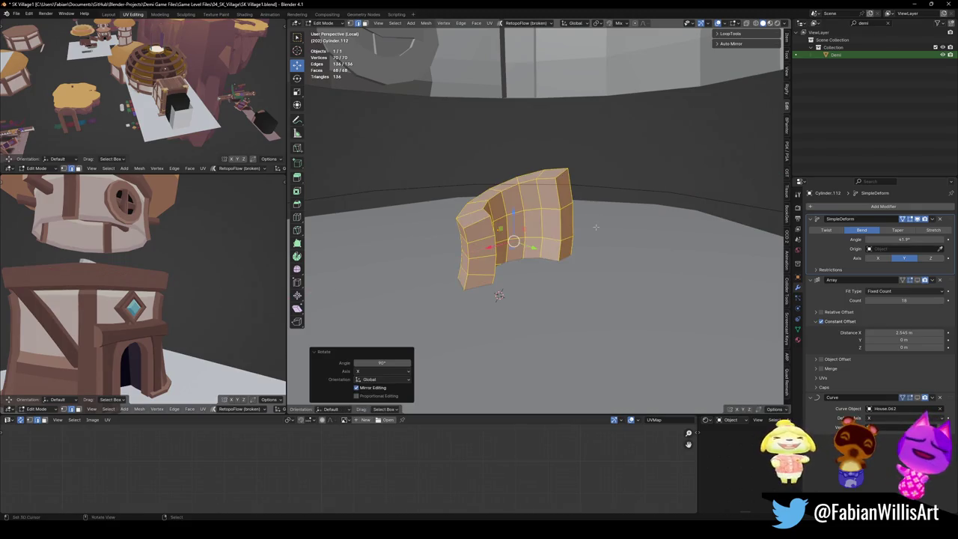
{"action": "middle_click_drag", "start_coordinate": [663, 250], "coordinate": [919, 290]}
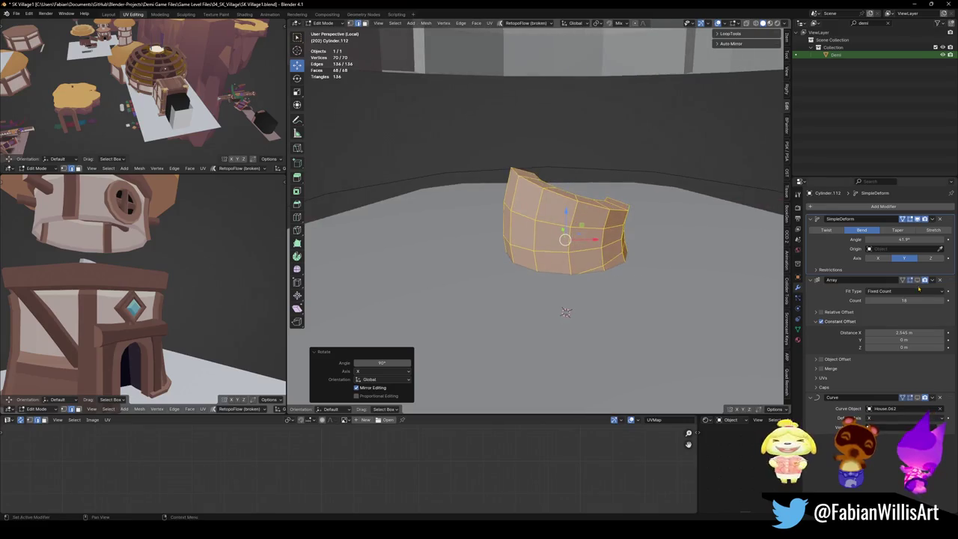
{"action": "left_click", "coordinate": [879, 258]}
{"action": "mouse_move", "coordinate": [541, 237]}
{"action": "middle_mouse_down"}
{"action": "mouse_move", "coordinate": [747, 235]}
{"action": "mouse_move", "coordinate": [614, 222]}
{"action": "mouse_move", "coordinate": [590, 240]}
{"action": "middle_mouse_up"}
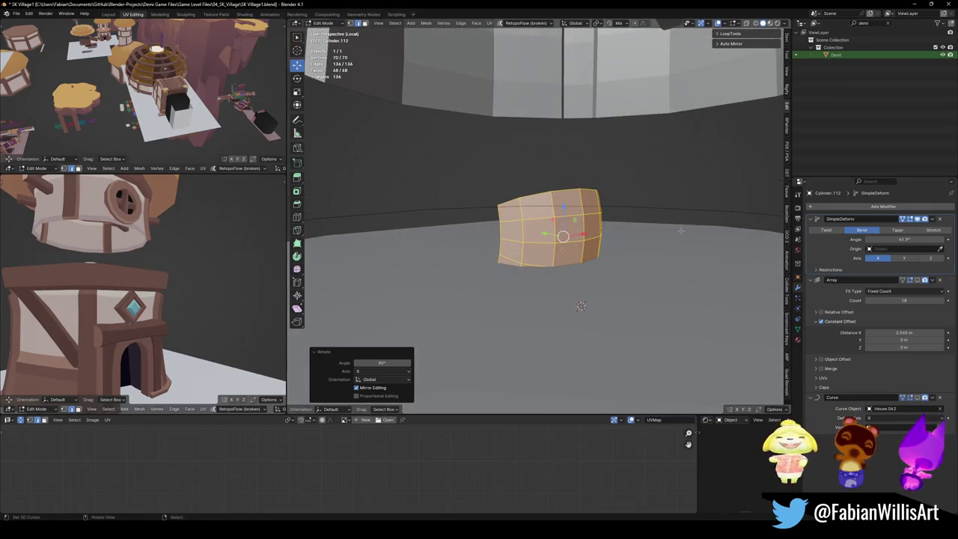
{"action": "mouse_move", "coordinate": [905, 239]}
{"action": "left_mouse_down"}
{"action": "mouse_move", "coordinate": [839, 239]}
{"action": "mouse_move", "coordinate": [848, 239]}
{"action": "left_mouse_up"}
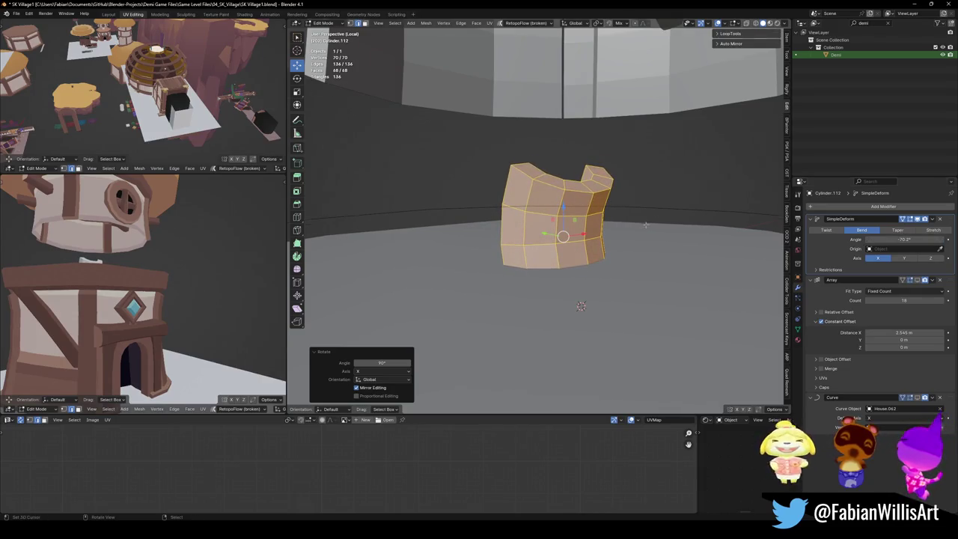
Check the curled piece against the tower in local view, then return to Object Mode.
{"action": "key", "text": "KP_Divide"}
{"action": "middle_click_drag", "start_coordinate": [645, 225], "coordinate": [624, 249]}
{"action": "key", "text": "KP_Divide"}
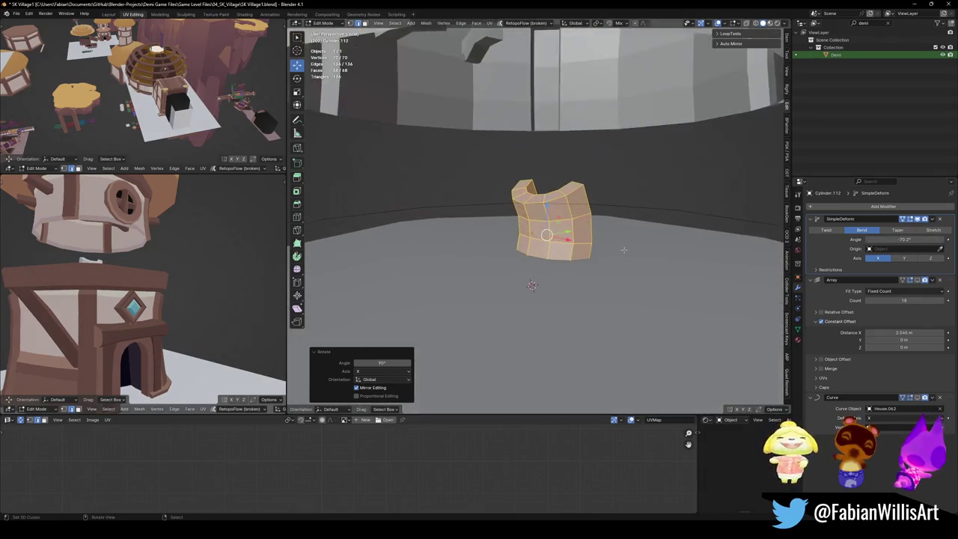
{"action": "key", "text": "Tab"}
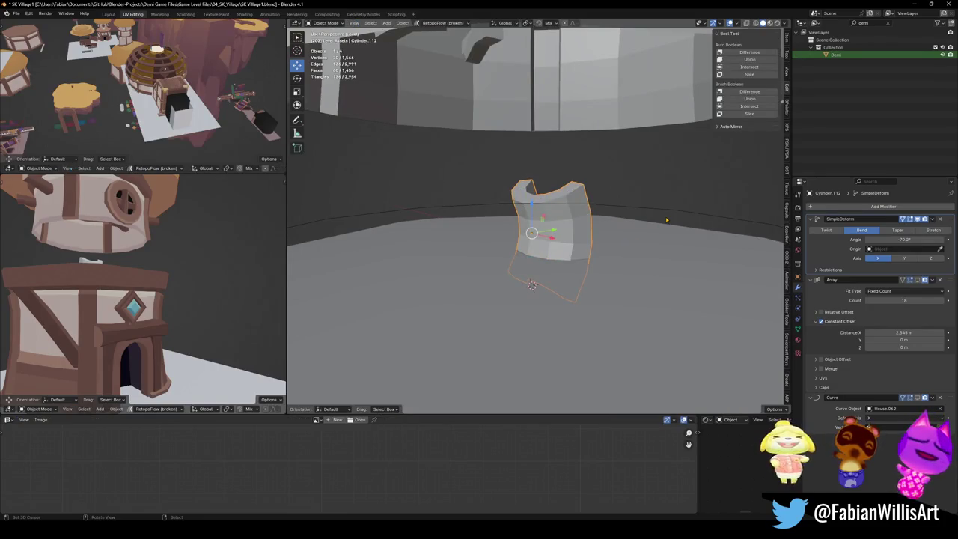
Rotate the trim object -90° about X so it lies flat.
{"action": "key", "text": "r"}
{"action": "key", "text": "x"}
{"action": "key", "text": "x"}
{"action": "key", "text": "x"}
{"action": "type", "text": "x"}
{"action": "type", "text": "9"}
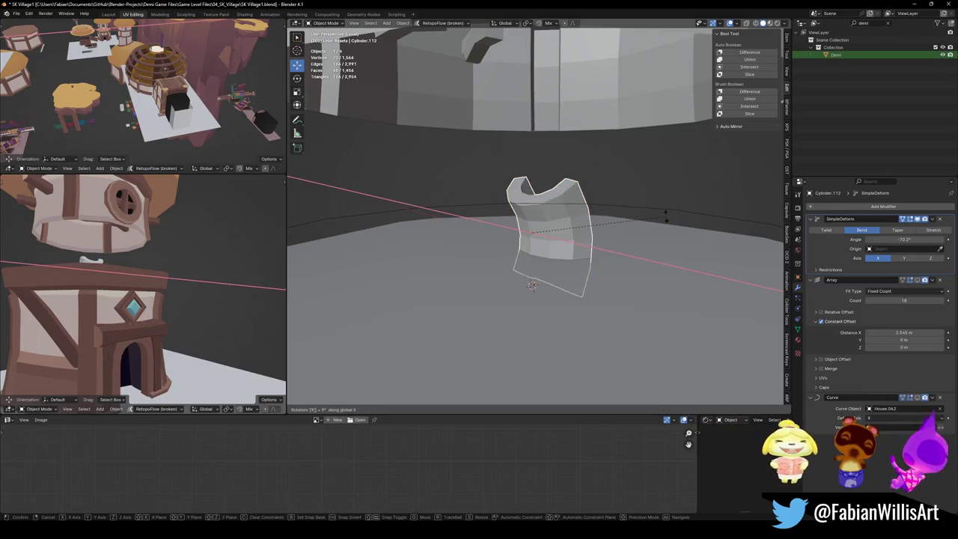
{"action": "key", "text": "BackSpace"}
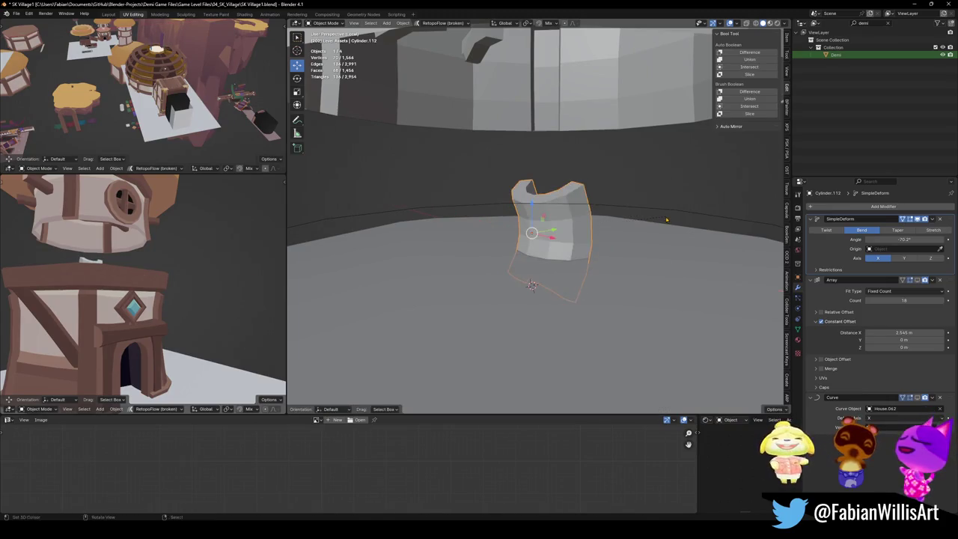
{"action": "type", "text": "-9"}
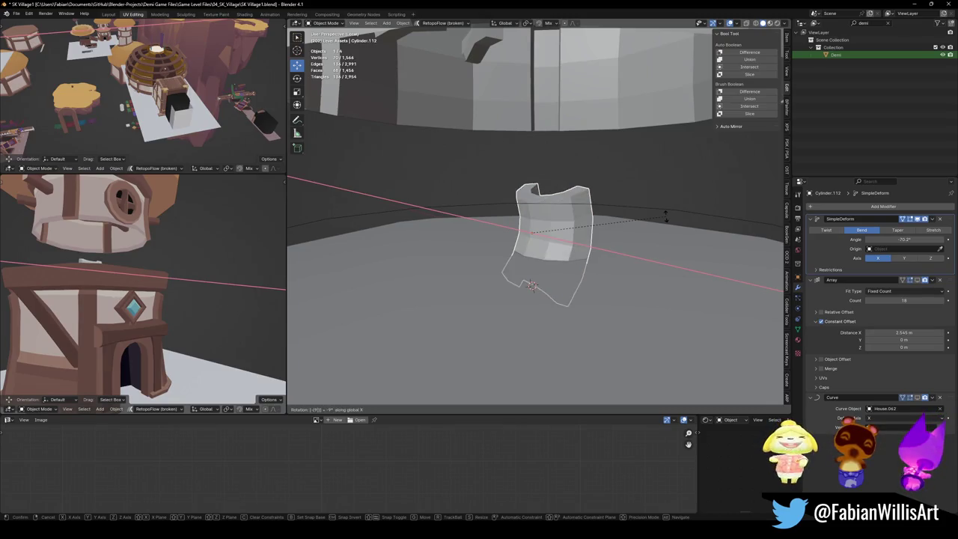
{"action": "type", "text": "0"}
{"action": "key", "text": "Return"}
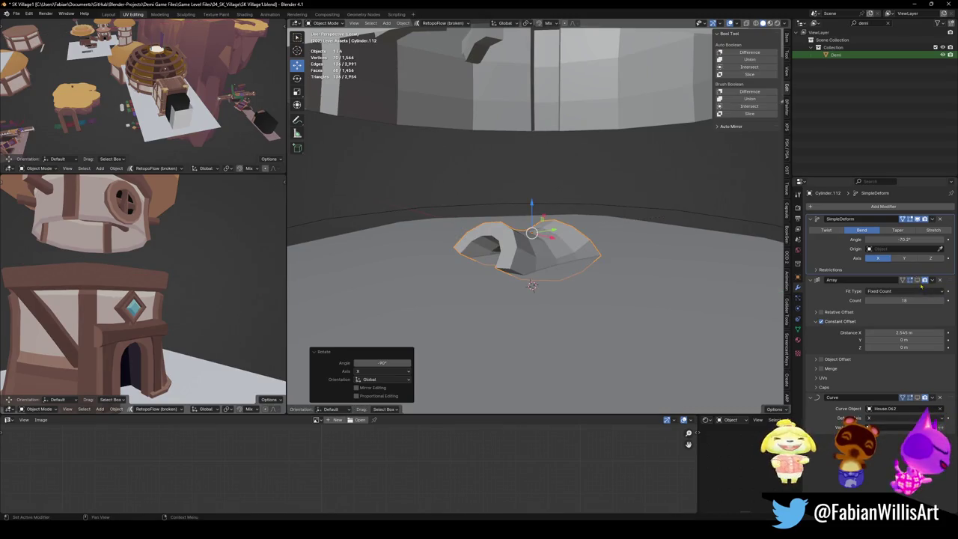
Re-enable the Array and Curve modifiers so the arches wrap around the tower.
{"action": "left_click", "coordinate": [918, 280]}
{"action": "scroll", "coordinate": [541, 242], "scroll_direction": "down", "scroll_amount": 4}
{"action": "mouse_move", "coordinate": [524, 247]}
{"action": "middle_mouse_down"}
{"action": "mouse_move", "coordinate": [603, 233]}
{"action": "mouse_move", "coordinate": [377, 270]}
{"action": "middle_mouse_up"}
{"action": "left_click", "coordinate": [918, 398]}
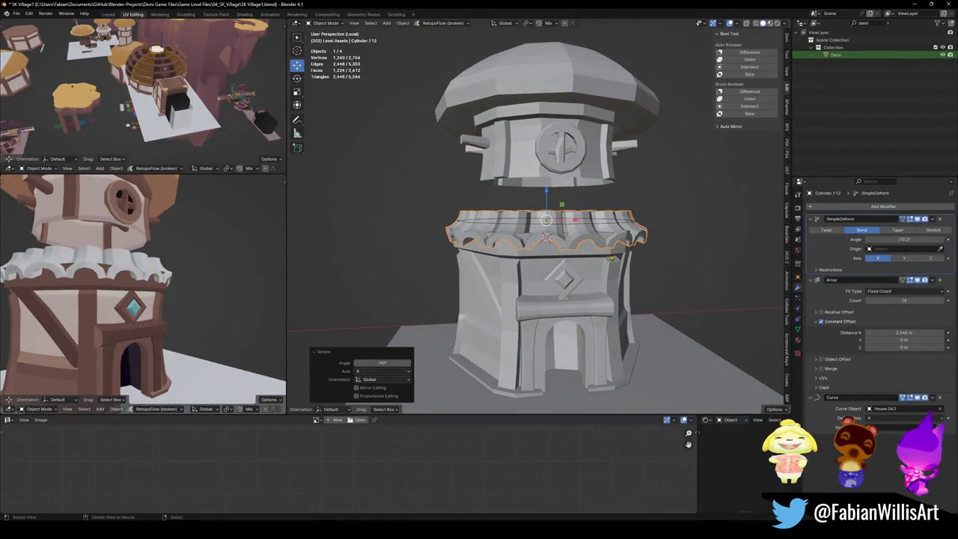
Frame the new ring, deselect everything and save the file.
{"action": "key", "text": "KP_Decimal"}
{"action": "key", "text": "alt+a"}
{"action": "key", "text": "ctrl+s"}
Select both ring objects and enlarge them to 1.082 scale.
{"action": "left_click", "coordinate": [562, 307]}
{"action": "left_click", "coordinate": [652, 313], "text": "shift"}
{"action": "key", "text": "s"}
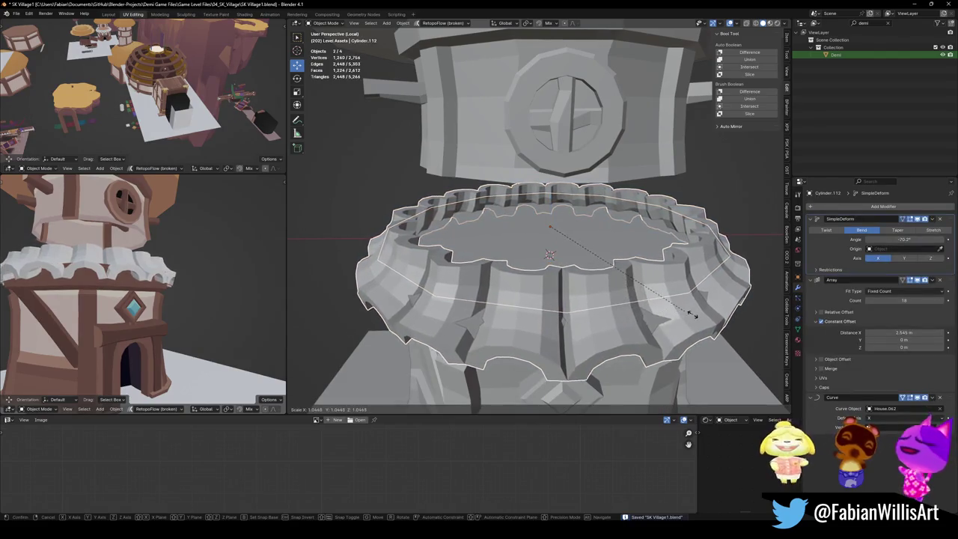
{"action": "left_click", "coordinate": [753, 316]}
{"action": "mouse_move", "coordinate": [141, 245]}
{"action": "middle_mouse_down"}
{"action": "mouse_move", "coordinate": [128, 267]}
{"action": "mouse_move", "coordinate": [143, 247]}
{"action": "middle_mouse_up"}
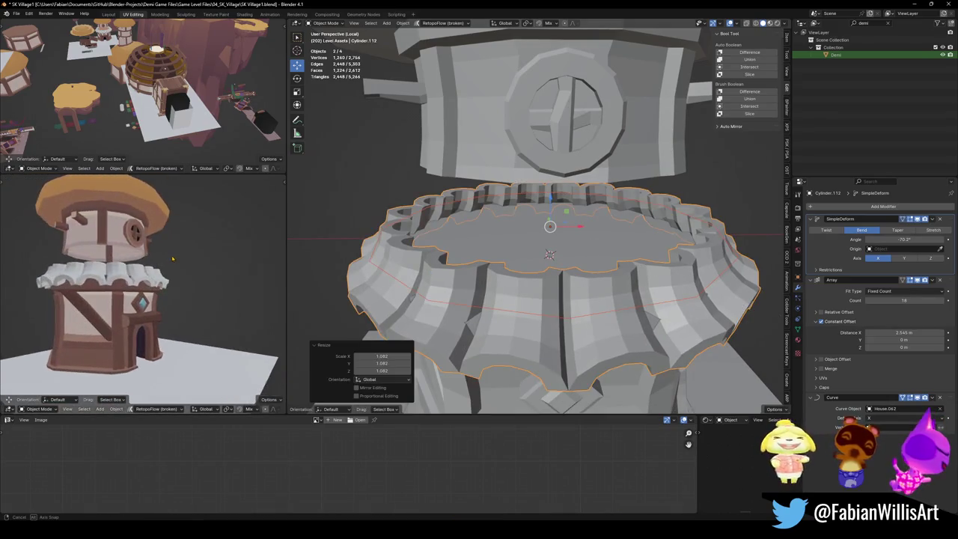
Duplicate the selected rings and lift the copy higher up the tower's upper band.
{"action": "key", "text": "KP_2"}
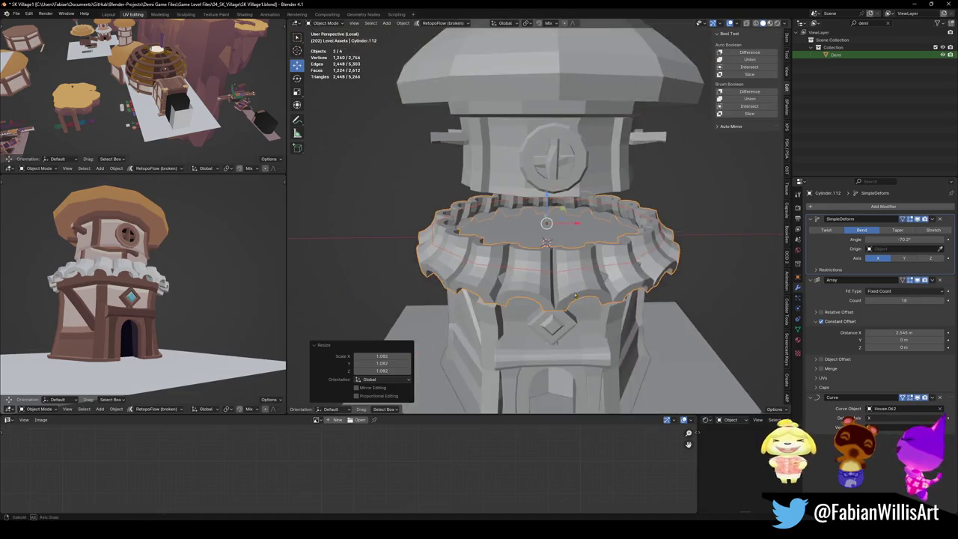
{"action": "key", "text": "KP_2"}
{"action": "key", "text": "shift+d"}
{"action": "key", "text": "z"}
{"action": "left_click", "coordinate": [580, 266]}
{"action": "middle_click_drag", "start_coordinate": [581, 265], "coordinate": [630, 166]}
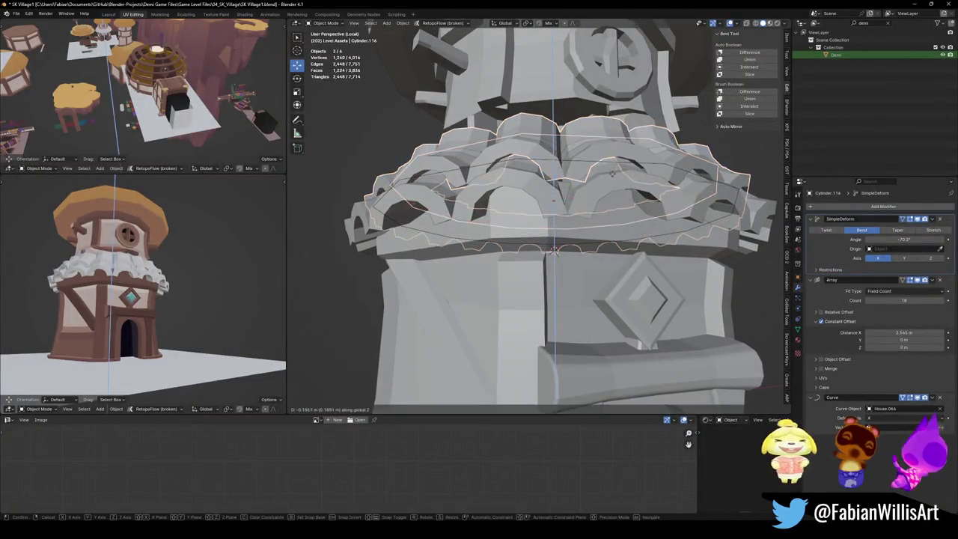
Inspect the rings, then stretch the ring copy vertically along Z.
{"action": "scroll", "coordinate": [195, 247], "scroll_direction": "up", "scroll_amount": 6}
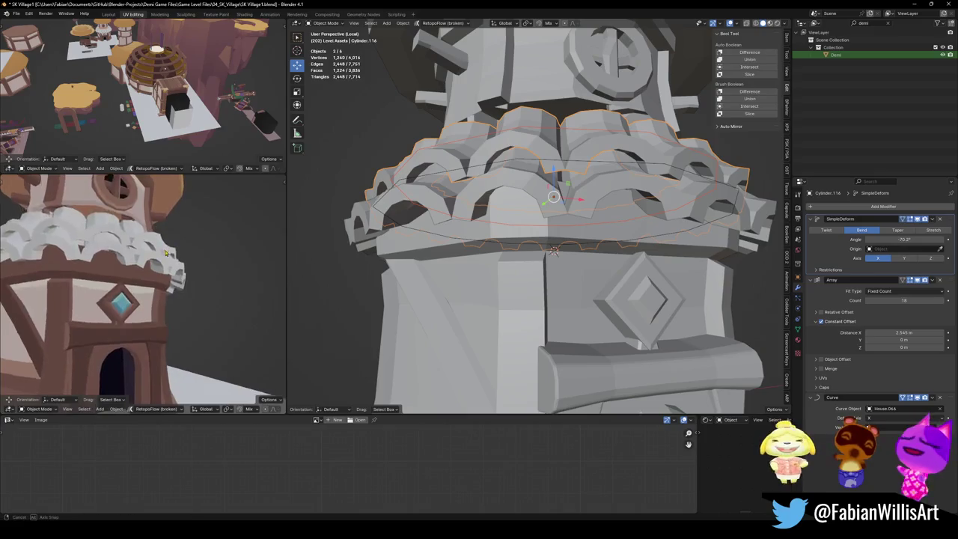
{"action": "mouse_move", "coordinate": [195, 247]}
{"action": "middle_mouse_down"}
{"action": "mouse_move", "coordinate": [161, 268]}
{"action": "mouse_move", "coordinate": [177, 256]}
{"action": "middle_mouse_up"}
{"action": "scroll", "coordinate": [166, 262], "scroll_direction": "down", "scroll_amount": 5}
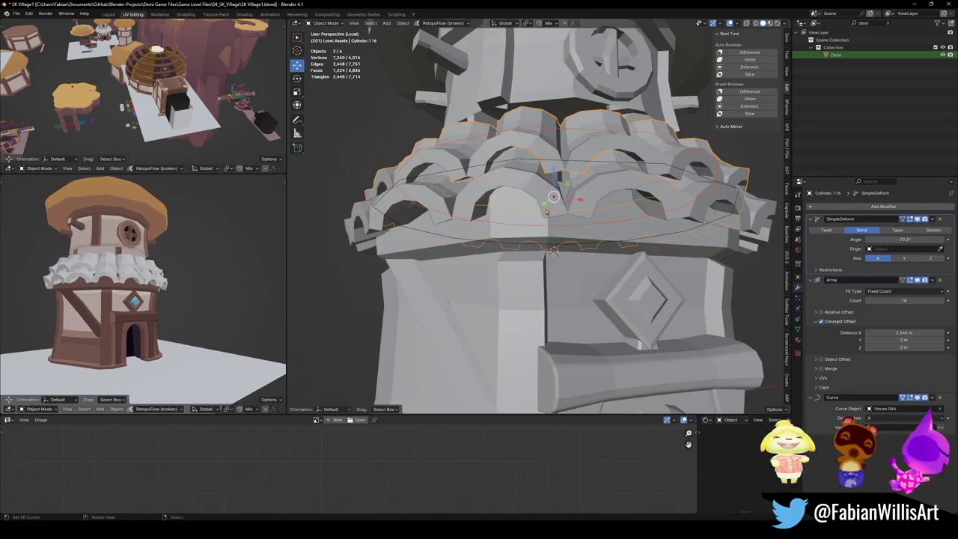
{"action": "scroll", "coordinate": [554, 240], "scroll_direction": "down", "scroll_amount": 5}
{"action": "middle_click_drag", "start_coordinate": [554, 240], "coordinate": [561, 224]}
{"action": "scroll", "coordinate": [562, 224], "scroll_direction": "up", "scroll_amount": 3}
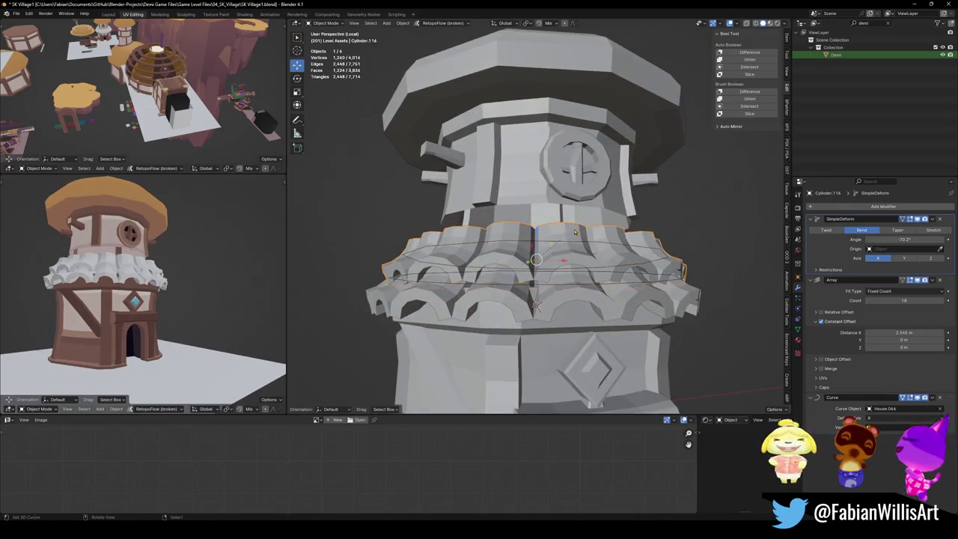
{"action": "key", "text": "s"}
{"action": "key", "text": "z"}
{"action": "left_click", "coordinate": [595, 205]}
Stretch the ring to 1.511 along Y and add House.064 to the selection.
{"action": "middle_click_drag", "start_coordinate": [594, 204], "coordinate": [594, 238]}
{"action": "key", "text": "s"}
{"action": "key", "text": "z"}
{"action": "key", "text": "y"}
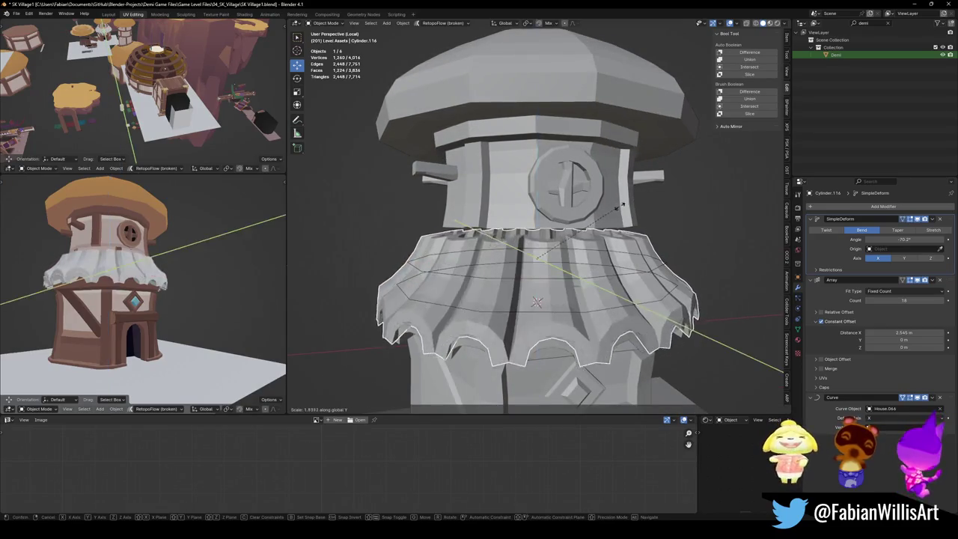
{"action": "left_click", "coordinate": [610, 215]}
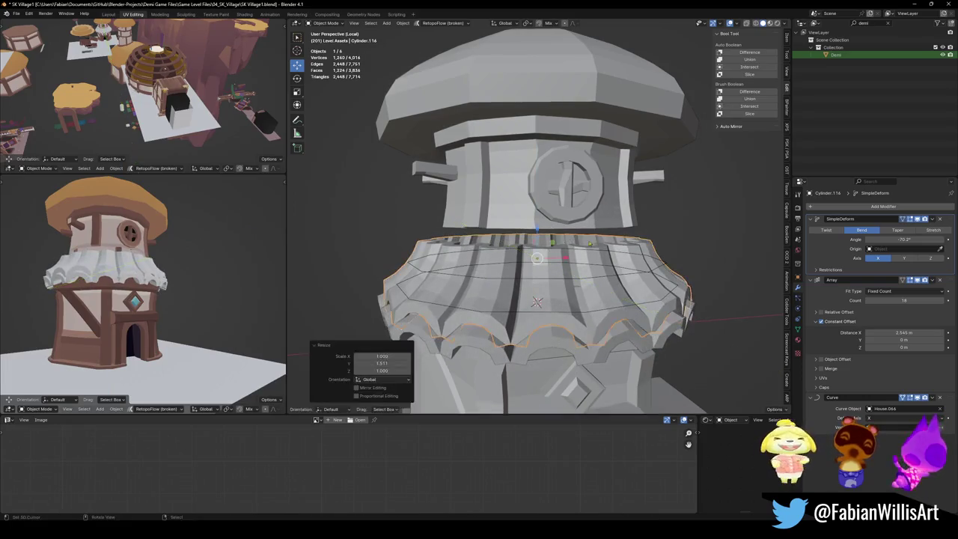
{"action": "left_click", "coordinate": [553, 283], "text": "shift"}
Raise the selection 0.894 m along Z and shrink it to 0.940.
{"action": "key", "text": "g"}
{"action": "key", "text": "z"}
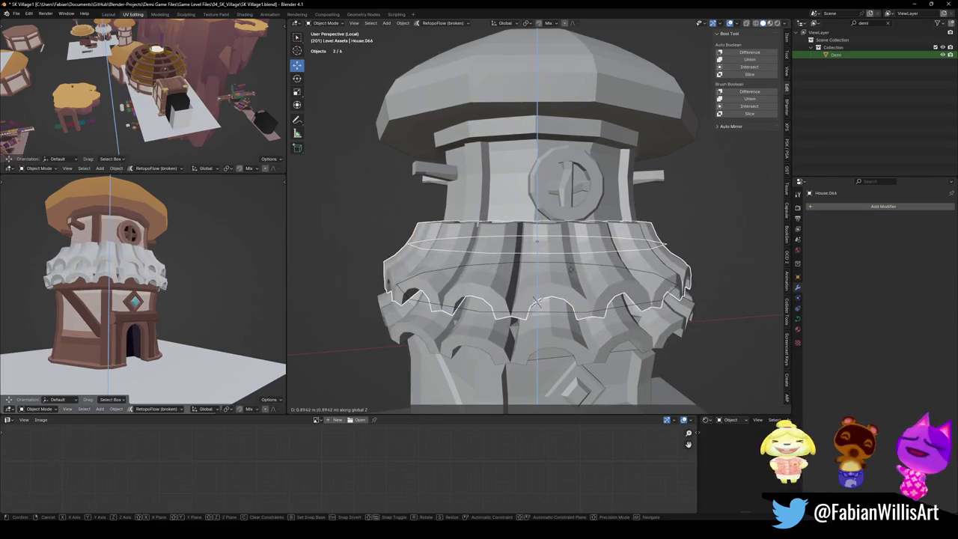
{"action": "left_click", "coordinate": [536, 300]}
{"action": "key", "text": "s"}
{"action": "left_click", "coordinate": [574, 269]}
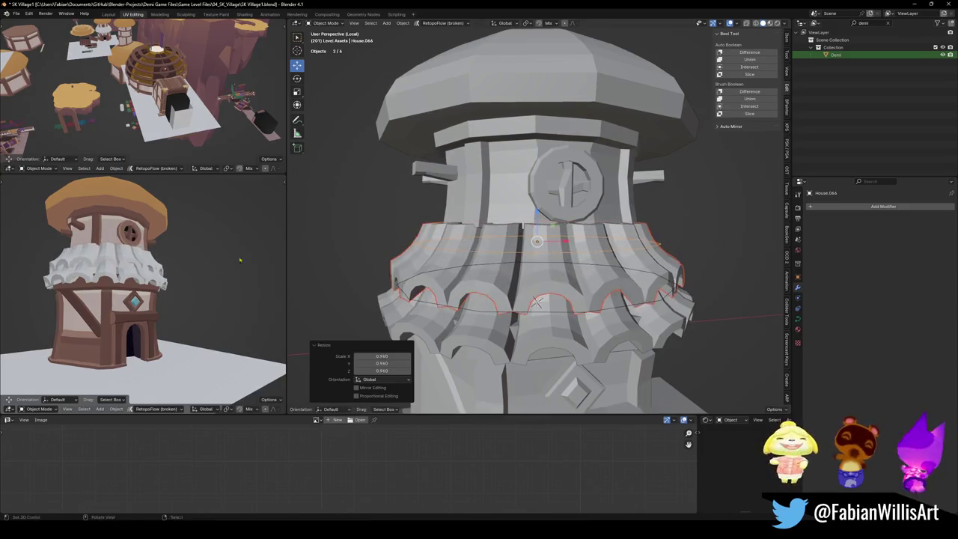
Lower the ring along Z and rotate it 11.9° around the vertical axis.
{"action": "middle_click_drag", "start_coordinate": [150, 255], "coordinate": [181, 255]}
{"action": "scroll", "coordinate": [182, 255], "scroll_direction": "down", "scroll_amount": 2}
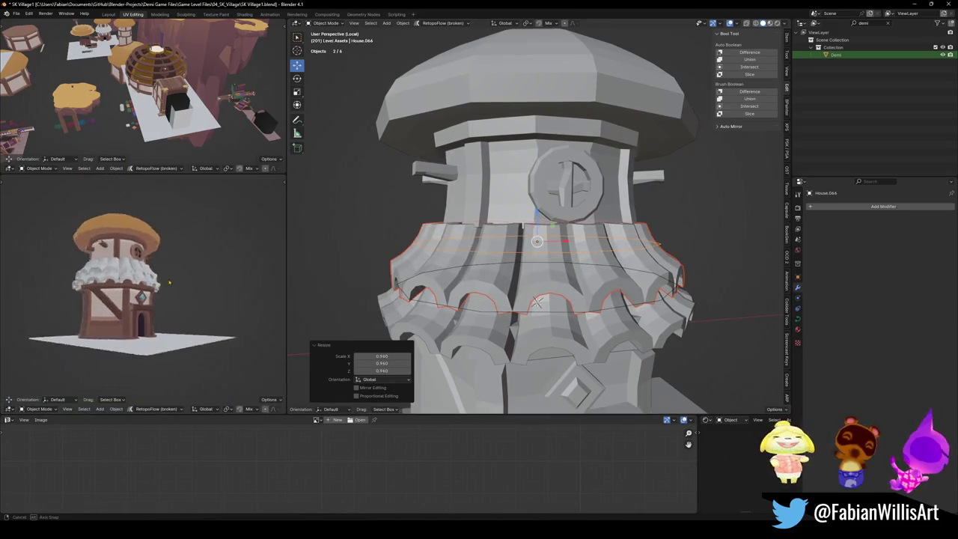
{"action": "scroll", "coordinate": [181, 254], "scroll_direction": "up", "scroll_amount": 5}
{"action": "scroll", "coordinate": [181, 254], "scroll_direction": "up", "scroll_amount": 3}
{"action": "key", "text": "g"}
{"action": "key", "text": "z"}
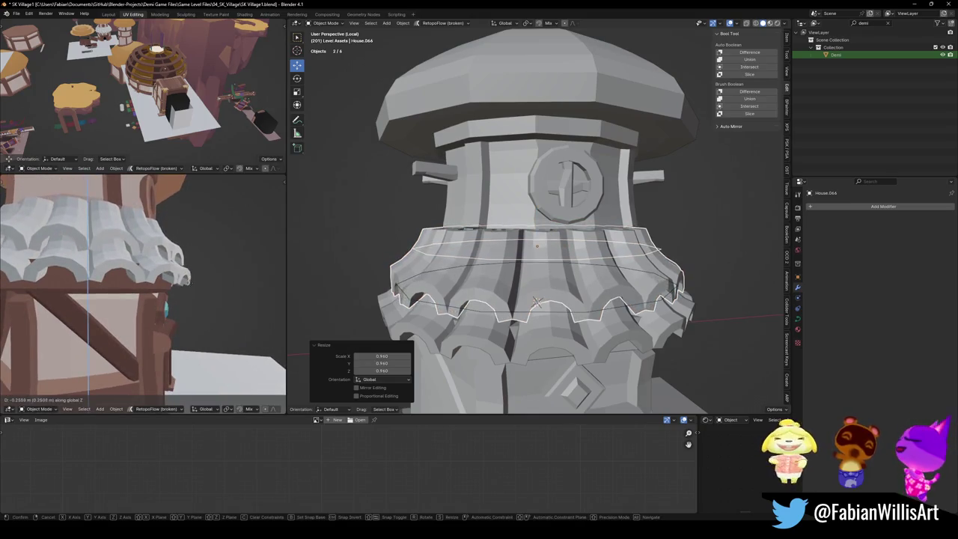
{"action": "left_click", "coordinate": [190, 298]}
{"action": "key", "text": "r"}
{"action": "key", "text": "z"}
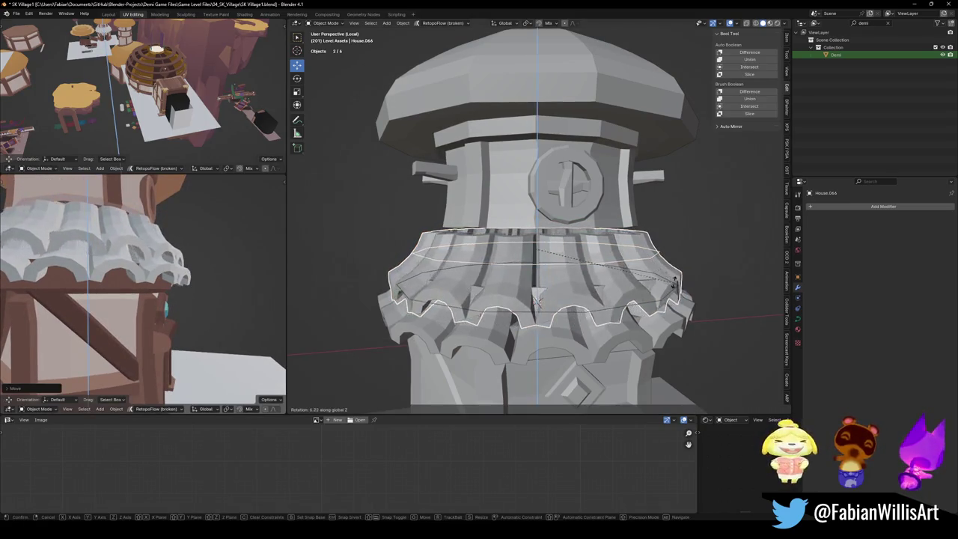
{"action": "left_click", "coordinate": [672, 273]}
Raise the ring 0.594 m along Z and enlarge it to 1.024.
{"action": "key", "text": "g"}
{"action": "key", "text": "z"}
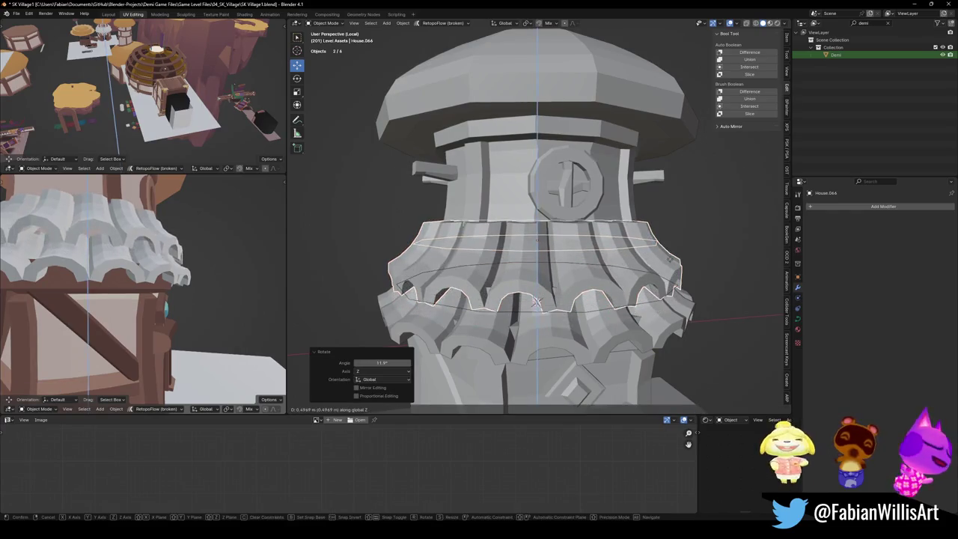
{"action": "left_click", "coordinate": [670, 261]}
{"action": "key", "text": "s"}
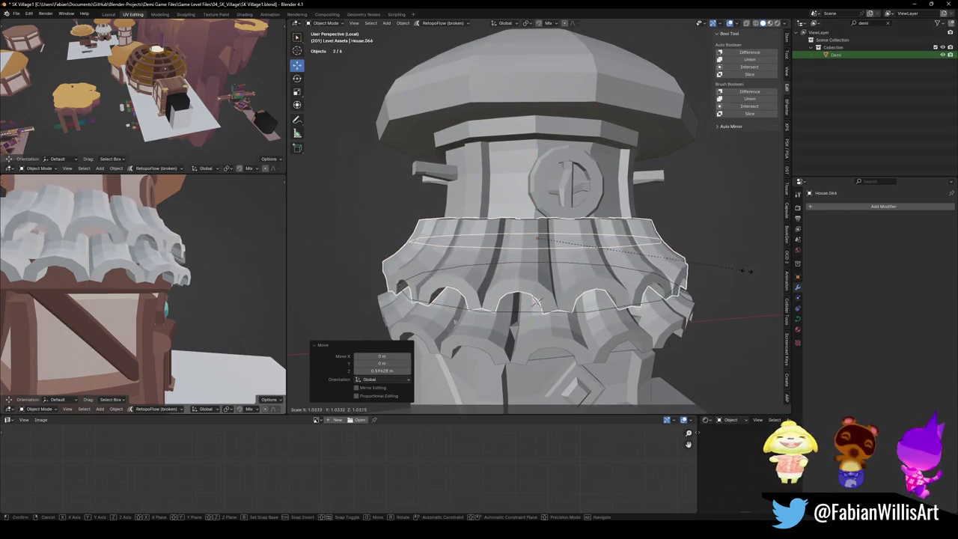
{"action": "left_click", "coordinate": [737, 272]}
Undo the last two ring adjustments after checking the house front.
{"action": "scroll", "coordinate": [120, 255], "scroll_direction": "down", "scroll_amount": 5}
{"action": "middle_click_drag", "start_coordinate": [104, 259], "coordinate": [209, 266]}
{"action": "scroll", "coordinate": [210, 266], "scroll_direction": "down", "scroll_amount": 2}
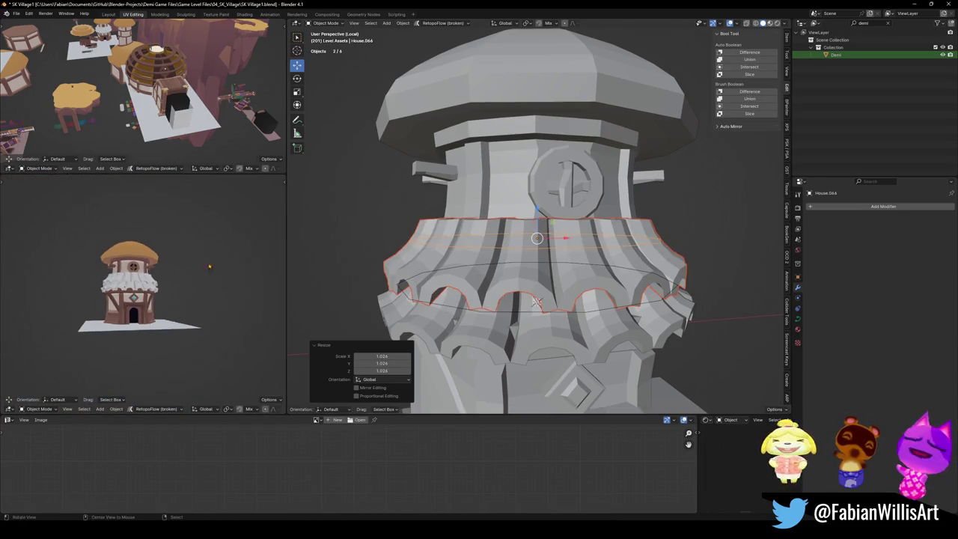
{"action": "scroll", "coordinate": [216, 280], "scroll_direction": "up", "scroll_amount": 5}
{"action": "key", "text": "ctrl+z"}
{"action": "key", "text": "ctrl+z"}
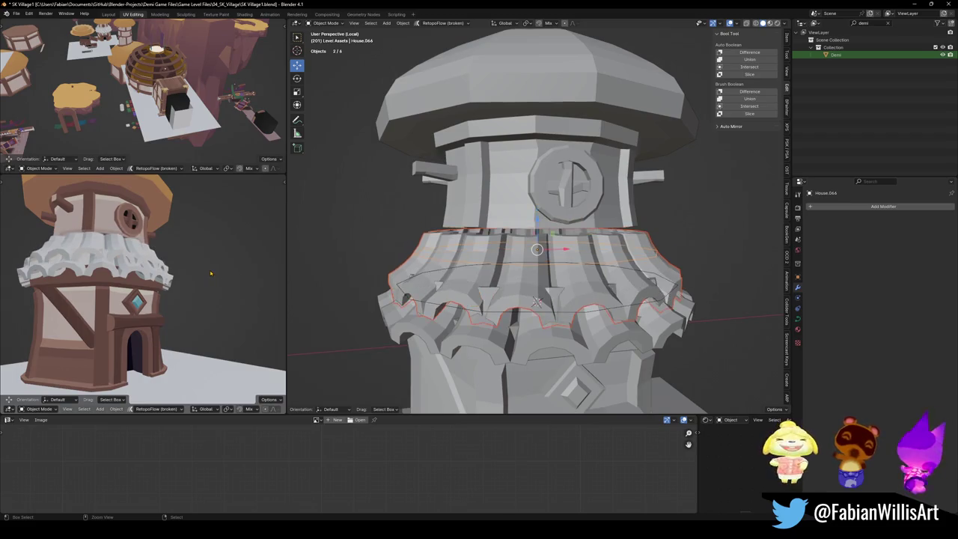
{"action": "key", "text": "ctrl+z"}
{"action": "key", "text": "ctrl+z"}
{"action": "key", "text": "ctrl+z"}
{"action": "mouse_move", "coordinate": [174, 282]}
{"action": "middle_mouse_down"}
{"action": "mouse_move", "coordinate": [177, 262]}
{"action": "mouse_move", "coordinate": [194, 264]}
{"action": "middle_mouse_up"}
{"action": "scroll", "coordinate": [178, 262], "scroll_direction": "down", "scroll_amount": 3}
{"action": "key", "text": "s"}
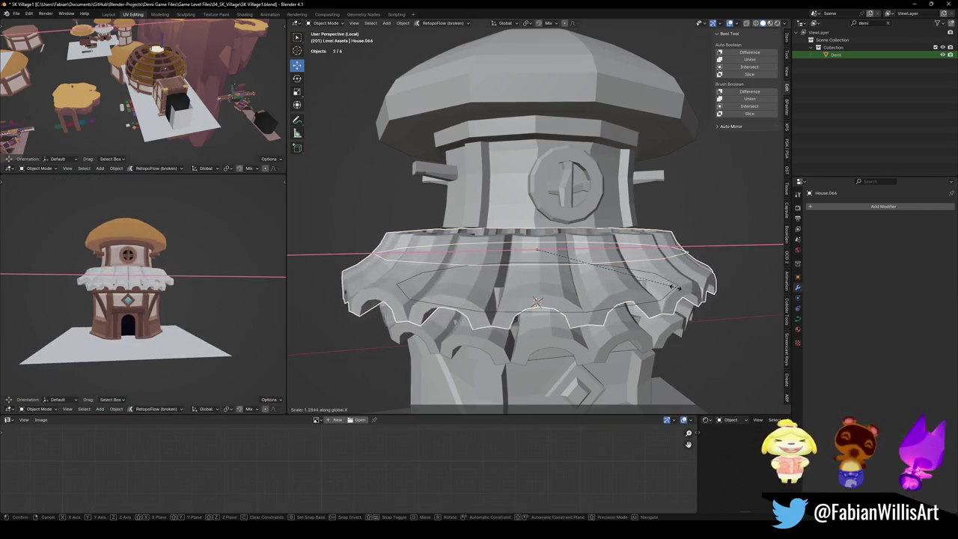
{"action": "key", "text": "Escape"}
Widen Cylinder.116 to 1.725 along X and lower its Array count to 10.
{"action": "left_click", "coordinate": [554, 256]}
{"action": "key", "text": "s"}
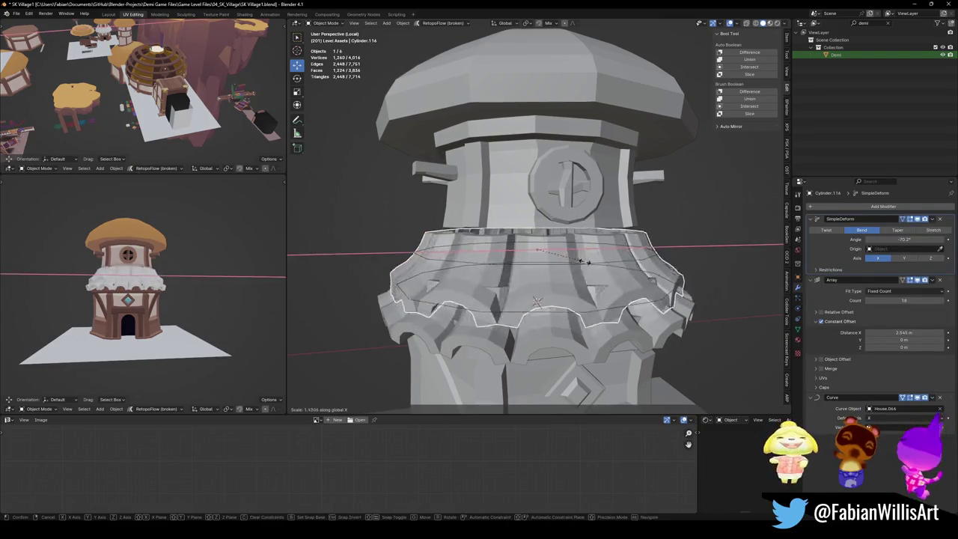
{"action": "key", "text": "Return"}
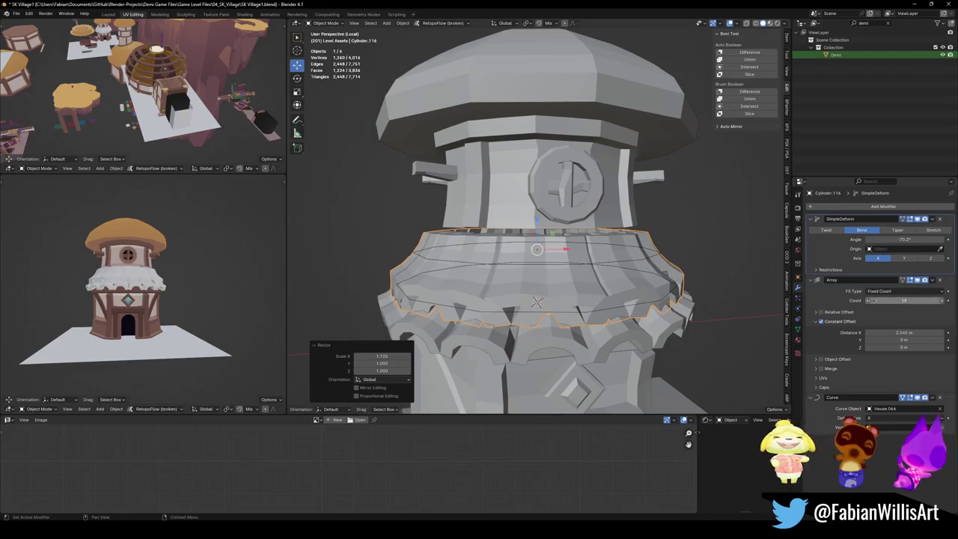
{"action": "left_click_drag", "start_coordinate": [869, 301], "coordinate": [867, 301]}
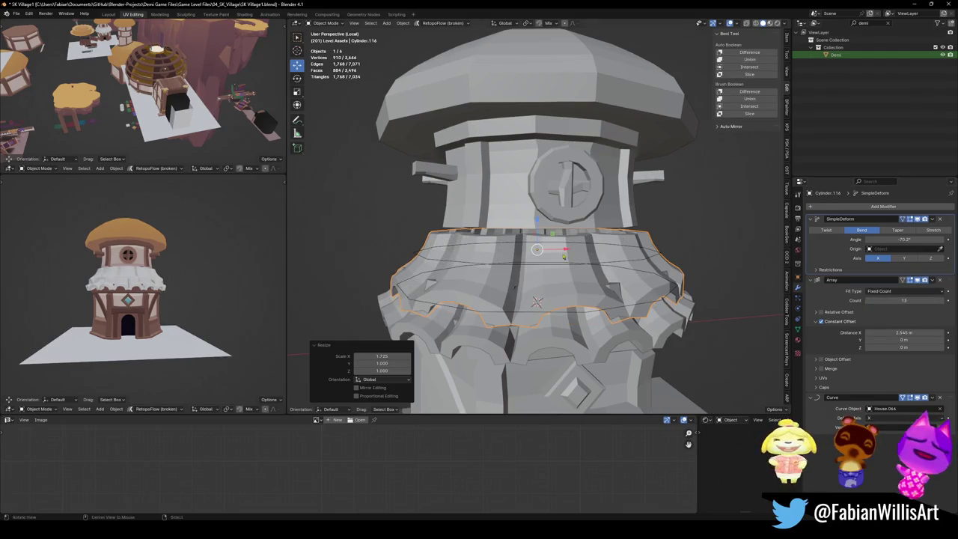
{"action": "middle_click_drag", "start_coordinate": [564, 257], "coordinate": [488, 167]}
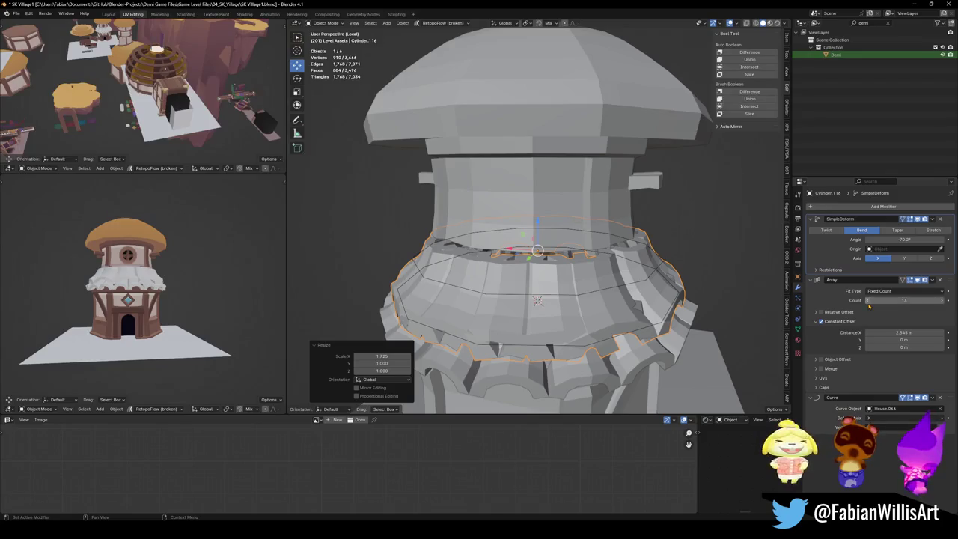
{"action": "left_click_drag", "start_coordinate": [869, 301], "coordinate": [867, 301]}
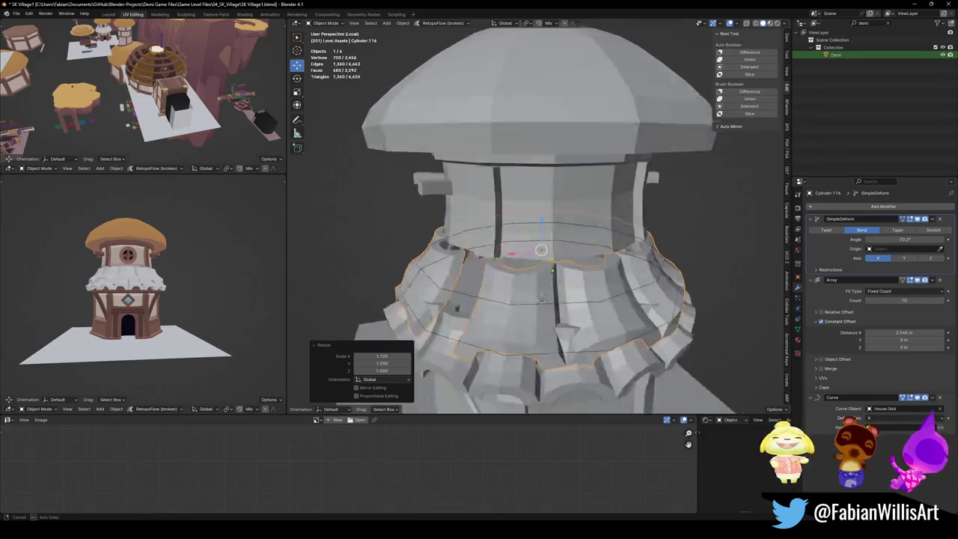
{"action": "middle_click_drag", "start_coordinate": [524, 247], "coordinate": [486, 177]}
Scale the scalloped ring uniformly by 1.048 to hug the tower.
{"action": "key", "text": "s"}
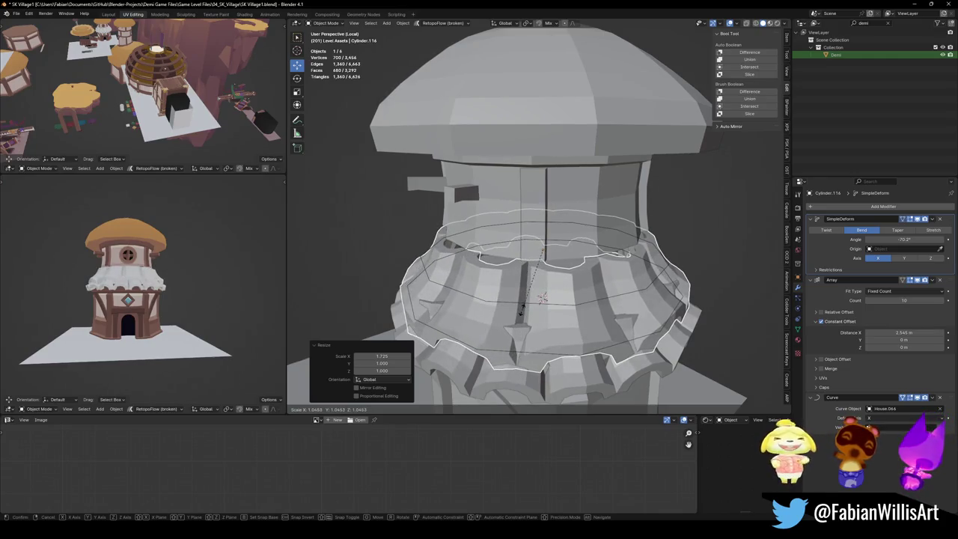
{"action": "left_click", "coordinate": [522, 309]}
{"action": "scroll", "coordinate": [163, 302], "scroll_direction": "up", "scroll_amount": 3}
{"action": "scroll", "coordinate": [163, 301], "scroll_direction": "up", "scroll_amount": 3}
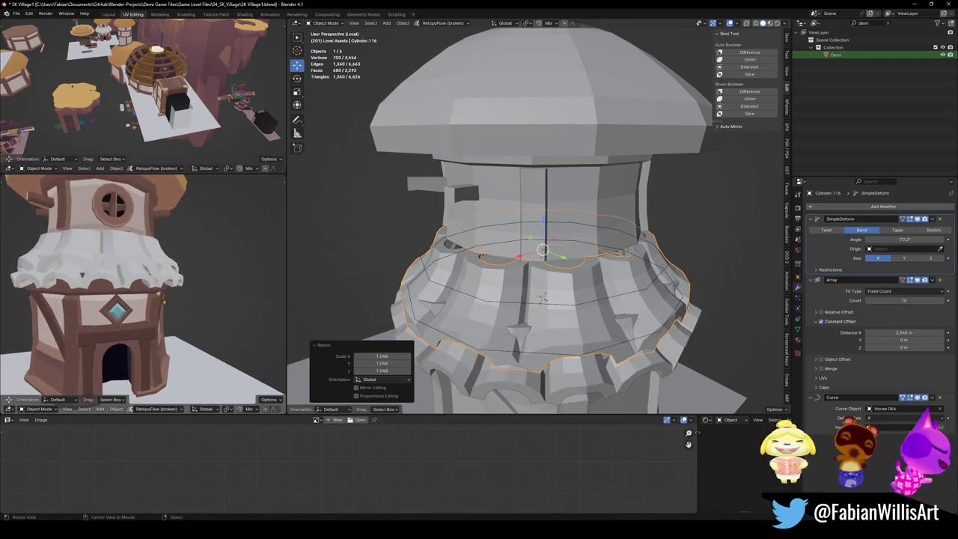
{"action": "middle_click_drag", "start_coordinate": [542, 389], "coordinate": [561, 327]}
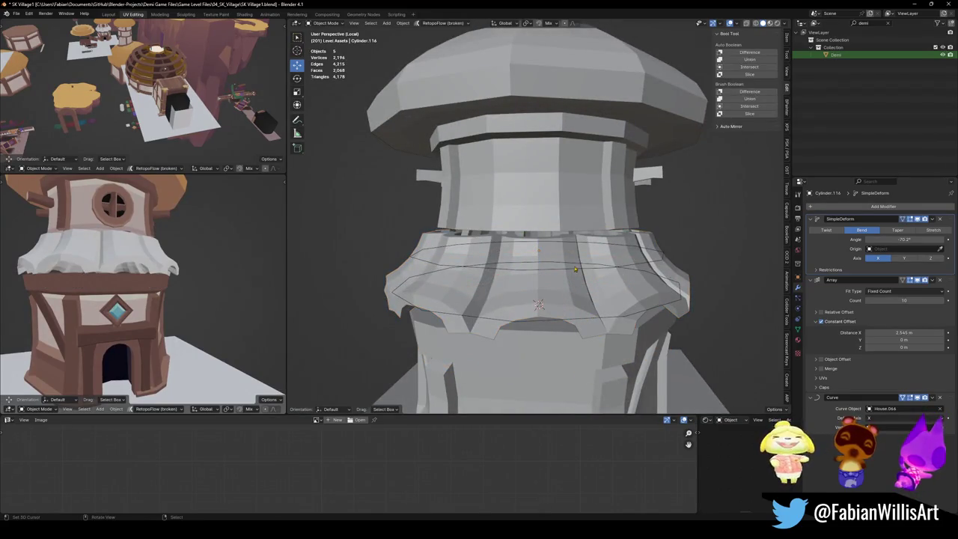
{"action": "left_click", "coordinate": [576, 269]}
{"action": "middle_click_drag", "start_coordinate": [576, 270], "coordinate": [544, 259]}
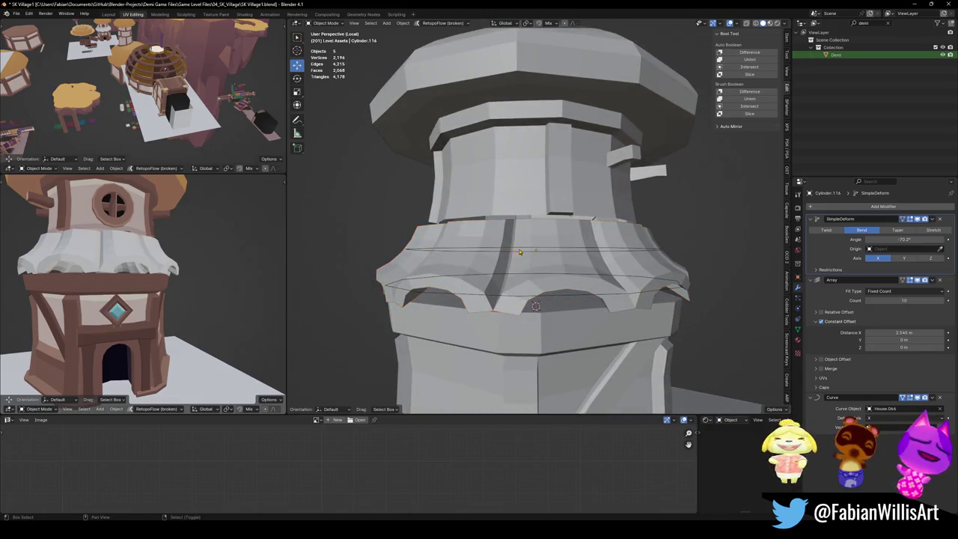
Duplicate the ring below the original, scale it to 1.13, and adjust its height.
{"action": "key", "text": "shift+d"}
{"action": "key", "text": "z"}
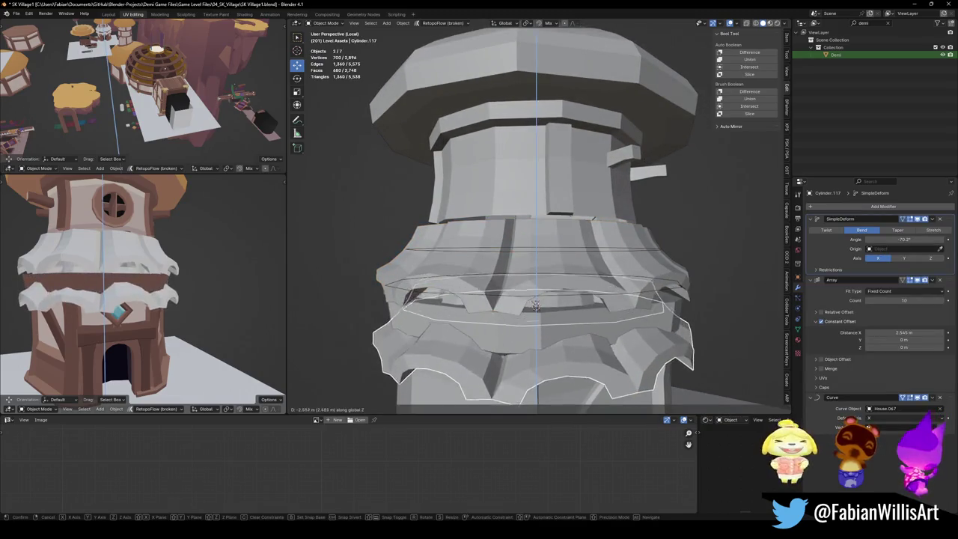
{"action": "left_click", "coordinate": [536, 305]}
{"action": "key", "text": "s"}
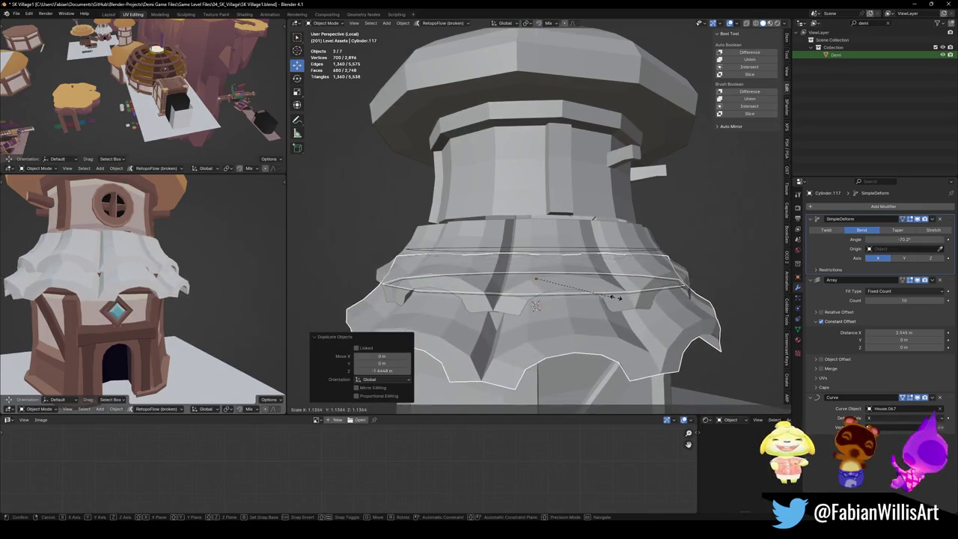
{"action": "left_click", "coordinate": [612, 298]}
{"action": "middle_click_drag", "start_coordinate": [150, 285], "coordinate": [187, 251]}
{"action": "key", "text": "g"}
{"action": "key", "text": "z"}
{"action": "left_click", "coordinate": [186, 251]}
Clear the selection and open the tower mesh House.061 in Edit Mode.
{"action": "mouse_move", "coordinate": [186, 251]}
{"action": "middle_mouse_down"}
{"action": "mouse_move", "coordinate": [113, 285]}
{"action": "mouse_move", "coordinate": [190, 296]}
{"action": "mouse_move", "coordinate": [112, 292]}
{"action": "middle_mouse_up"}
{"action": "scroll", "coordinate": [112, 292], "scroll_direction": "up", "scroll_amount": 3}
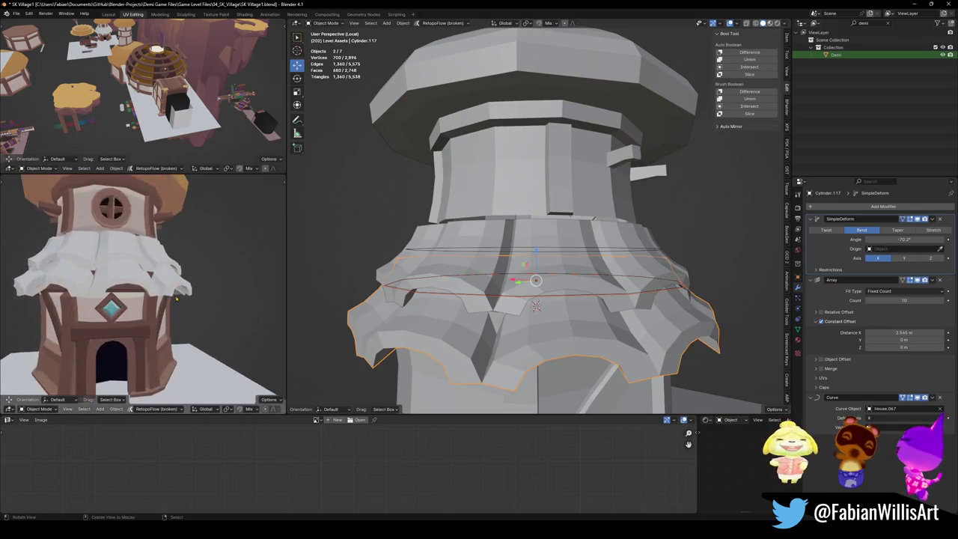
{"action": "key", "text": "alt+a"}
{"action": "scroll", "coordinate": [621, 304], "scroll_direction": "down", "scroll_amount": 4}
{"action": "mouse_move", "coordinate": [621, 305]}
{"action": "middle_mouse_down"}
{"action": "mouse_move", "coordinate": [541, 289]}
{"action": "mouse_move", "coordinate": [541, 231]}
{"action": "middle_mouse_up"}
{"action": "scroll", "coordinate": [542, 290], "scroll_direction": "up", "scroll_amount": 3}
{"action": "scroll", "coordinate": [541, 231], "scroll_direction": "up", "scroll_amount": 2}
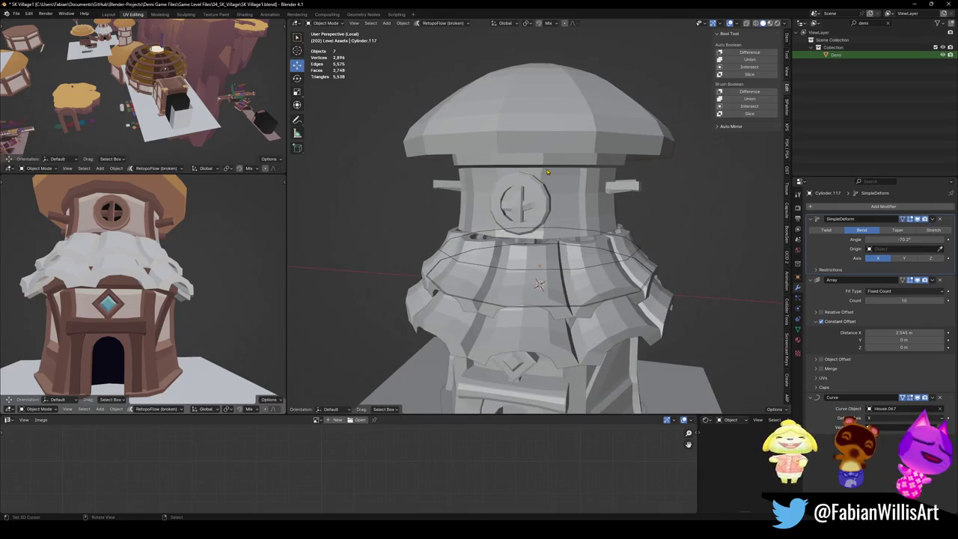
{"action": "left_click", "coordinate": [548, 172]}
{"action": "key", "text": "Tab"}
Duplicate the face band below the roof, move it down, and enlarge it.
{"action": "key", "text": "a"}
{"action": "key", "text": "alt+a"}
{"action": "middle_click_drag", "start_coordinate": [534, 313], "coordinate": [536, 277]}
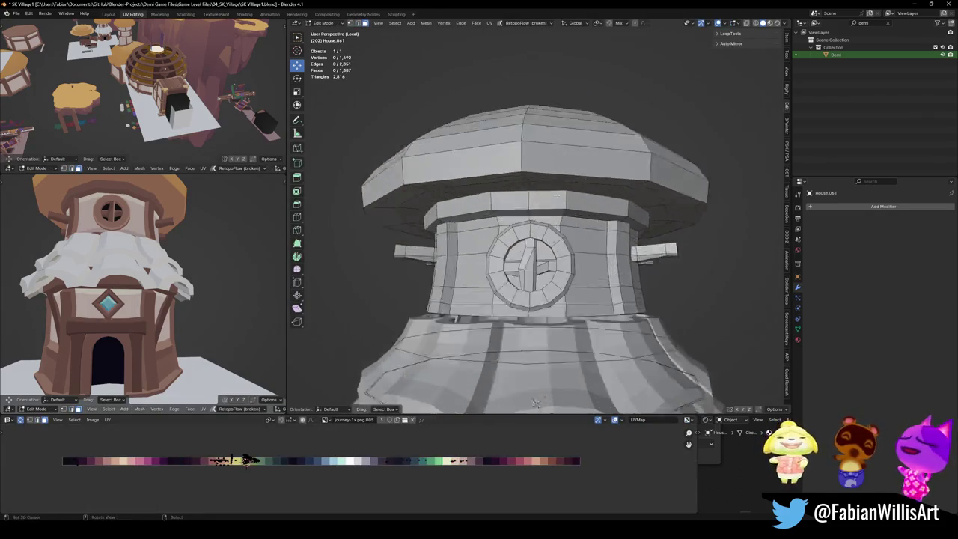
{"action": "scroll", "coordinate": [537, 277], "scroll_direction": "up", "scroll_amount": 2}
{"action": "left_click", "coordinate": [553, 196], "text": "alt"}
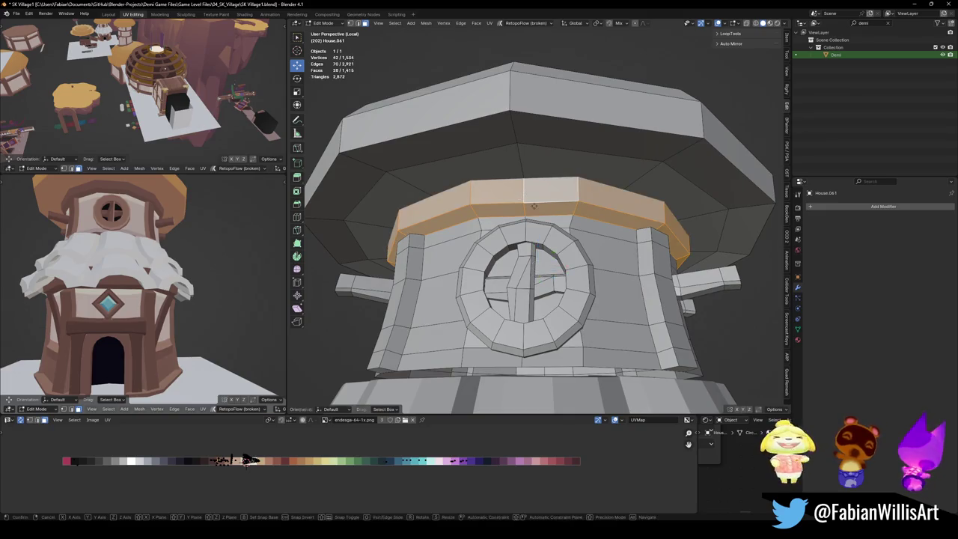
{"action": "key", "text": "shift+d"}
{"action": "key", "text": "z"}
{"action": "left_click", "coordinate": [599, 300]}
{"action": "scroll", "coordinate": [599, 299], "scroll_direction": "down", "scroll_amount": 2}
{"action": "key", "text": "s"}
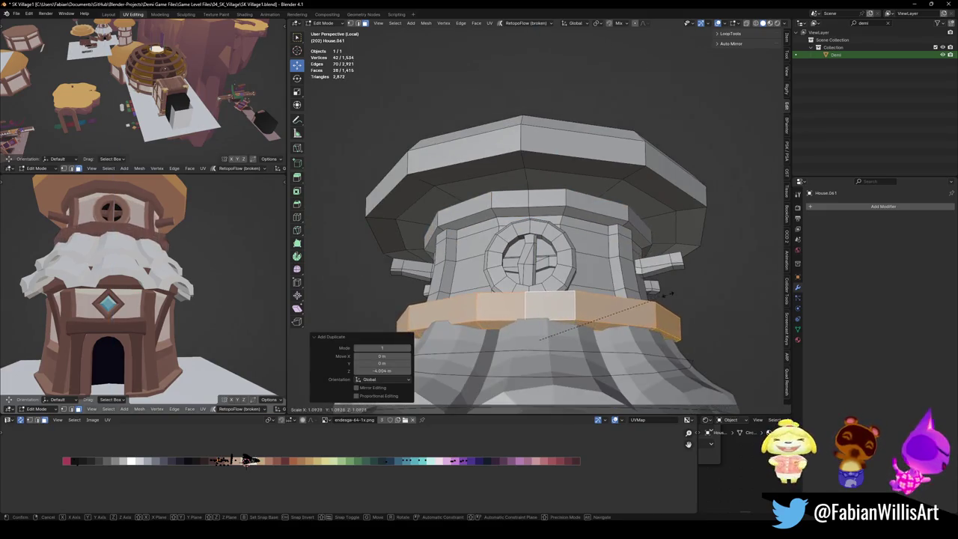
{"action": "left_click", "coordinate": [704, 290]}
Inspect the tower from several angles and save the file.
{"action": "mouse_move", "coordinate": [165, 285]}
{"action": "middle_mouse_down"}
{"action": "mouse_move", "coordinate": [218, 271]}
{"action": "mouse_move", "coordinate": [146, 275]}
{"action": "mouse_move", "coordinate": [150, 285]}
{"action": "middle_mouse_up"}
{"action": "scroll", "coordinate": [146, 276], "scroll_direction": "up", "scroll_amount": 3}
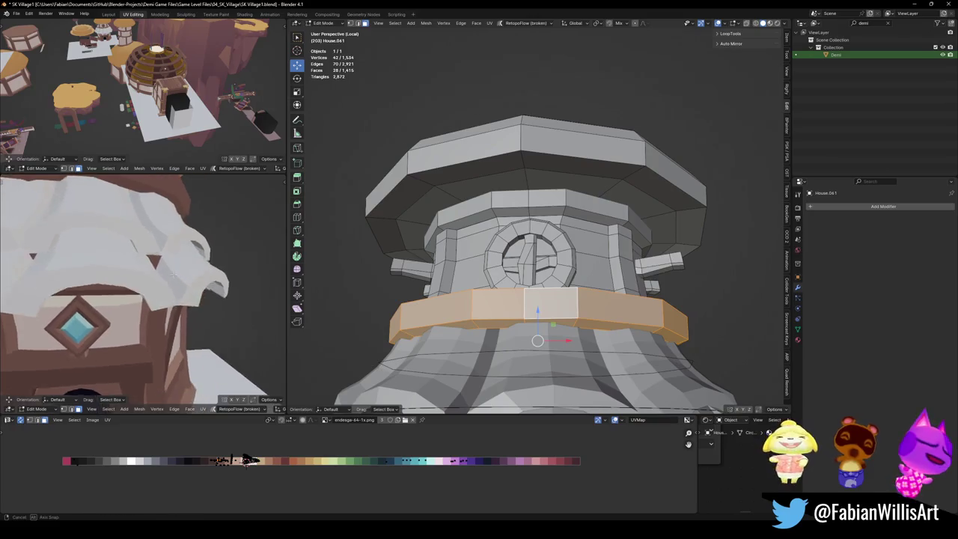
{"action": "scroll", "coordinate": [182, 243], "scroll_direction": "down", "scroll_amount": 4}
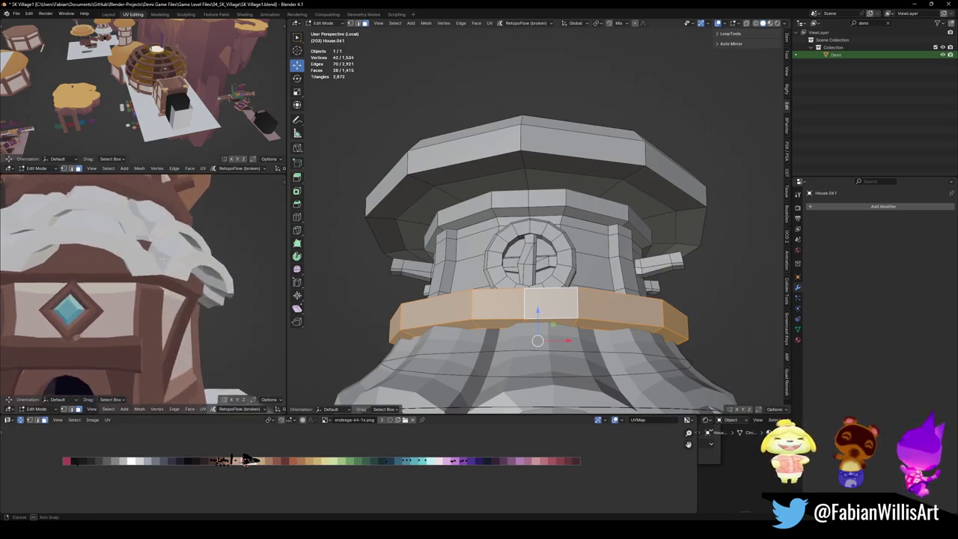
{"action": "mouse_move", "coordinate": [172, 248]}
{"action": "middle_mouse_down"}
{"action": "mouse_move", "coordinate": [182, 243]}
{"action": "mouse_move", "coordinate": [23, 290]}
{"action": "mouse_move", "coordinate": [194, 291]}
{"action": "middle_mouse_up"}
{"action": "scroll", "coordinate": [181, 243], "scroll_direction": "down", "scroll_amount": 4}
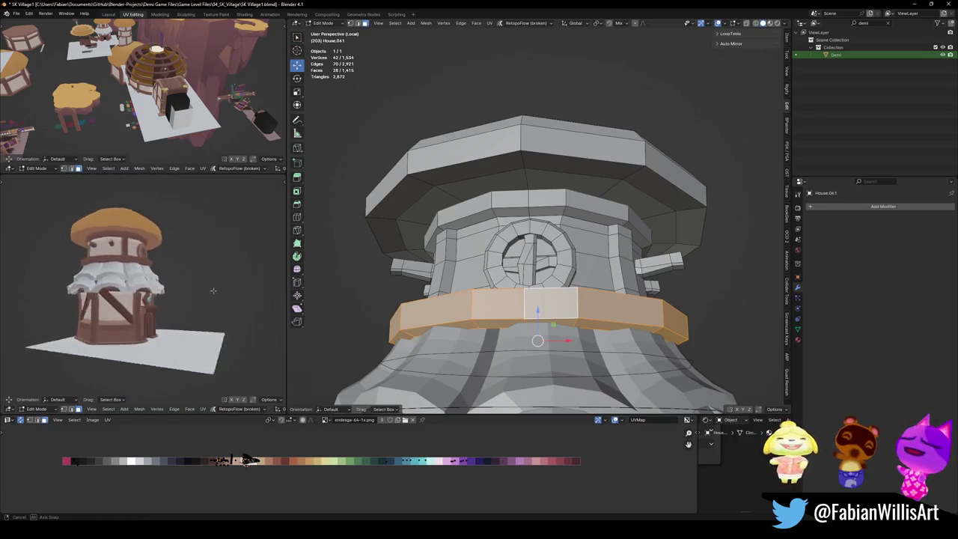
{"action": "scroll", "coordinate": [194, 290], "scroll_direction": "up", "scroll_amount": 4}
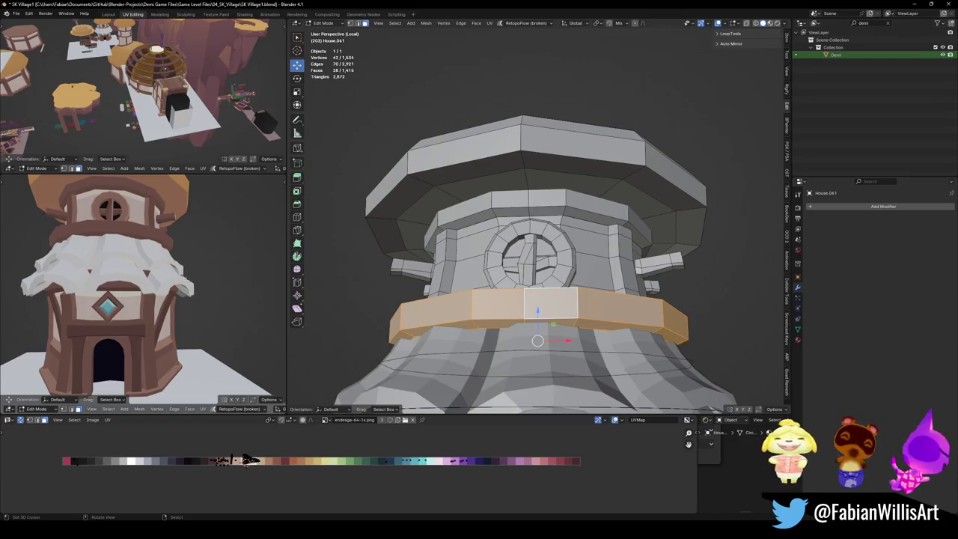
{"action": "scroll", "coordinate": [141, 262], "scroll_direction": "down", "scroll_amount": 3}
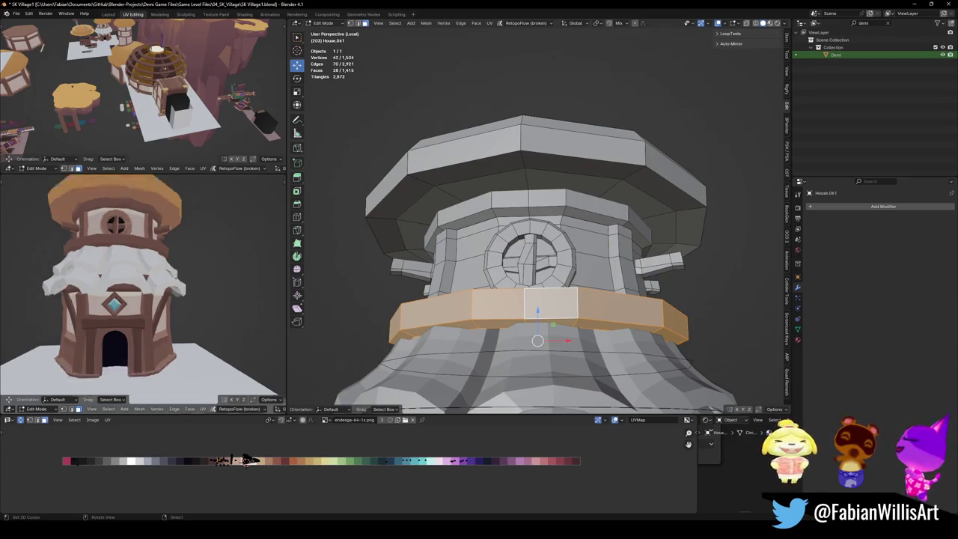
{"action": "mouse_move", "coordinate": [141, 262]}
{"action": "middle_mouse_down"}
{"action": "mouse_move", "coordinate": [240, 265]}
{"action": "mouse_move", "coordinate": [154, 266]}
{"action": "middle_mouse_up"}
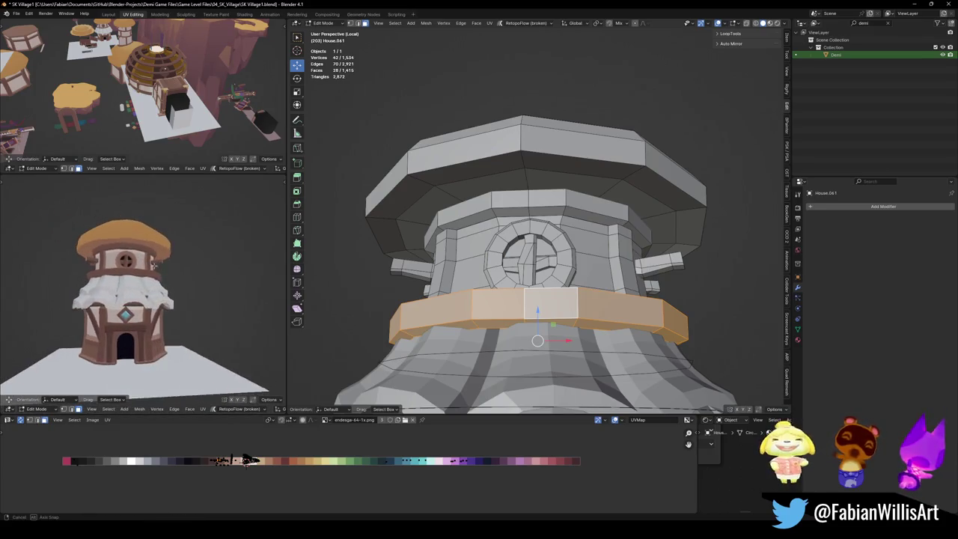
{"action": "key", "text": "ctrl+s"}
{"action": "scroll", "coordinate": [538, 299], "scroll_direction": "down", "scroll_amount": 3}
{"action": "mouse_move", "coordinate": [538, 299]}
{"action": "middle_mouse_down"}
{"action": "mouse_move", "coordinate": [537, 330]}
{"action": "mouse_move", "coordinate": [574, 304]}
{"action": "mouse_move", "coordinate": [495, 306]}
{"action": "mouse_move", "coordinate": [516, 299]}
{"action": "middle_mouse_up"}
Return to Object Mode and leave nothing selected.
{"action": "key", "text": "Tab"}
{"action": "scroll", "coordinate": [567, 314], "scroll_direction": "up", "scroll_amount": 3}
{"action": "scroll", "coordinate": [567, 315], "scroll_direction": "down", "scroll_amount": 3}
{"action": "left_click", "coordinate": [519, 302]}
{"action": "key", "text": "alt+a"}
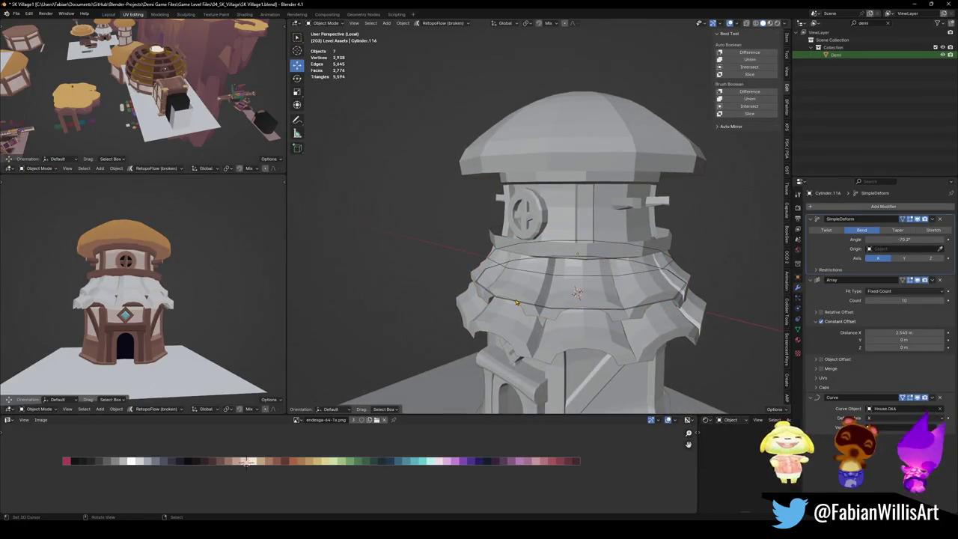
Delete the unused curve House.062 around the tower.
{"action": "left_click", "coordinate": [517, 302]}
{"action": "key", "text": "g"}
{"action": "key", "text": "Escape"}
{"action": "key", "text": "Delete"}
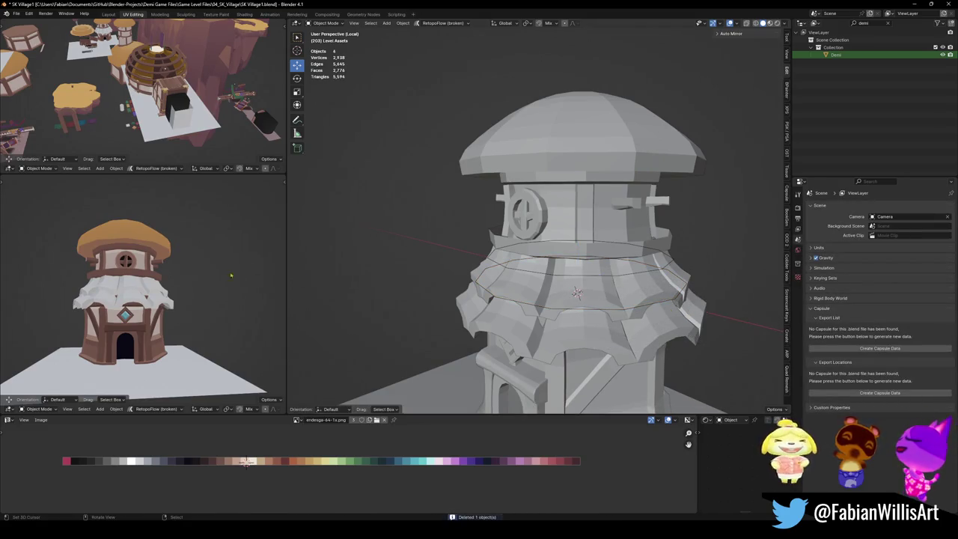
Rotate the upper scalloped ring Cylinder.116 around the vertical axis.
{"action": "scroll", "coordinate": [230, 276], "scroll_direction": "up", "scroll_amount": 3}
{"action": "scroll", "coordinate": [202, 289], "scroll_direction": "down", "scroll_amount": 4}
{"action": "mouse_move", "coordinate": [202, 289]}
{"action": "middle_mouse_down"}
{"action": "mouse_move", "coordinate": [187, 296]}
{"action": "mouse_move", "coordinate": [196, 301]}
{"action": "middle_mouse_up"}
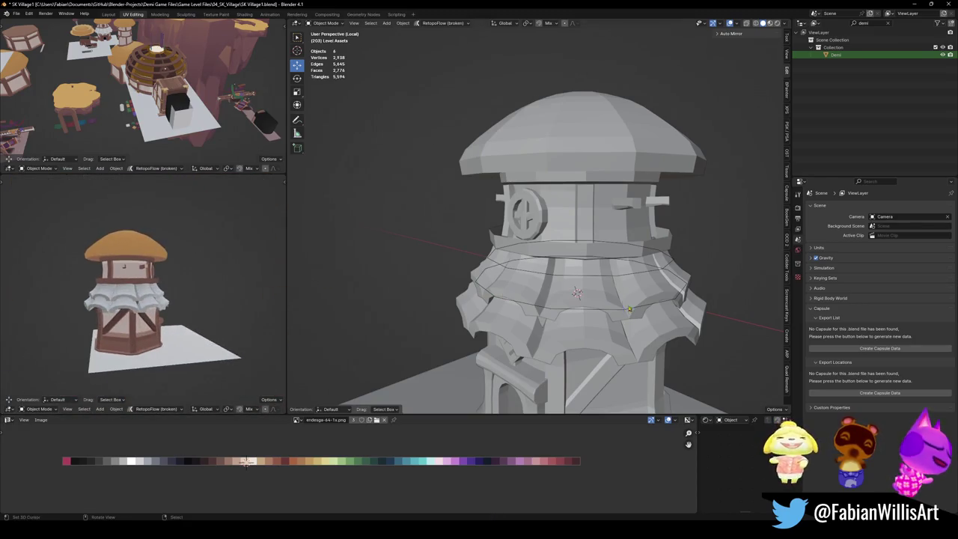
{"action": "left_click", "coordinate": [575, 282]}
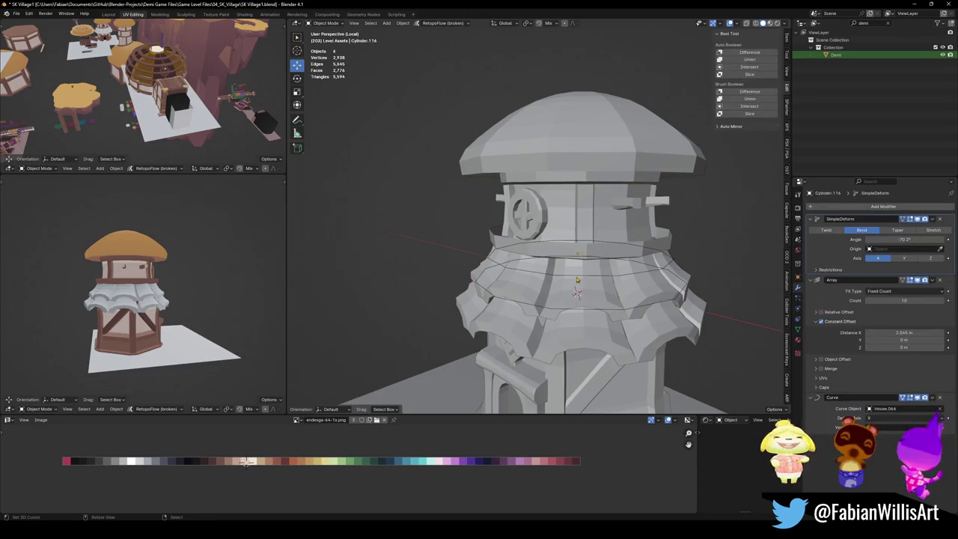
{"action": "key", "text": "r"}
{"action": "key", "text": "z"}
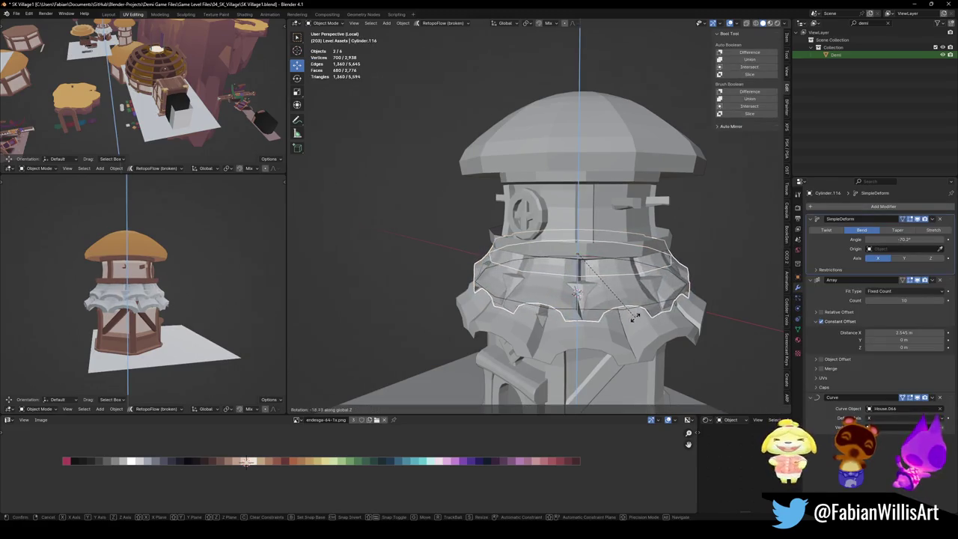
{"action": "left_click", "coordinate": [637, 315]}
Move the upper ring to a new height and select the lower ring.
{"action": "middle_click_drag", "start_coordinate": [150, 300], "coordinate": [106, 281]}
{"action": "scroll", "coordinate": [106, 281], "scroll_direction": "up", "scroll_amount": 2}
{"action": "scroll", "coordinate": [106, 281], "scroll_direction": "up", "scroll_amount": 3}
{"action": "key", "text": "g"}
{"action": "key", "text": "z"}
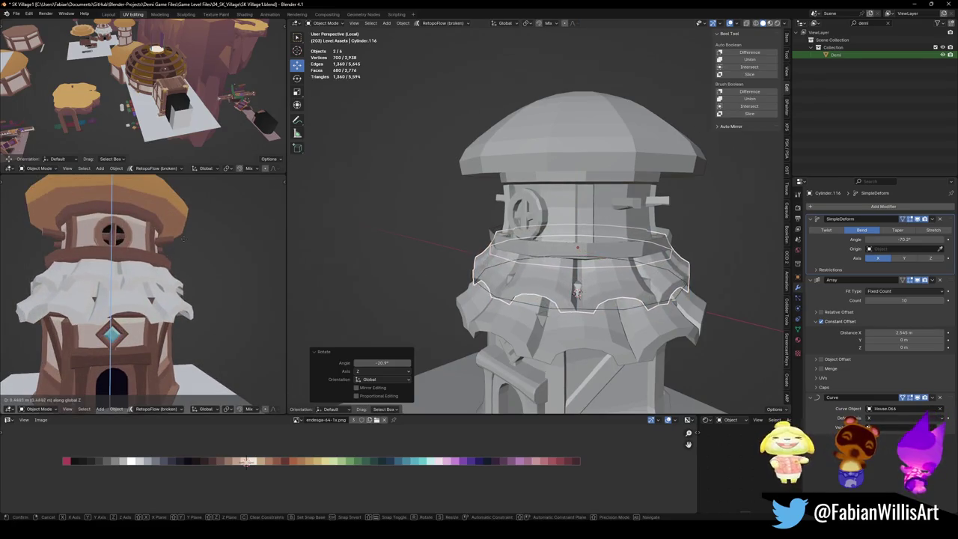
{"action": "left_click", "coordinate": [577, 291]}
{"action": "left_click", "coordinate": [575, 315]}
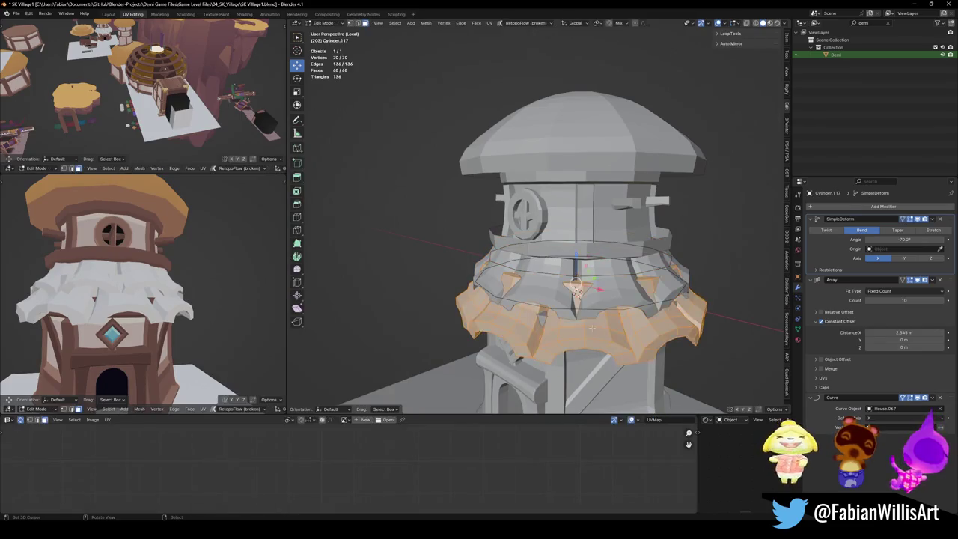
Delete vertices from Cylinder.117's arch, trimming it from 70 to 58.
{"action": "key", "text": "Tab"}
{"action": "scroll", "coordinate": [575, 323], "scroll_direction": "up", "scroll_amount": 2}
{"action": "key", "text": "alt+a"}
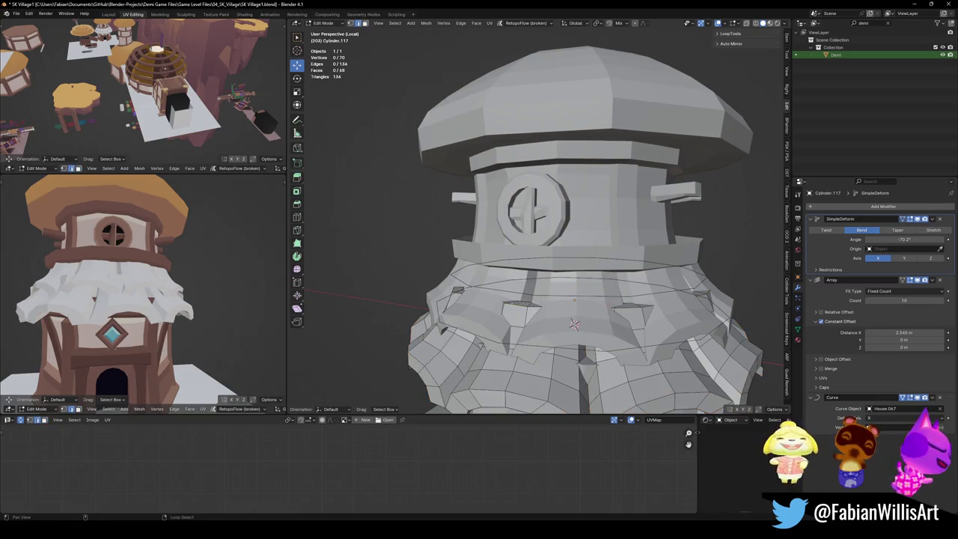
{"action": "key", "text": "x"}
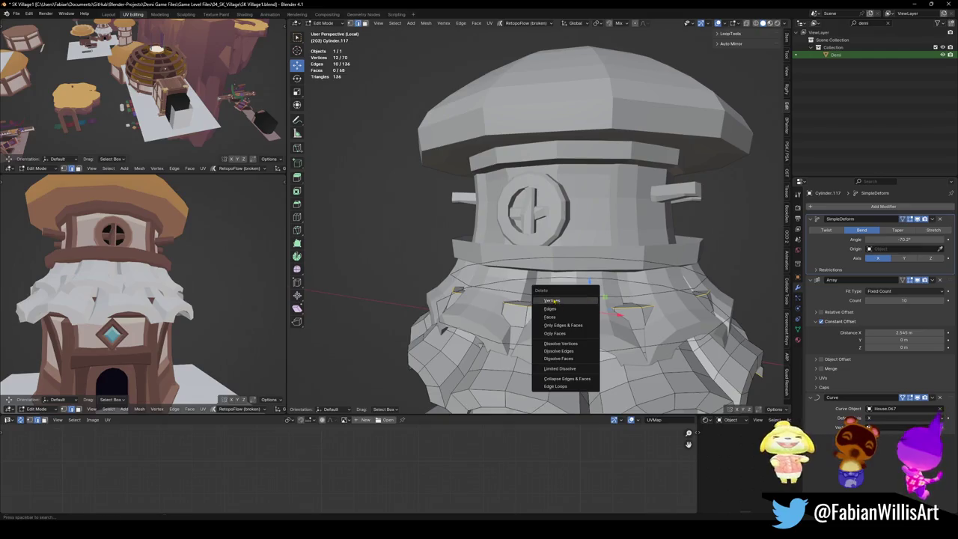
{"action": "left_click", "coordinate": [552, 300]}
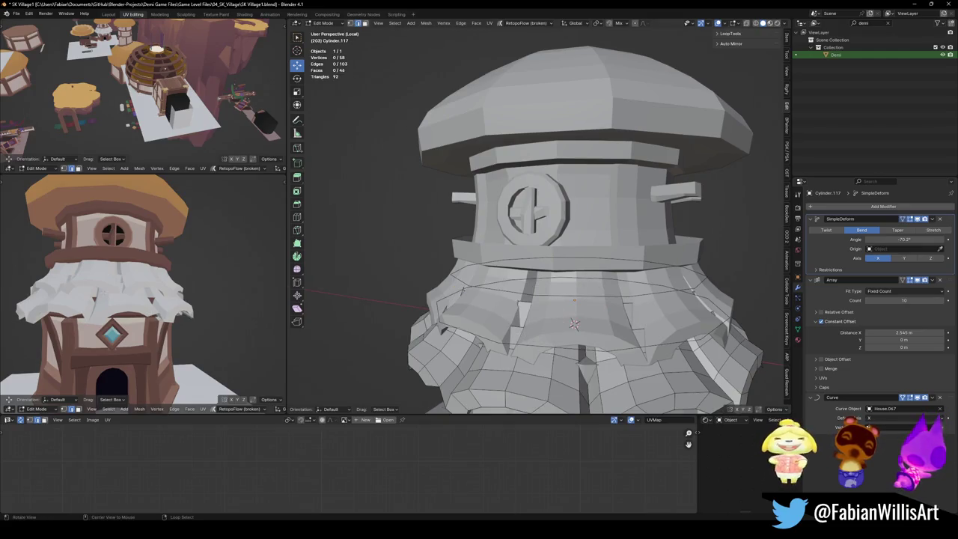
Slide the ring's edge loop and return to Object Mode.
{"action": "mouse_move", "coordinate": [544, 322]}
{"action": "middle_mouse_down"}
{"action": "mouse_move", "coordinate": [569, 285]}
{"action": "mouse_move", "coordinate": [554, 288]}
{"action": "middle_mouse_up"}
{"action": "key", "text": "g"}
{"action": "key", "text": "g"}
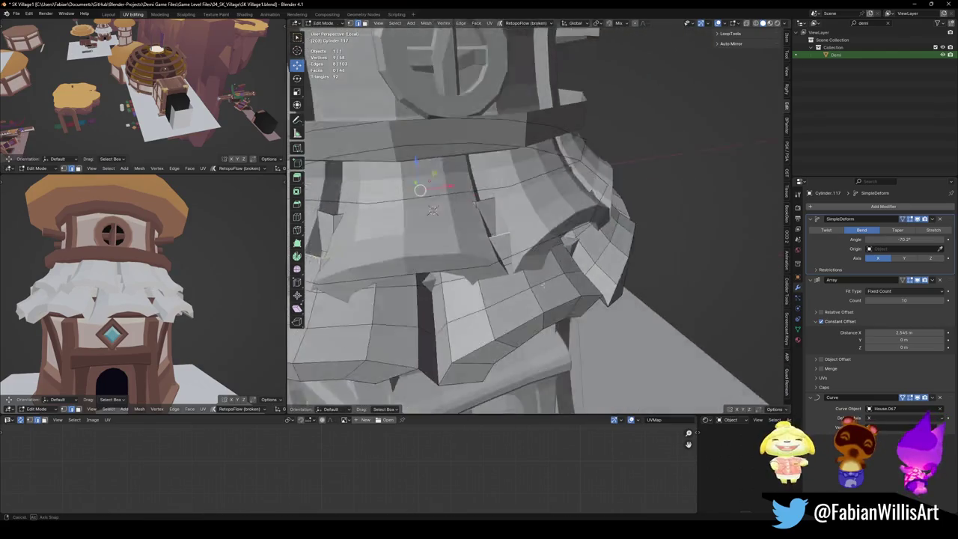
{"action": "left_click", "coordinate": [556, 293]}
{"action": "middle_click_drag", "start_coordinate": [556, 294], "coordinate": [525, 285]}
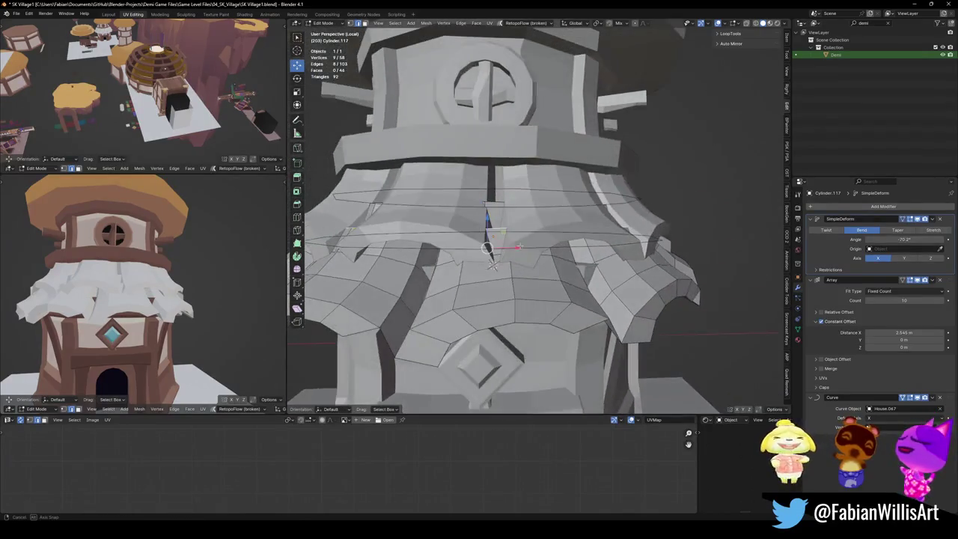
{"action": "scroll", "coordinate": [88, 285], "scroll_direction": "up", "scroll_amount": 3}
{"action": "scroll", "coordinate": [200, 242], "scroll_direction": "down", "scroll_amount": 4}
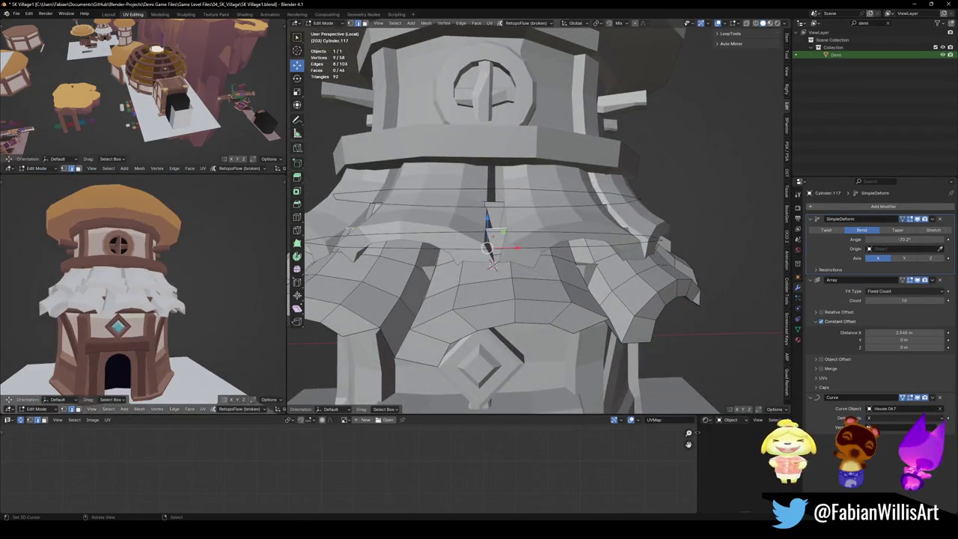
{"action": "key", "text": "Tab"}
{"action": "middle_click_drag", "start_coordinate": [554, 225], "coordinate": [552, 195]}
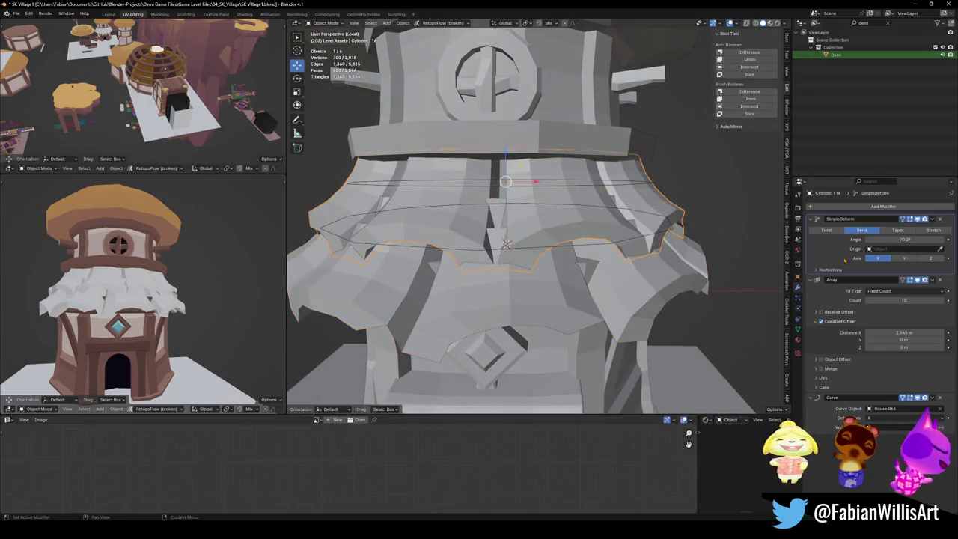
Lower the ring's Array Constant Offset Distance X to about 2.548 m.
{"action": "left_click_drag", "start_coordinate": [921, 333], "coordinate": [908, 332]}
{"action": "mouse_move", "coordinate": [539, 224]}
{"action": "middle_mouse_down"}
{"action": "mouse_move", "coordinate": [588, 218]}
{"action": "mouse_move", "coordinate": [575, 226]}
{"action": "middle_mouse_up"}
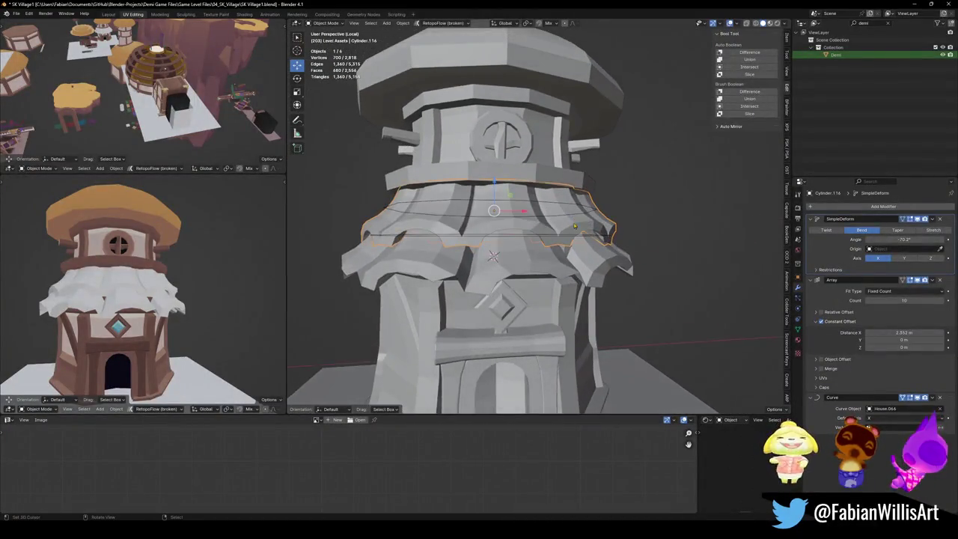
{"action": "scroll", "coordinate": [575, 227], "scroll_direction": "down", "scroll_amount": 3}
Clear the selection, then select the lower trim ring Cylinder.117 and enter Edit Mode.
{"action": "left_click", "coordinate": [610, 240]}
{"action": "scroll", "coordinate": [609, 240], "scroll_direction": "up", "scroll_amount": 5}
{"action": "mouse_move", "coordinate": [467, 257]}
{"action": "middle_mouse_down"}
{"action": "mouse_move", "coordinate": [529, 257]}
{"action": "mouse_move", "coordinate": [571, 235]}
{"action": "mouse_move", "coordinate": [535, 267]}
{"action": "middle_mouse_up"}
{"action": "scroll", "coordinate": [542, 267], "scroll_direction": "up", "scroll_amount": 2}
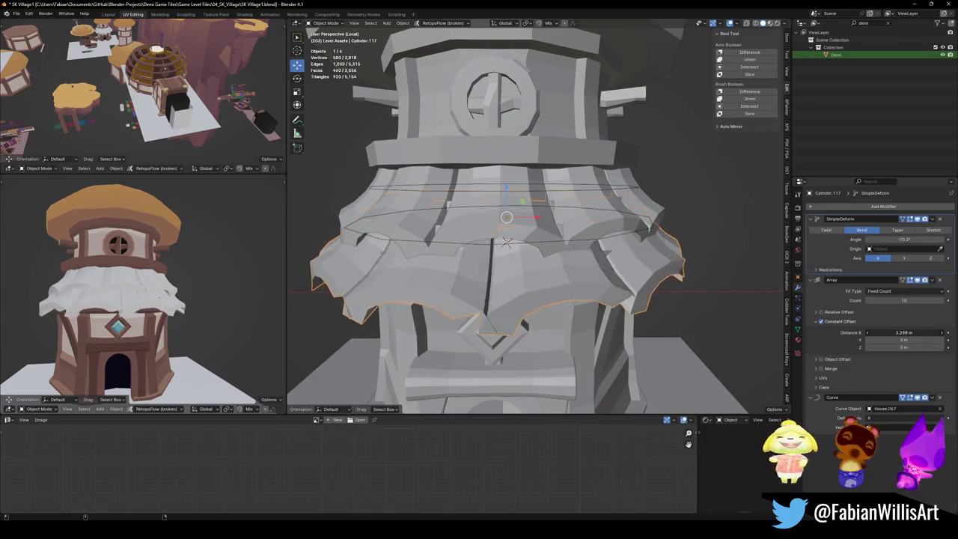
{"action": "mouse_move", "coordinate": [674, 300]}
{"action": "middle_mouse_down"}
{"action": "mouse_move", "coordinate": [704, 270]}
{"action": "mouse_move", "coordinate": [505, 388]}
{"action": "mouse_move", "coordinate": [520, 300]}
{"action": "mouse_move", "coordinate": [555, 307]}
{"action": "middle_mouse_up"}
{"action": "left_click", "coordinate": [589, 294]}
{"action": "key", "text": "Tab"}
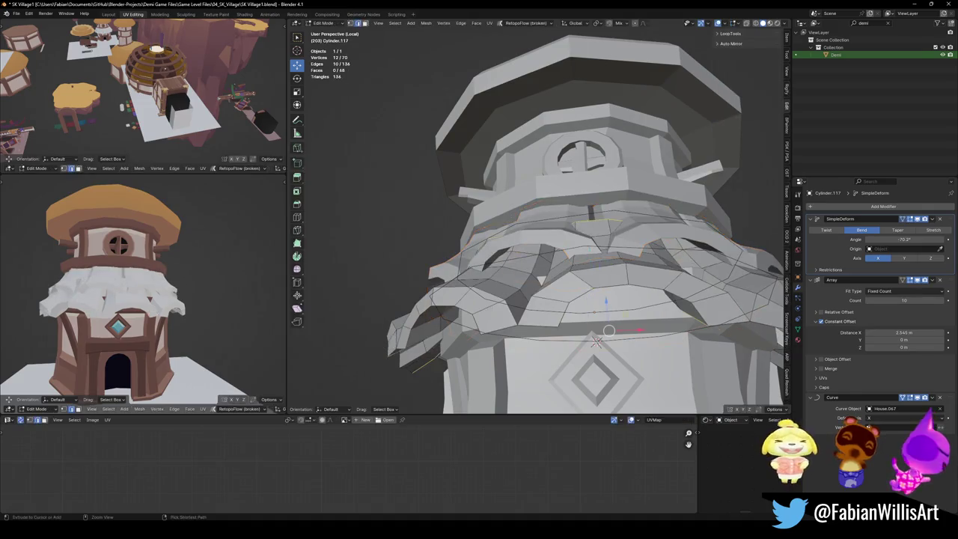
Delete the selected ring vertices and return to Object Mode.
{"action": "mouse_move", "coordinate": [569, 315]}
{"action": "middle_mouse_down"}
{"action": "mouse_move", "coordinate": [598, 274]}
{"action": "mouse_move", "coordinate": [603, 238]}
{"action": "mouse_move", "coordinate": [625, 227]}
{"action": "middle_mouse_up"}
{"action": "key", "text": "alt+a"}
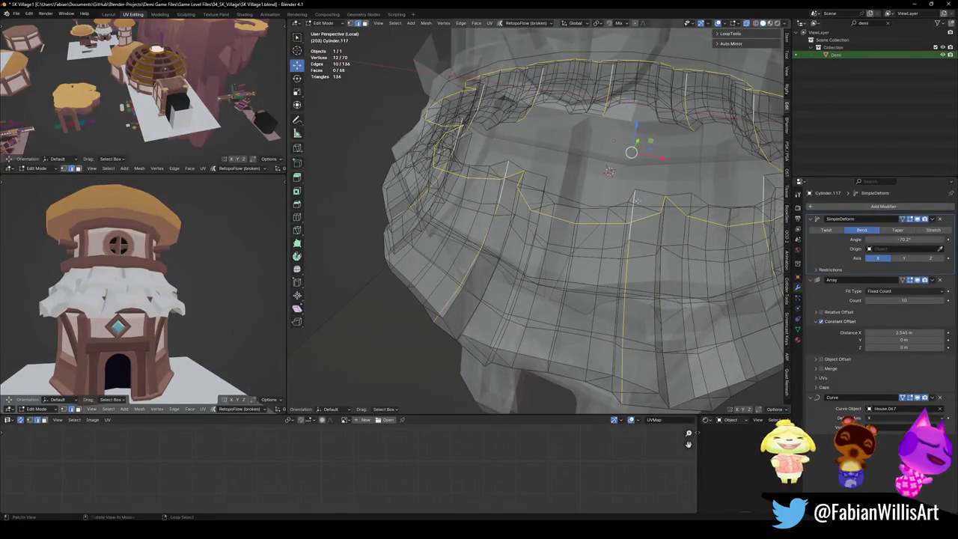
{"action": "key", "text": "x"}
{"action": "left_click", "coordinate": [633, 209]}
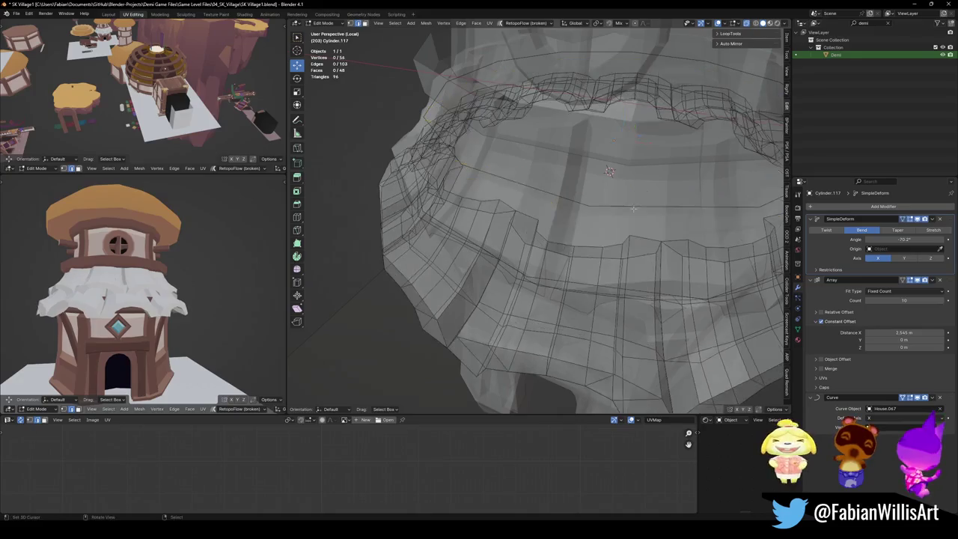
{"action": "mouse_move", "coordinate": [585, 263]}
{"action": "middle_mouse_down"}
{"action": "mouse_move", "coordinate": [536, 268]}
{"action": "mouse_move", "coordinate": [579, 281]}
{"action": "middle_mouse_up"}
{"action": "key", "text": "Tab"}
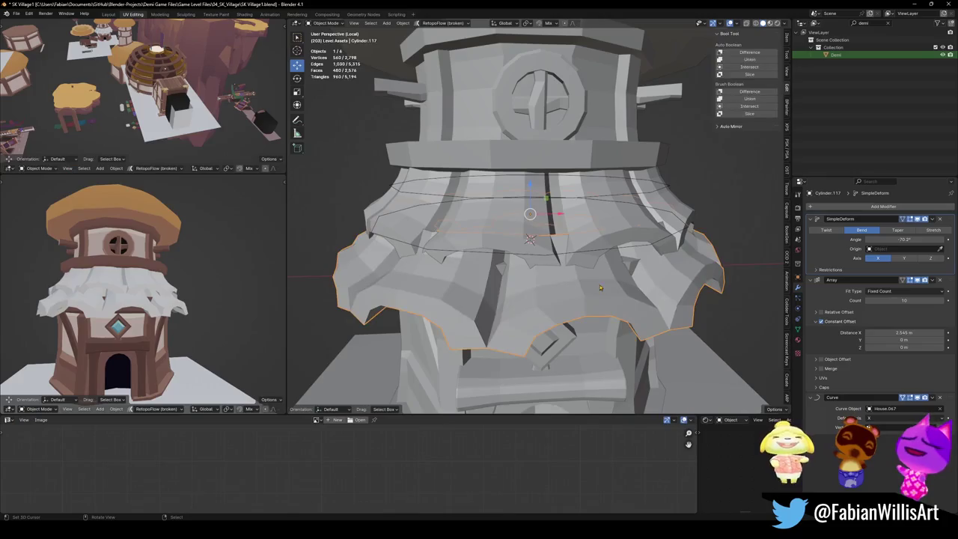
Adjust Cylinder.117's array Distance X, settling at 2.379 m.
{"action": "left_click_drag", "start_coordinate": [906, 332], "coordinate": [890, 332]}
{"action": "left_click_drag", "start_coordinate": [905, 332], "coordinate": [917, 333]}
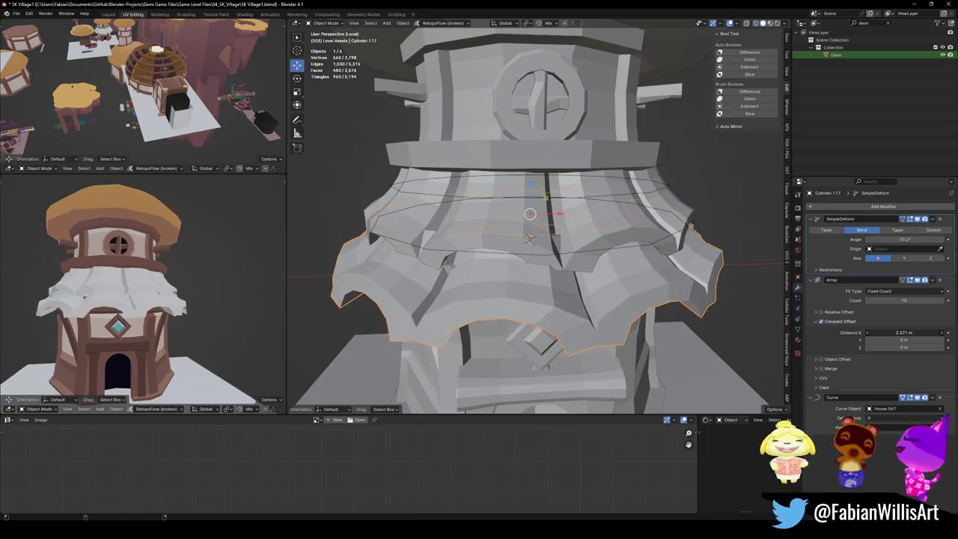
{"action": "scroll", "coordinate": [581, 237], "scroll_direction": "down", "scroll_amount": 3}
{"action": "middle_click_drag", "start_coordinate": [569, 254], "coordinate": [582, 238]}
{"action": "scroll", "coordinate": [582, 237], "scroll_direction": "up", "scroll_amount": 3}
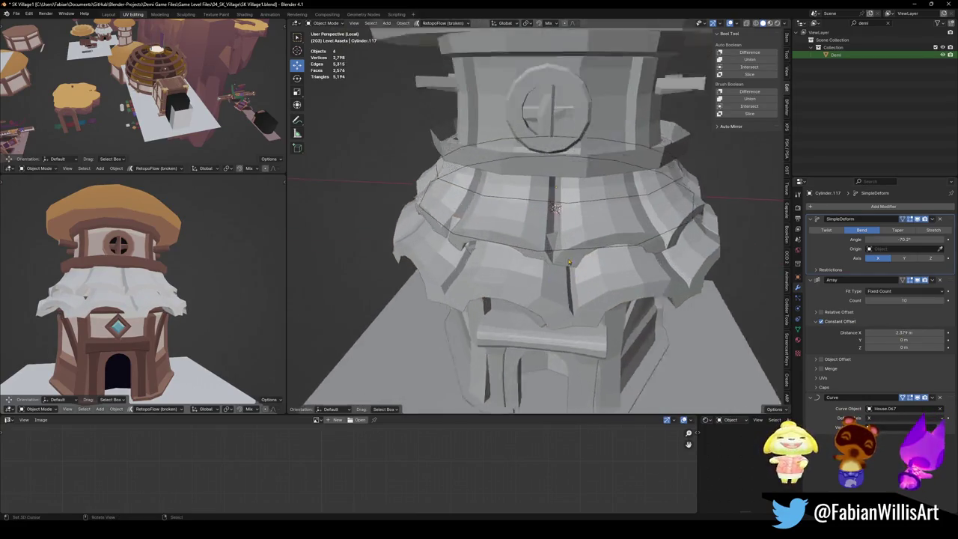
Select Cylinder.116 and narrow its array spacing to about 2.319 m.
{"action": "left_click", "coordinate": [605, 223]}
{"action": "left_click_drag", "start_coordinate": [911, 333], "coordinate": [894, 333]}
{"action": "middle_click_drag", "start_coordinate": [109, 299], "coordinate": [166, 287]}
{"action": "scroll", "coordinate": [166, 286], "scroll_direction": "down", "scroll_amount": 5}
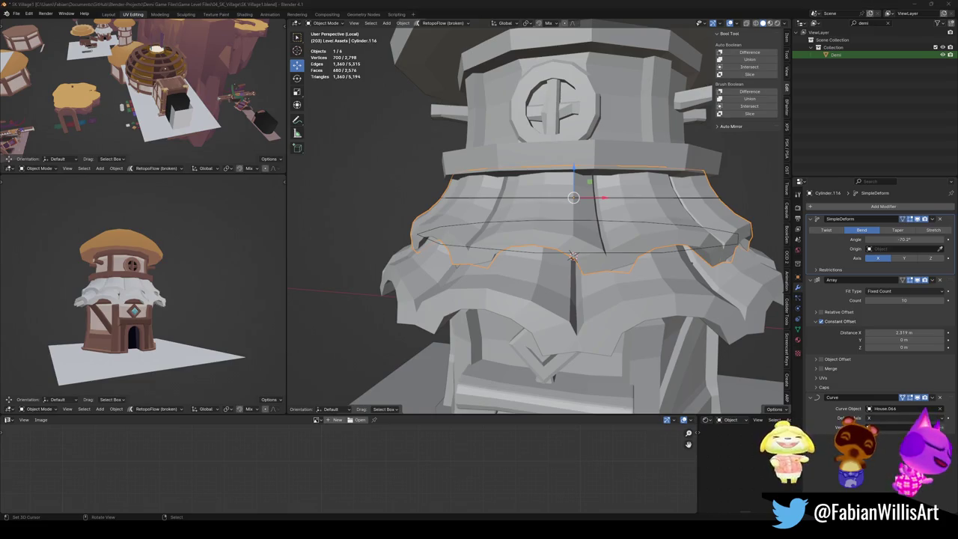
Deselect everything and save the village file.
{"action": "key", "text": "alt+a"}
{"action": "mouse_move", "coordinate": [501, 245]}
{"action": "middle_mouse_down"}
{"action": "mouse_move", "coordinate": [568, 264]}
{"action": "mouse_move", "coordinate": [603, 250]}
{"action": "mouse_move", "coordinate": [637, 258]}
{"action": "middle_mouse_up"}
{"action": "key", "text": "ctrl+s"}
Rotate the upper ring House.064 about the Z axis by 17.1°.
{"action": "left_click", "coordinate": [569, 264]}
{"action": "key", "text": "r"}
{"action": "key", "text": "z"}
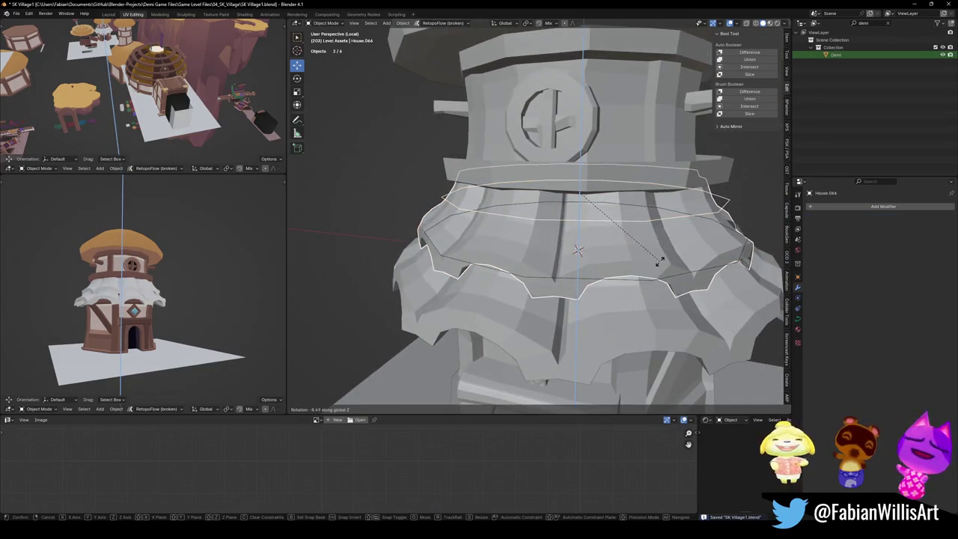
{"action": "left_click", "coordinate": [662, 260]}
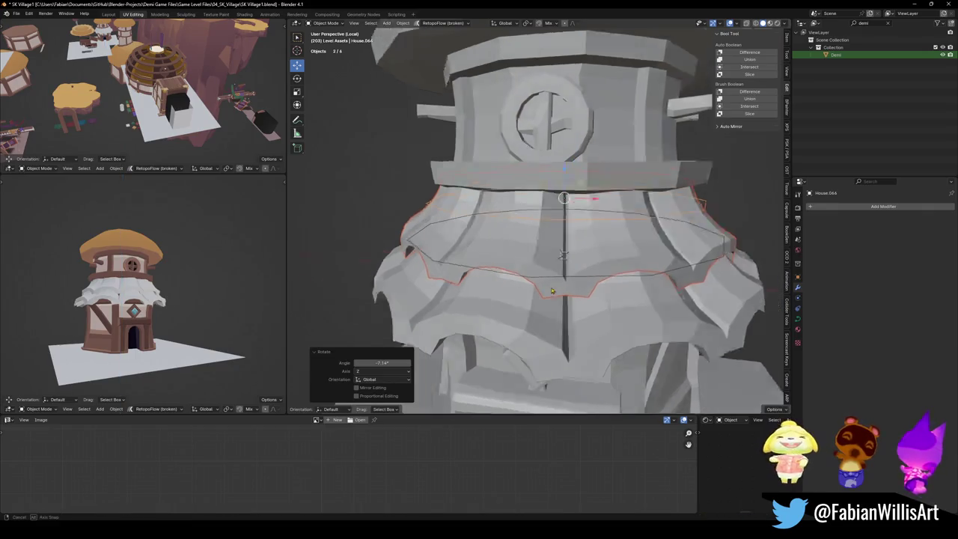
{"action": "middle_click_drag", "start_coordinate": [662, 260], "coordinate": [575, 182]}
{"action": "scroll", "coordinate": [199, 285], "scroll_direction": "up", "scroll_amount": 4}
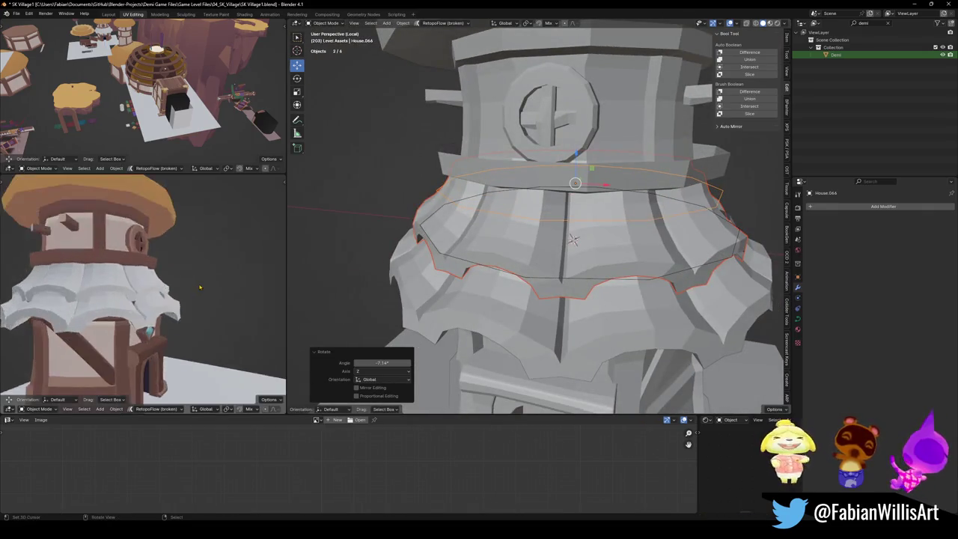
{"action": "scroll", "coordinate": [200, 284], "scroll_direction": "down", "scroll_amount": 2}
{"action": "scroll", "coordinate": [199, 285], "scroll_direction": "up", "scroll_amount": 1}
{"action": "scroll", "coordinate": [573, 240], "scroll_direction": "down", "scroll_amount": 5}
{"action": "key", "text": "r"}
{"action": "key", "text": "z"}
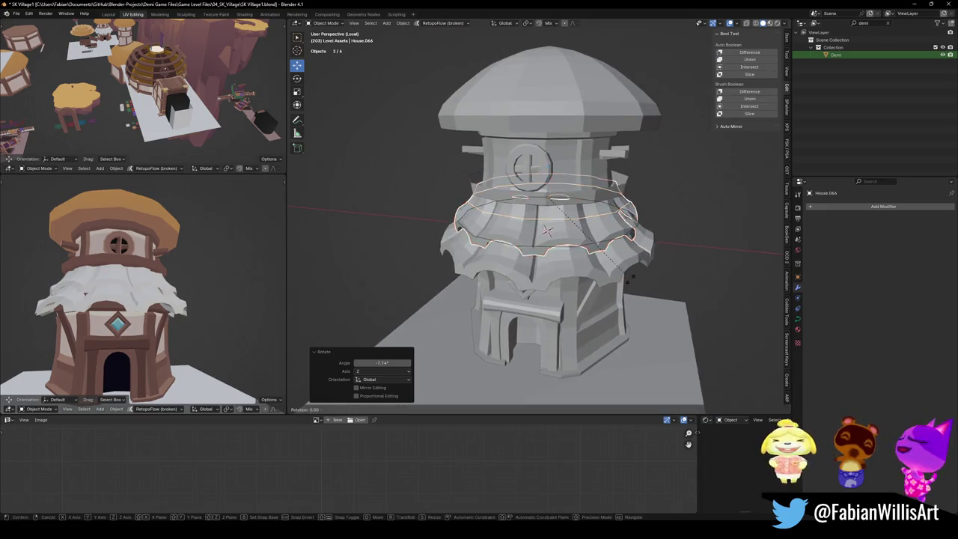
{"action": "left_click", "coordinate": [657, 255]}
Raise House.064 about 0.21 m along the Z axis.
{"action": "key", "text": "g"}
{"action": "key", "text": "z"}
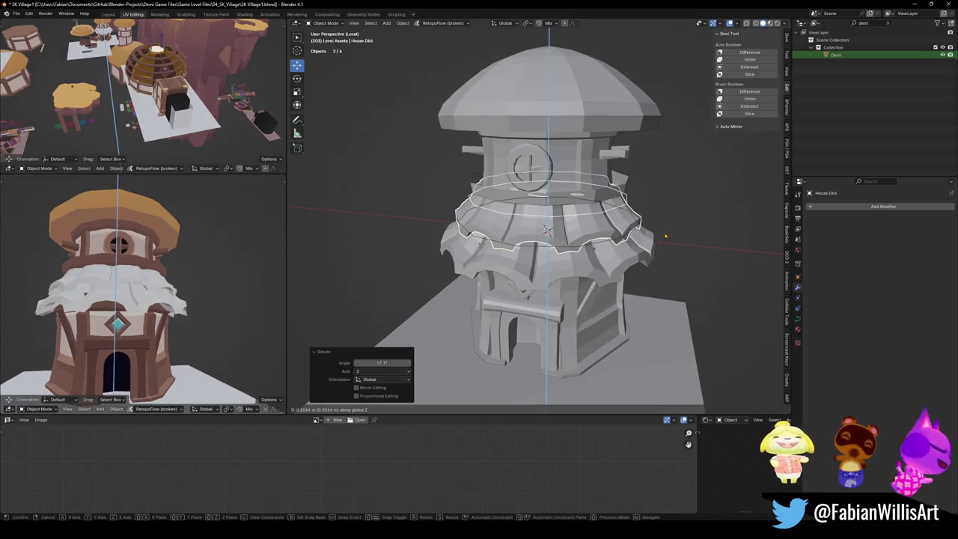
{"action": "left_click", "coordinate": [665, 236]}
{"action": "scroll", "coordinate": [665, 236], "scroll_direction": "up", "scroll_amount": 4}
{"action": "middle_click_drag", "start_coordinate": [665, 237], "coordinate": [610, 196]}
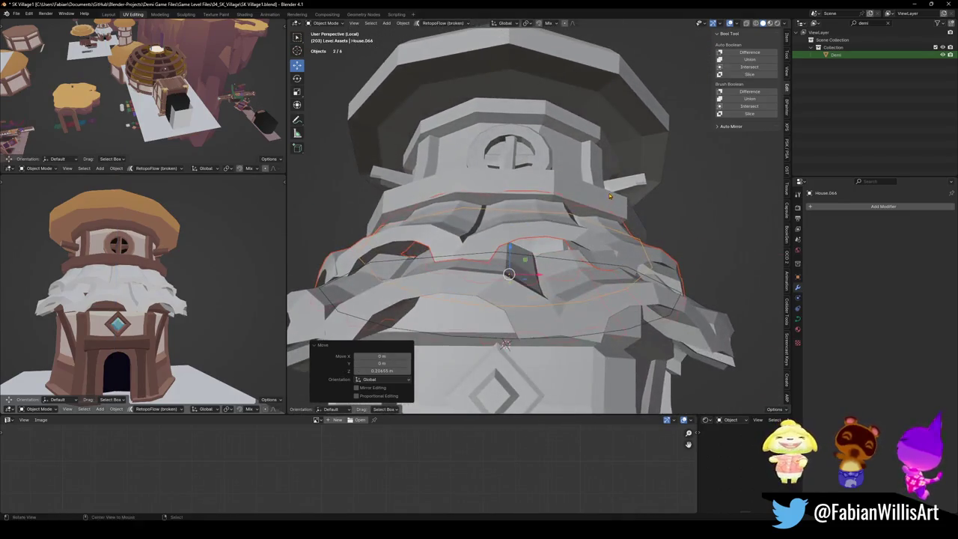
Select the lower ring Cylinder.117 and enter Edit Mode.
{"action": "left_click", "coordinate": [610, 196]}
{"action": "key", "text": "Tab"}
{"action": "scroll", "coordinate": [507, 313], "scroll_direction": "up", "scroll_amount": 3}
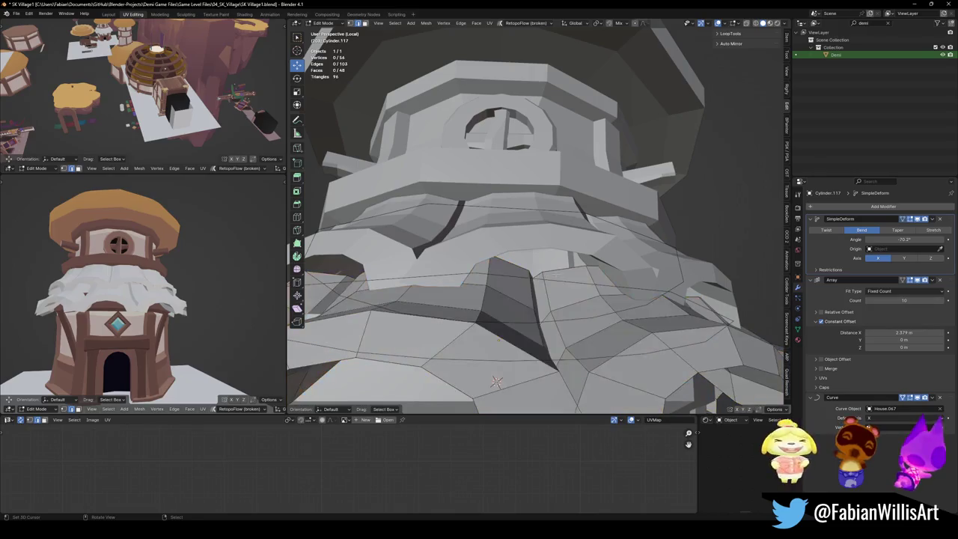
With X-ray on, slide the selected edge loop along the scalloped ring.
{"action": "middle_click_drag", "start_coordinate": [569, 315], "coordinate": [621, 291]}
{"action": "key", "text": "g"}
{"action": "key", "text": "g"}
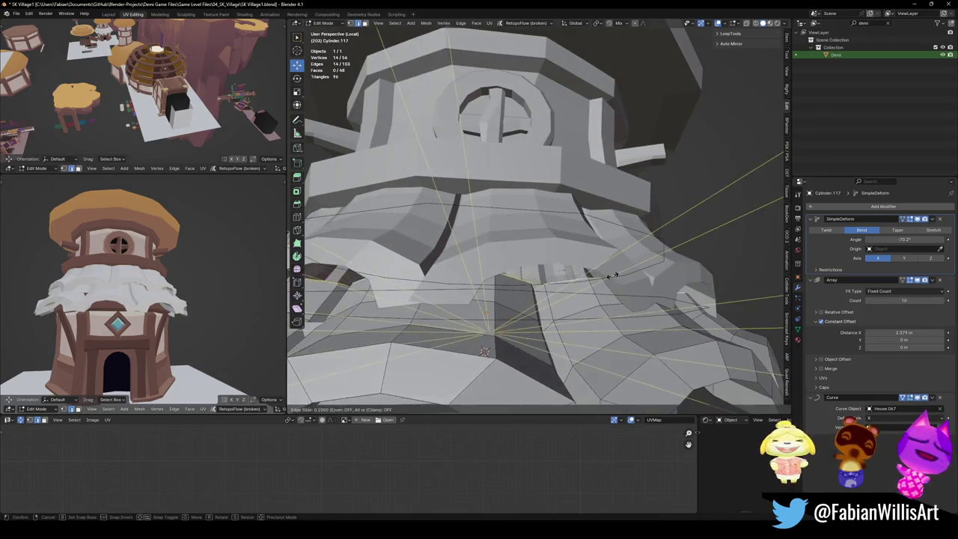
{"action": "right_click", "coordinate": [596, 224]}
{"action": "scroll", "coordinate": [595, 223], "scroll_direction": "down", "scroll_amount": 3}
{"action": "key", "text": "alt+z"}
{"action": "middle_click_drag", "start_coordinate": [595, 224], "coordinate": [655, 228]}
{"action": "key", "text": "g"}
{"action": "key", "text": "g"}
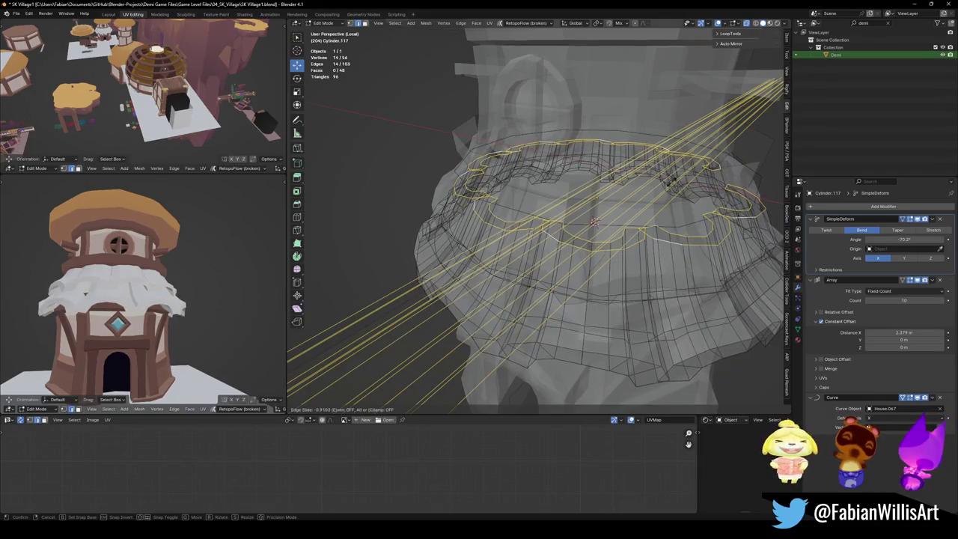
{"action": "key", "text": "Return"}
Back in solid view, slide a scallop edge and then a vertex to reshape the point.
{"action": "middle_click_drag", "start_coordinate": [595, 223], "coordinate": [628, 240]}
{"action": "scroll", "coordinate": [629, 239], "scroll_direction": "up", "scroll_amount": 3}
{"action": "key", "text": "alt+z"}
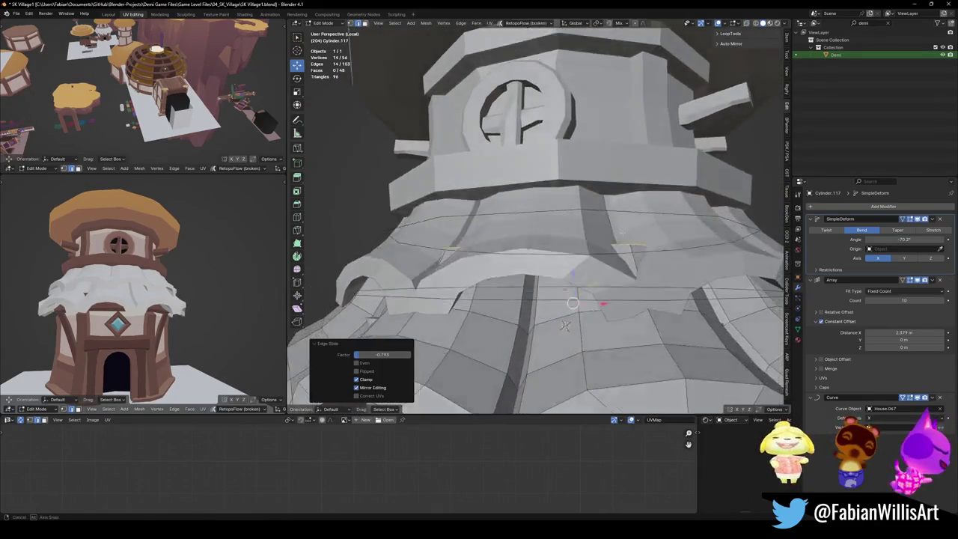
{"action": "key", "text": "s"}
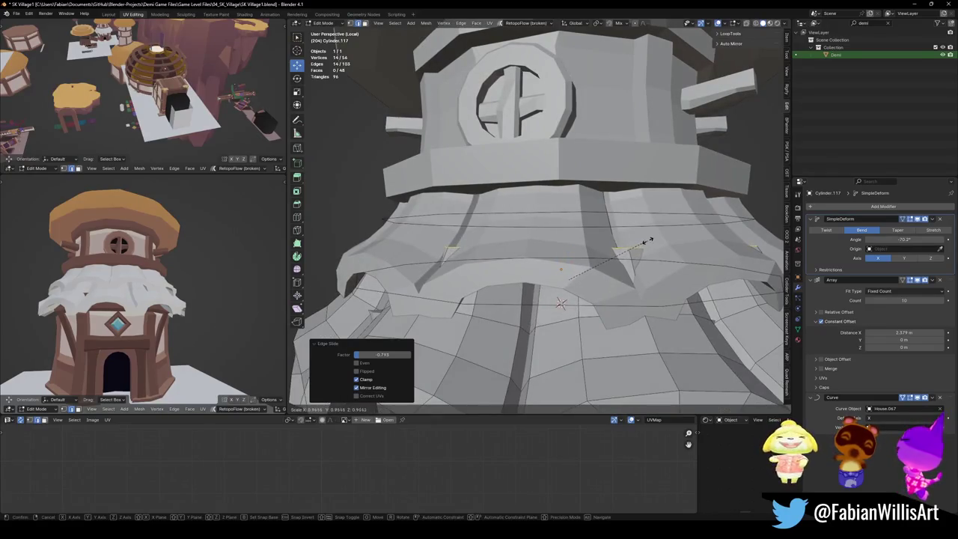
{"action": "key", "text": "Escape"}
{"action": "key", "text": "alt+a"}
{"action": "middle_click_drag", "start_coordinate": [574, 278], "coordinate": [597, 267]}
{"action": "key", "text": "g"}
{"action": "key", "text": "g"}
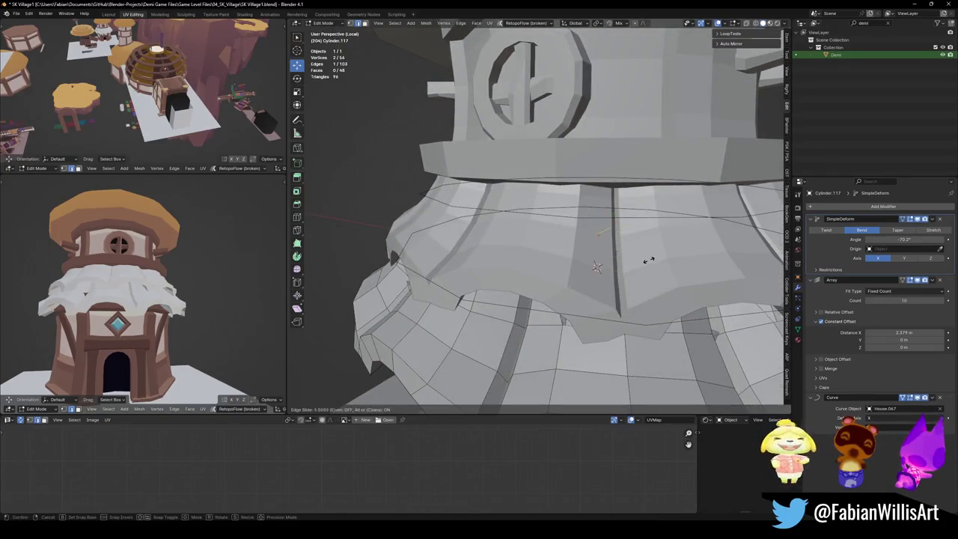
{"action": "left_click", "coordinate": [633, 274]}
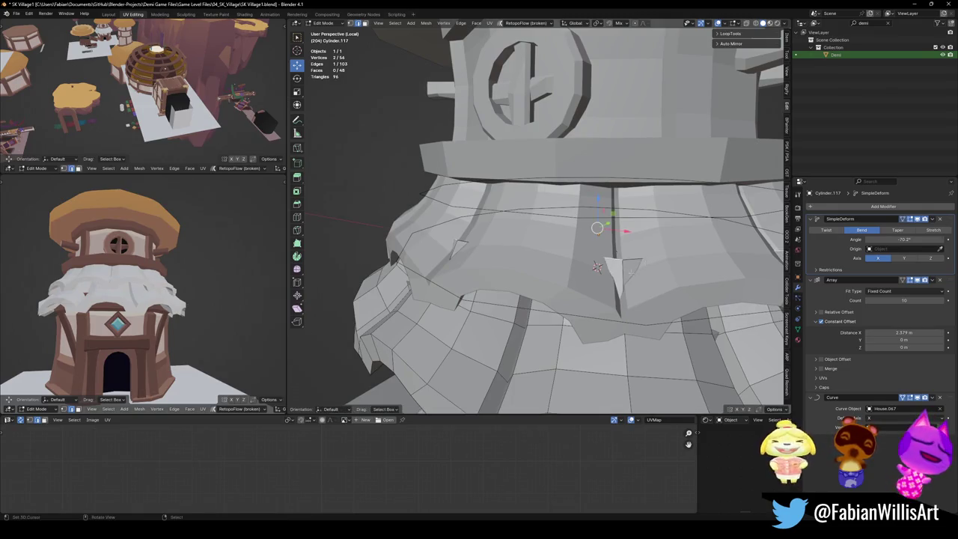
{"action": "key", "text": "g"}
{"action": "key", "text": "g"}
{"action": "left_click", "coordinate": [649, 275]}
Slide a two-vertex scallop edge, then a single scallop vertex.
{"action": "mouse_move", "coordinate": [649, 275]}
{"action": "middle_mouse_down"}
{"action": "mouse_move", "coordinate": [651, 266]}
{"action": "mouse_move", "coordinate": [601, 240]}
{"action": "middle_mouse_up"}
{"action": "left_click", "coordinate": [632, 281], "text": "alt"}
{"action": "left_click", "coordinate": [442, 365], "text": "shift"}
{"action": "key", "text": "g"}
{"action": "key", "text": "g"}
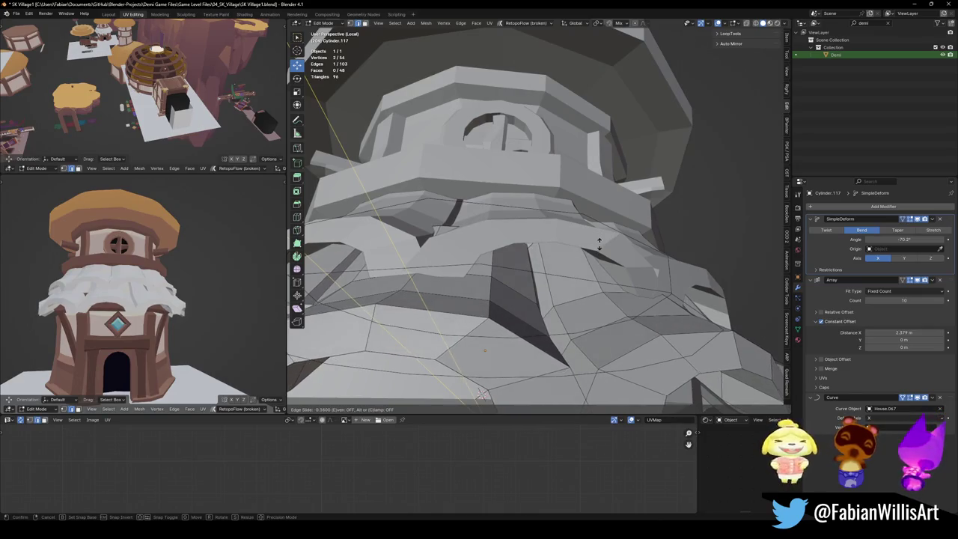
{"action": "left_click", "coordinate": [602, 243]}
{"action": "middle_click_drag", "start_coordinate": [603, 243], "coordinate": [562, 242]}
{"action": "left_click", "coordinate": [558, 241]}
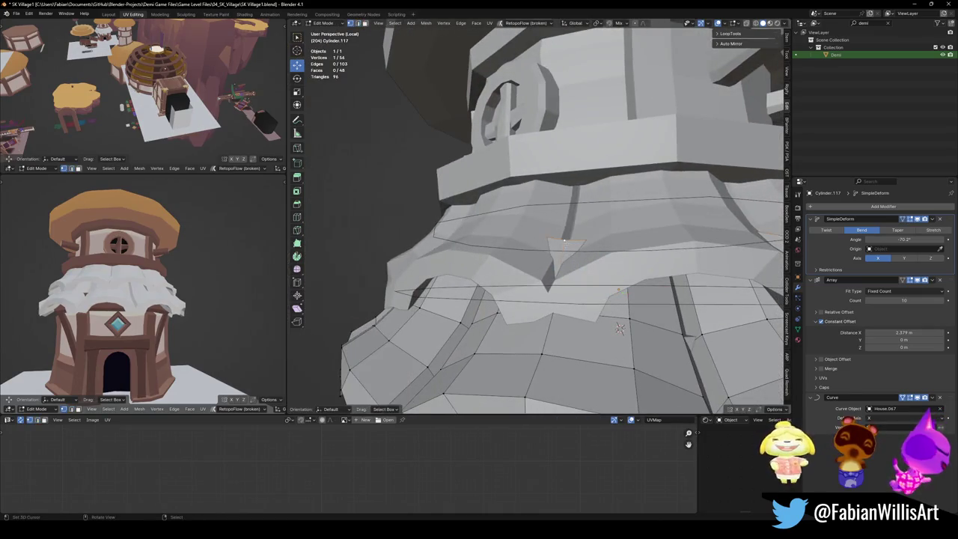
{"action": "key", "text": "g"}
{"action": "key", "text": "g"}
{"action": "left_click", "coordinate": [619, 243]}
Hide the arrayed copies in Edit Mode and vertex-slide two scallop points with Shift+V.
{"action": "mouse_move", "coordinate": [619, 243]}
{"action": "middle_mouse_down"}
{"action": "mouse_move", "coordinate": [585, 231]}
{"action": "mouse_move", "coordinate": [516, 249]}
{"action": "mouse_move", "coordinate": [543, 234]}
{"action": "middle_mouse_up"}
{"action": "scroll", "coordinate": [585, 230], "scroll_direction": "down", "scroll_amount": 3}
{"action": "left_click", "coordinate": [918, 281]}
{"action": "scroll", "coordinate": [517, 249], "scroll_direction": "up", "scroll_amount": 3}
{"action": "key", "text": "shift+v"}
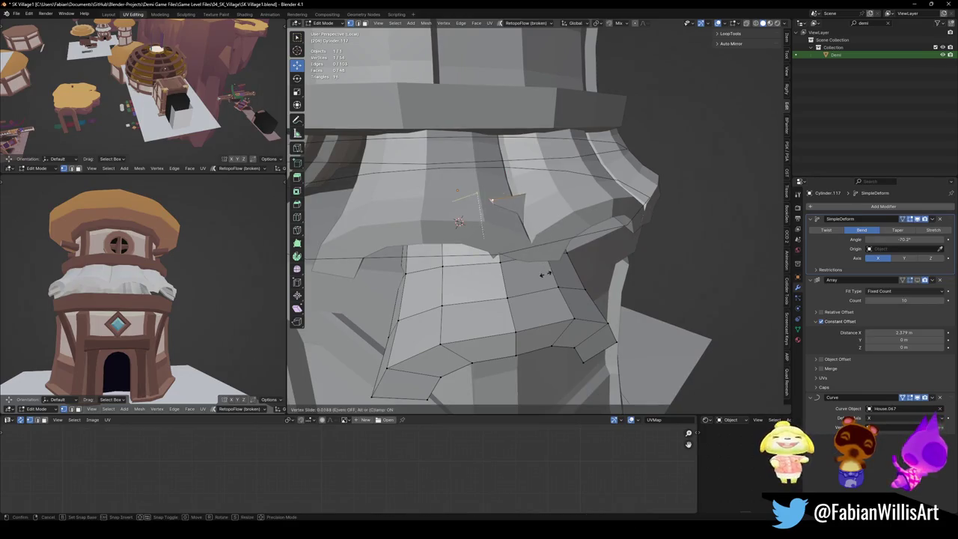
{"action": "mouse_move", "coordinate": [548, 307]}
{"action": "middle_mouse_down"}
{"action": "mouse_move", "coordinate": [551, 235]}
{"action": "mouse_move", "coordinate": [487, 210]}
{"action": "middle_mouse_up"}
{"action": "key", "text": "alt+z"}
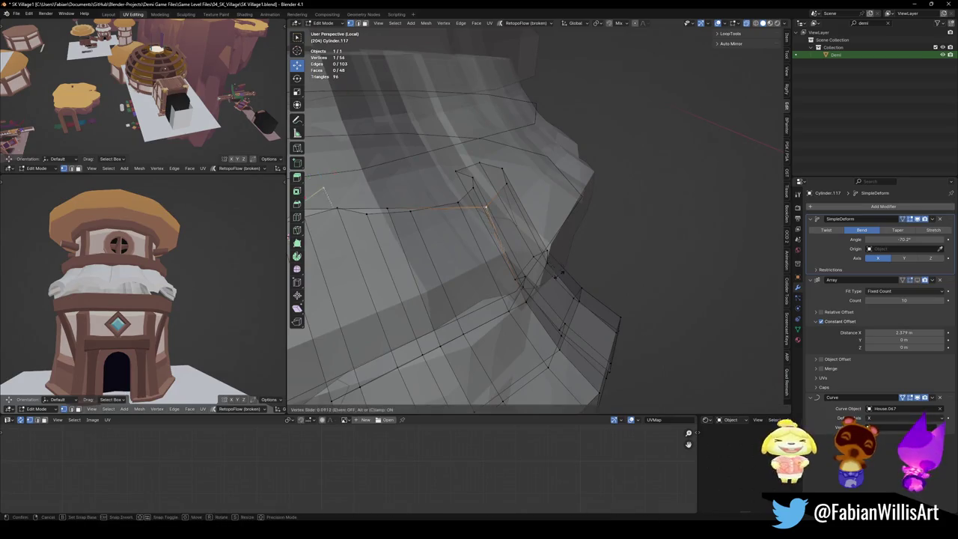
{"action": "left_click", "coordinate": [492, 199]}
{"action": "mouse_move", "coordinate": [495, 210]}
{"action": "middle_mouse_down"}
{"action": "mouse_move", "coordinate": [547, 238]}
{"action": "mouse_move", "coordinate": [568, 234]}
{"action": "middle_mouse_up"}
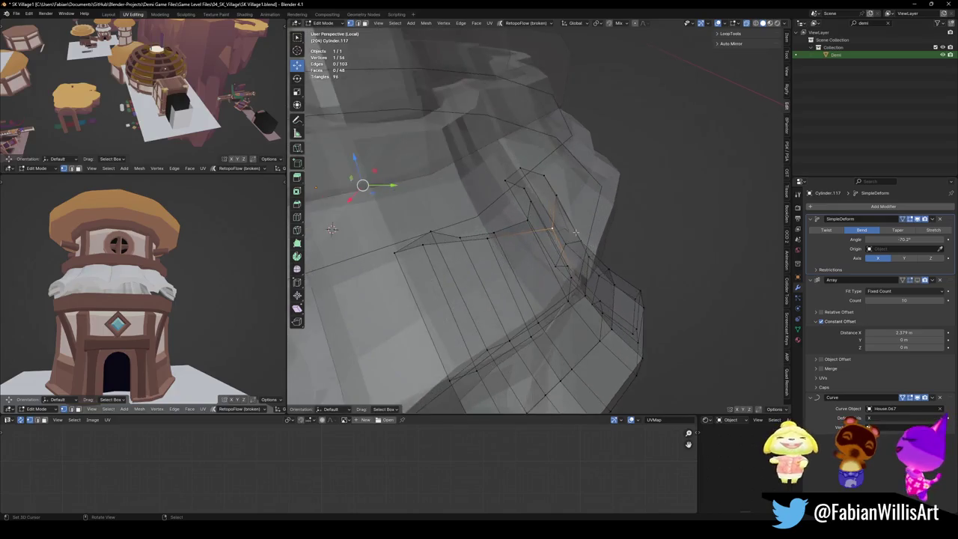
{"action": "key", "text": "shift+v"}
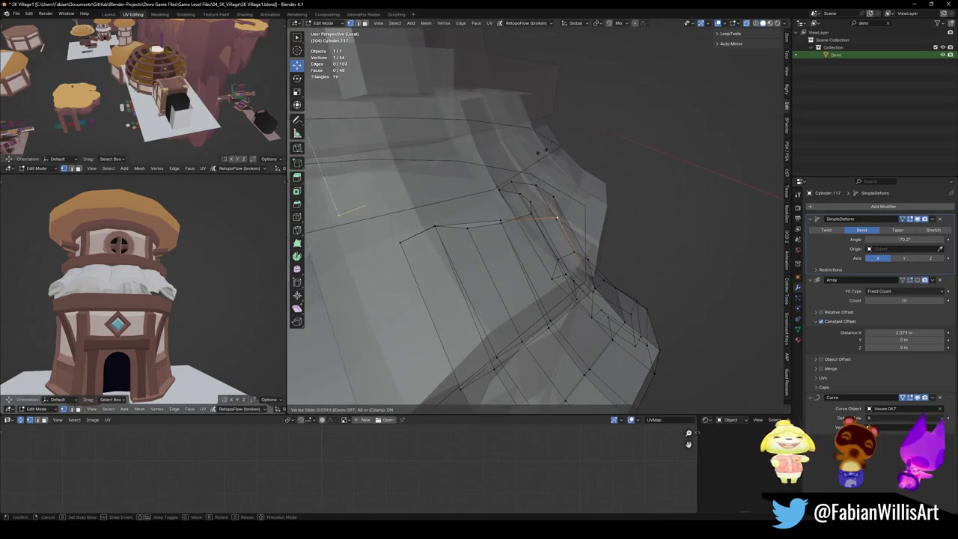
{"action": "left_click", "coordinate": [444, 293]}
Vertex-slide another scallop point, then select and slide an edge of the point.
{"action": "middle_click_drag", "start_coordinate": [444, 293], "coordinate": [575, 230]}
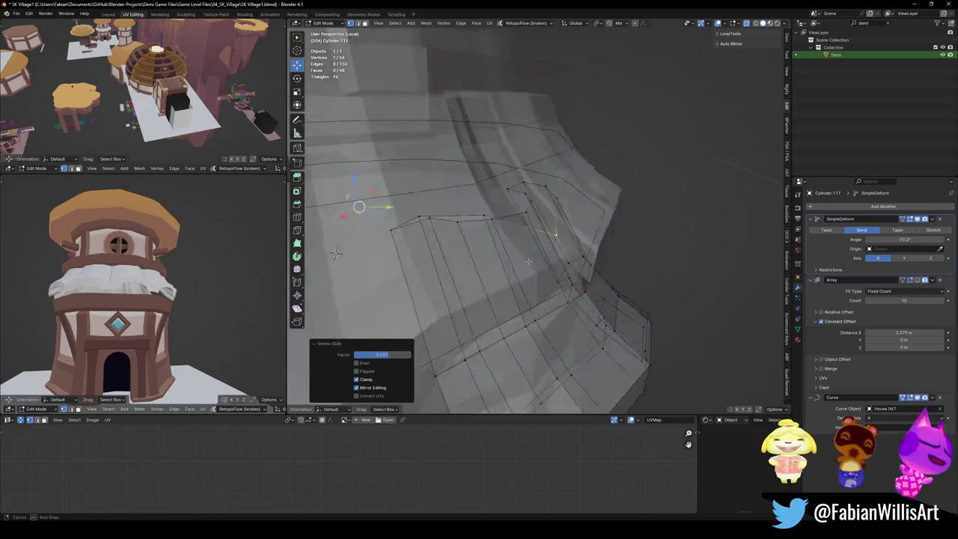
{"action": "key", "text": "alt+z"}
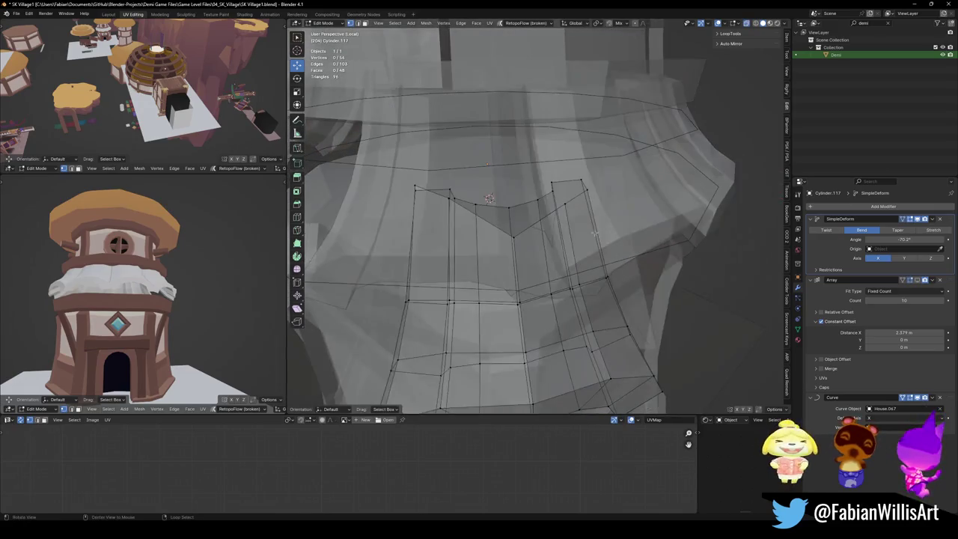
{"action": "key", "text": "alt+z"}
{"action": "key", "text": "shift+v"}
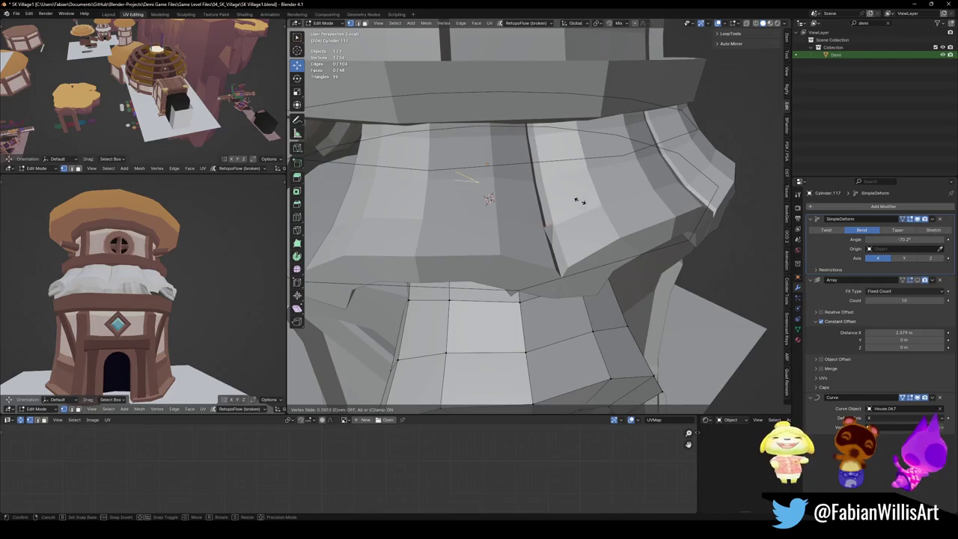
{"action": "left_click", "coordinate": [489, 198]}
{"action": "middle_click_drag", "start_coordinate": [489, 198], "coordinate": [710, 352]}
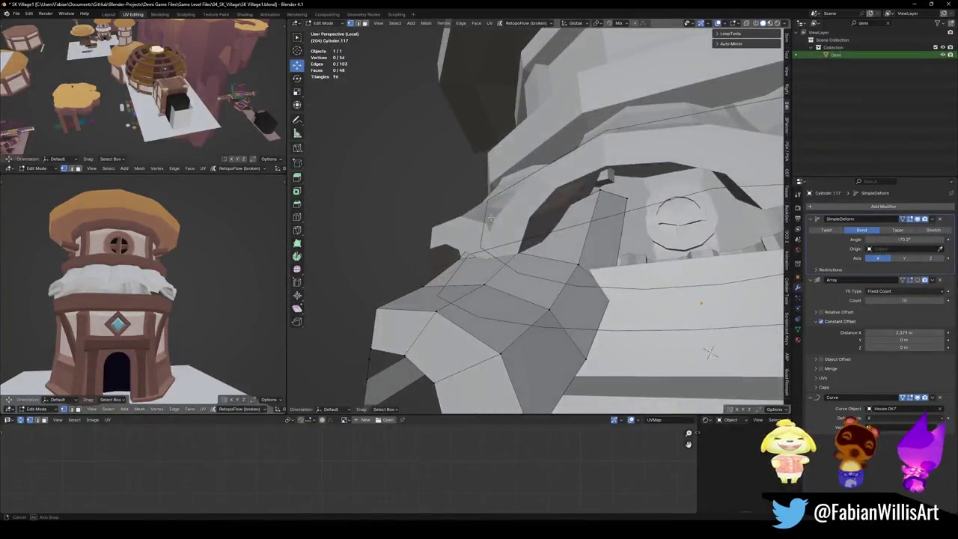
{"action": "middle_click_drag", "start_coordinate": [490, 218], "coordinate": [601, 325]}
{"action": "left_click", "coordinate": [602, 325]}
{"action": "key", "text": "g"}
{"action": "key", "text": "g"}
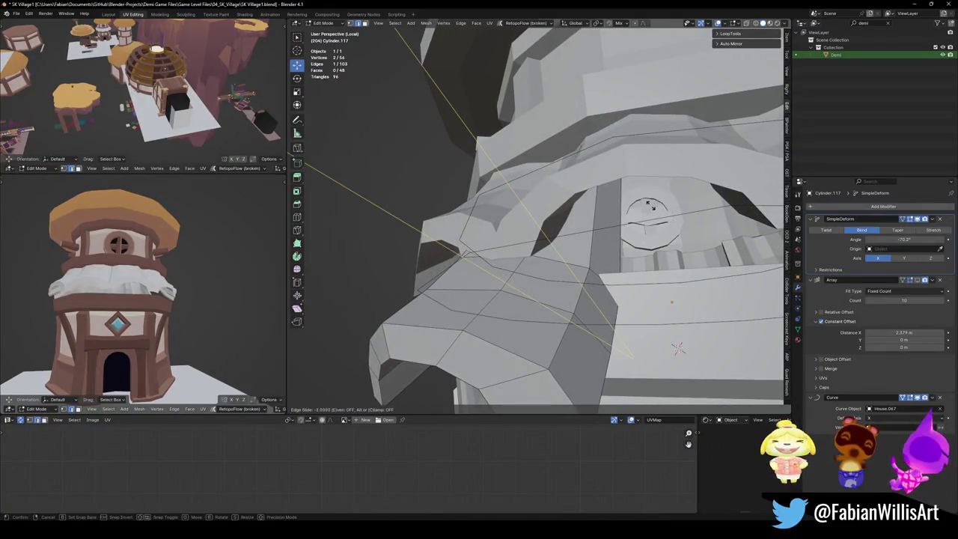
{"action": "left_click", "coordinate": [649, 208]}
Slide the edge once more, return to Object Mode, and save SK Village1.blend.
{"action": "middle_click_drag", "start_coordinate": [649, 208], "coordinate": [659, 207]}
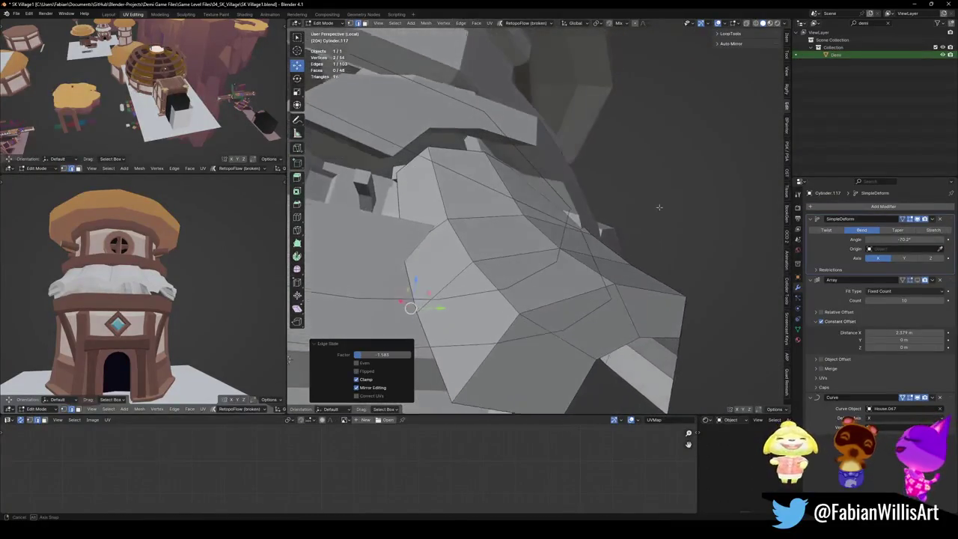
{"action": "key", "text": "g"}
{"action": "key", "text": "g"}
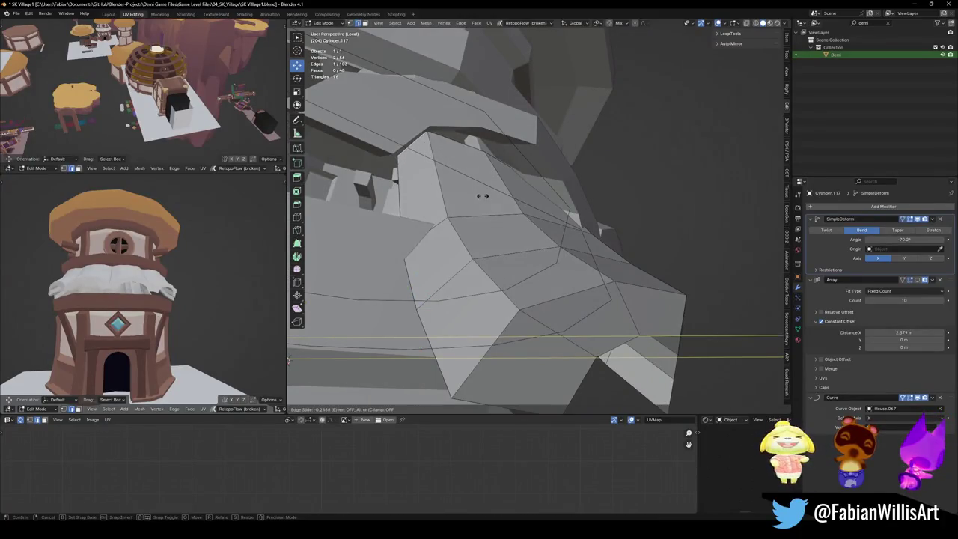
{"action": "left_click", "coordinate": [506, 238]}
{"action": "key", "text": "Tab"}
{"action": "mouse_move", "coordinate": [507, 238]}
{"action": "middle_mouse_down"}
{"action": "mouse_move", "coordinate": [558, 258]}
{"action": "mouse_move", "coordinate": [569, 224]}
{"action": "mouse_move", "coordinate": [524, 255]}
{"action": "middle_mouse_up"}
{"action": "key", "text": "ctrl+s"}
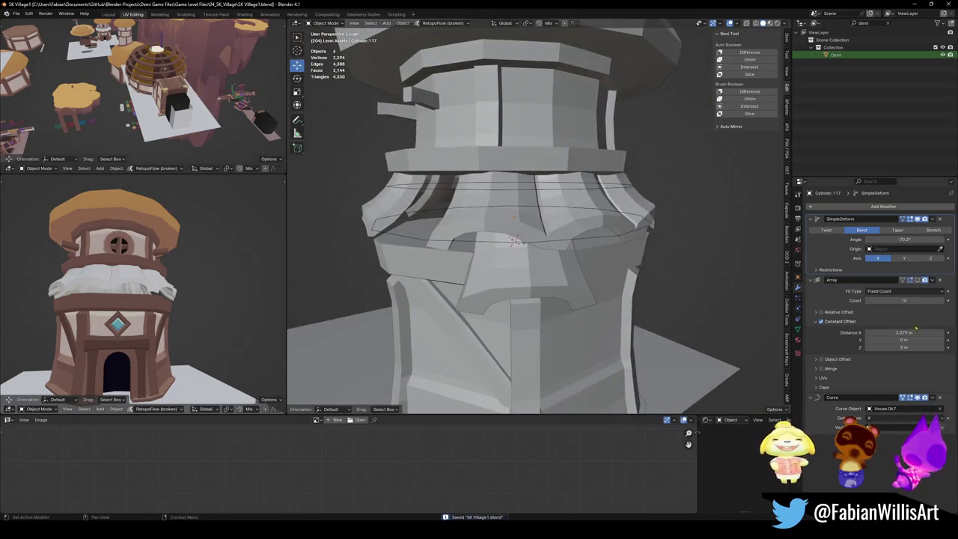
Select the Cylinder.116 trim ring and scale it slightly.
{"action": "middle_click_drag", "start_coordinate": [644, 270], "coordinate": [575, 283]}
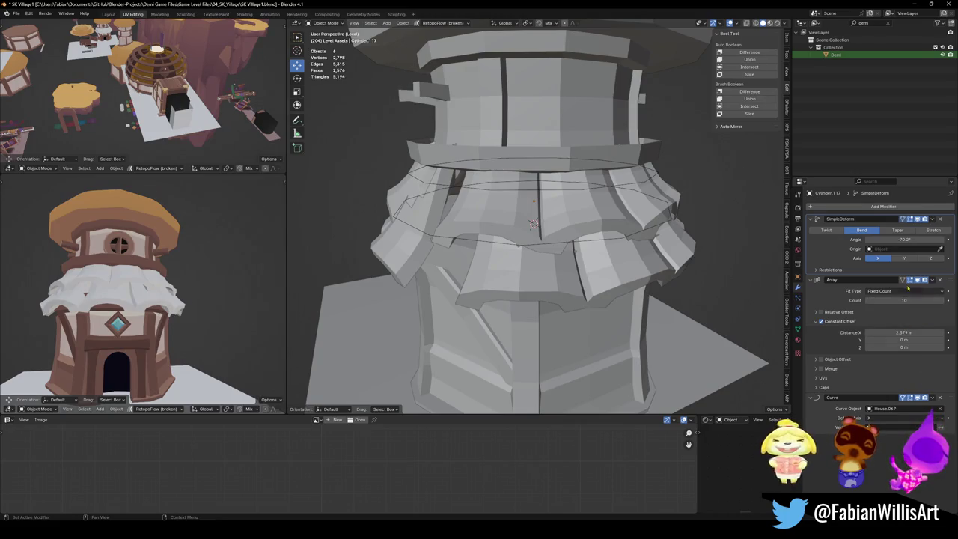
{"action": "scroll", "coordinate": [625, 235], "scroll_direction": "down", "scroll_amount": 5}
{"action": "scroll", "coordinate": [625, 235], "scroll_direction": "up", "scroll_amount": 4}
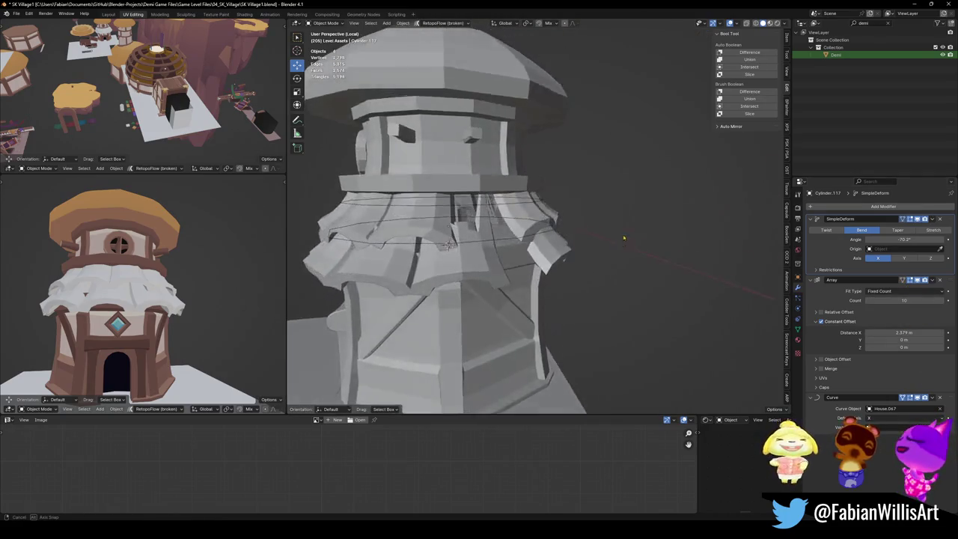
{"action": "scroll", "coordinate": [627, 235], "scroll_direction": "down", "scroll_amount": 3}
{"action": "mouse_move", "coordinate": [627, 235]}
{"action": "middle_mouse_down"}
{"action": "mouse_move", "coordinate": [571, 253]}
{"action": "mouse_move", "coordinate": [524, 225]}
{"action": "middle_mouse_up"}
{"action": "scroll", "coordinate": [524, 225], "scroll_direction": "up", "scroll_amount": 2}
{"action": "left_click", "coordinate": [479, 225]}
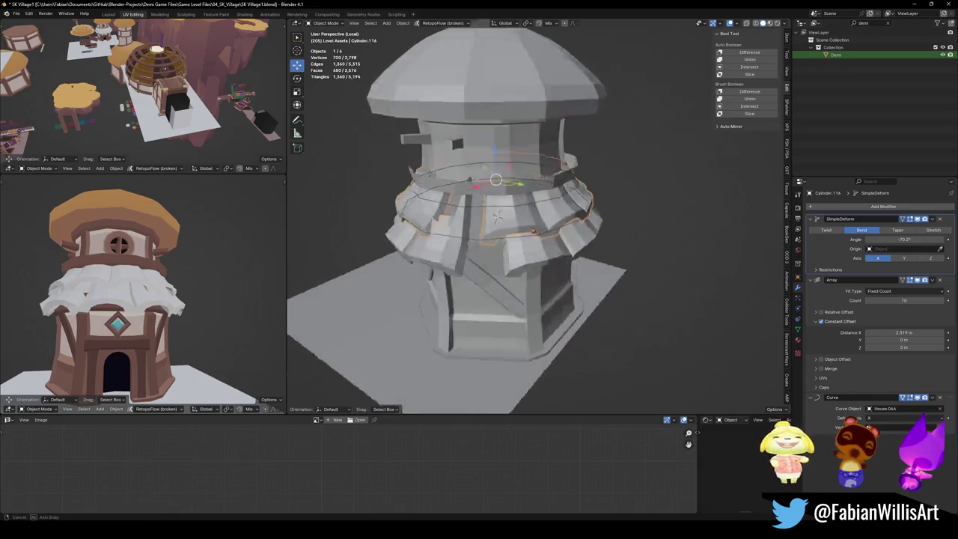
{"action": "scroll", "coordinate": [480, 225], "scroll_direction": "up", "scroll_amount": 2}
{"action": "key", "text": "s"}
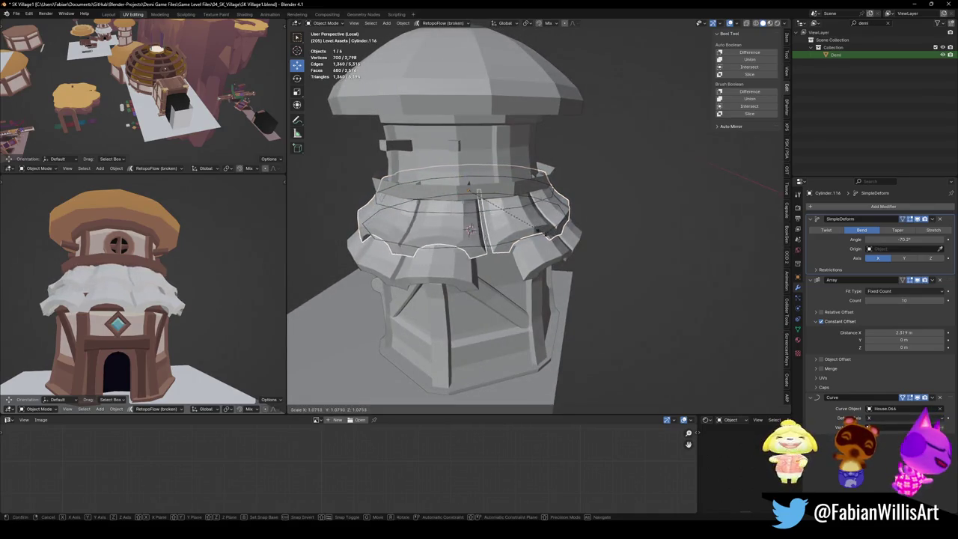
{"action": "left_click", "coordinate": [550, 234]}
Duplicate the ring as Cylinder.117 and shrink it slightly.
{"action": "scroll", "coordinate": [550, 234], "scroll_direction": "up", "scroll_amount": 2}
{"action": "key", "text": "shift+d"}
{"action": "key", "text": "s"}
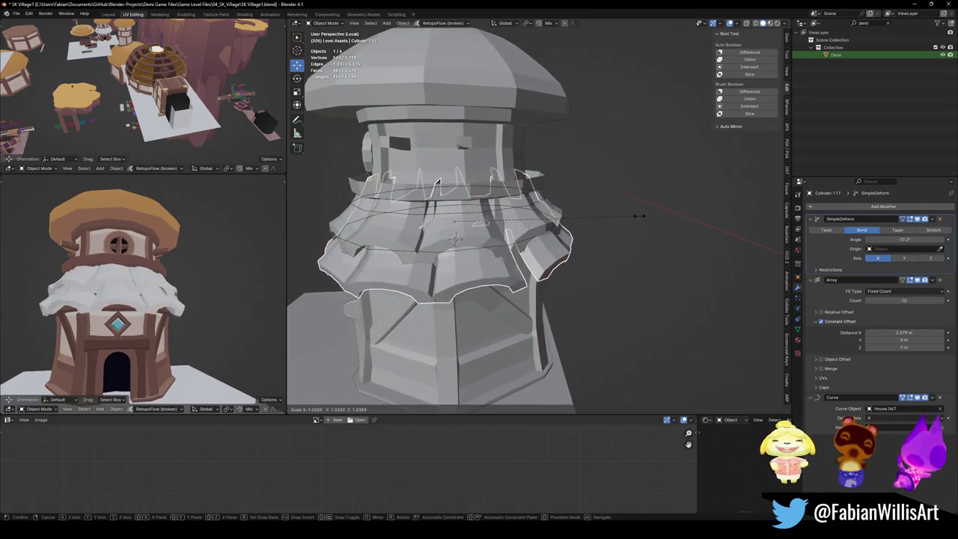
{"action": "left_click", "coordinate": [655, 214]}
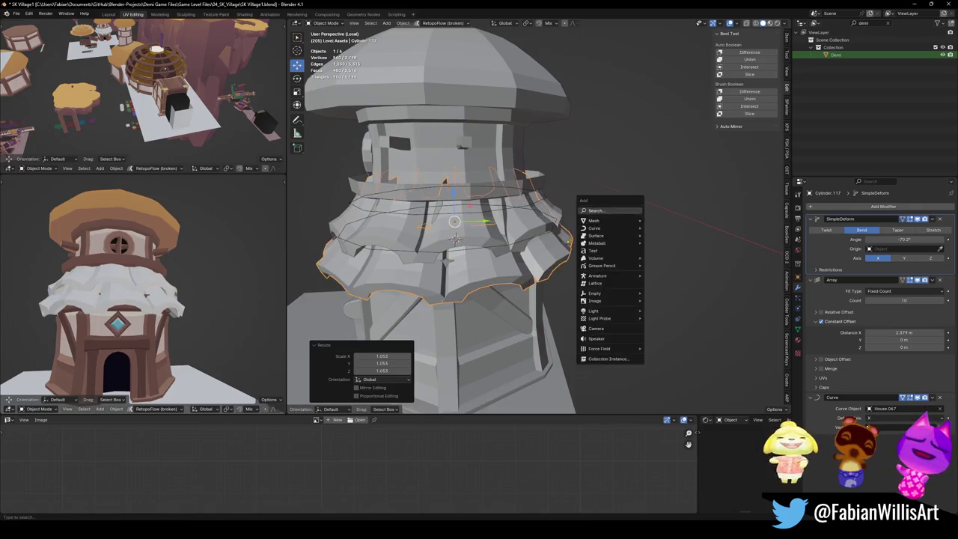
Enlarge the selected skirt and ring objects to 1.015.
{"action": "middle_click_drag", "start_coordinate": [656, 215], "coordinate": [517, 262]}
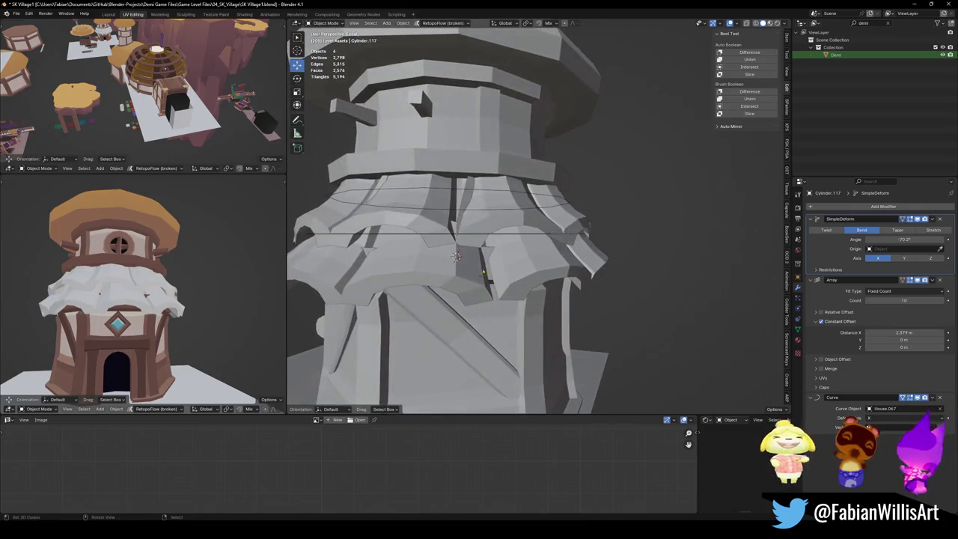
{"action": "left_click", "coordinate": [506, 267], "text": "shift"}
{"action": "key", "text": "s"}
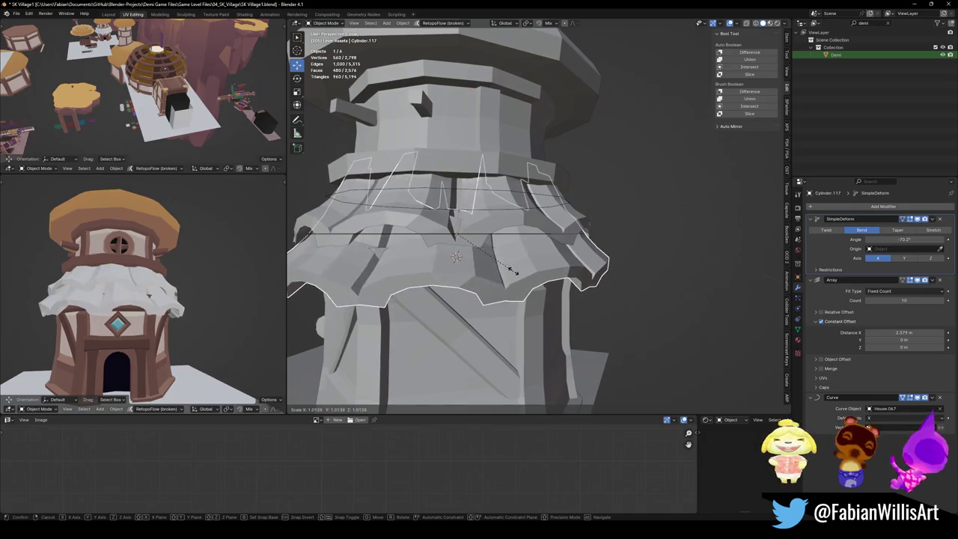
{"action": "left_click", "coordinate": [515, 274]}
Rescale the Cylinder.116 ring once more so it overlaps neatly.
{"action": "middle_click_drag", "start_coordinate": [515, 274], "coordinate": [503, 238]}
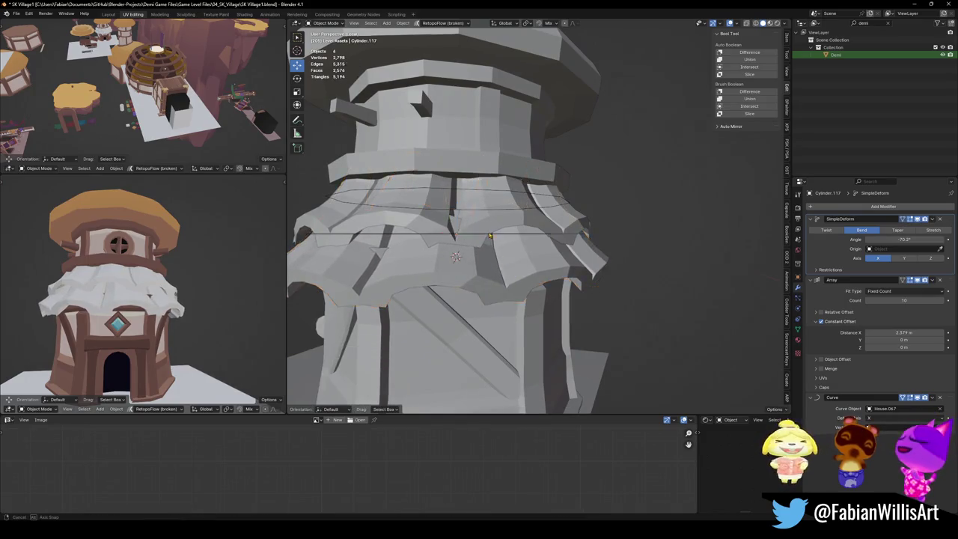
{"action": "left_click", "coordinate": [503, 239]}
{"action": "key", "text": "s"}
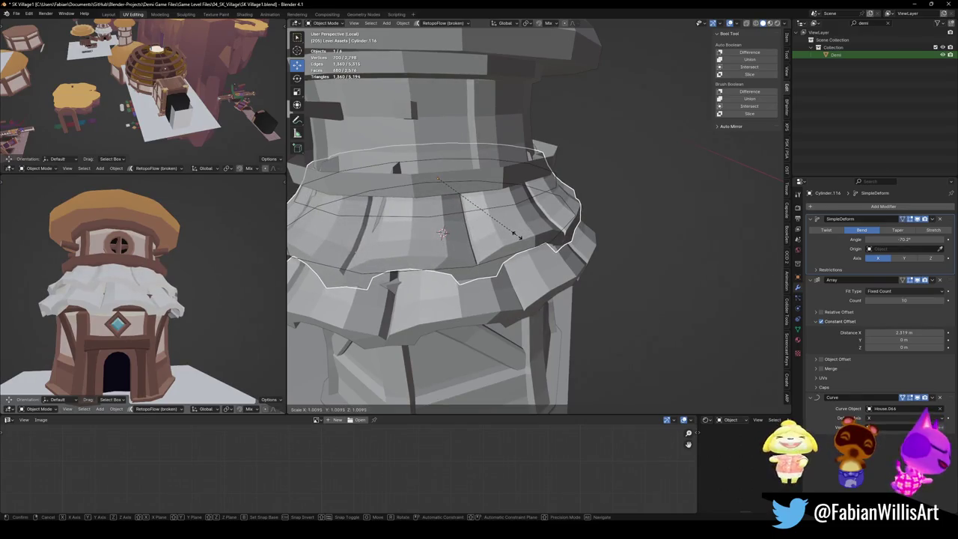
{"action": "left_click", "coordinate": [518, 234]}
Select the Cylinder.117 ring and zoom in to inspect it.
{"action": "mouse_move", "coordinate": [519, 234]}
{"action": "middle_mouse_down"}
{"action": "mouse_move", "coordinate": [527, 229]}
{"action": "mouse_move", "coordinate": [449, 240]}
{"action": "middle_mouse_up"}
{"action": "left_click", "coordinate": [466, 220]}
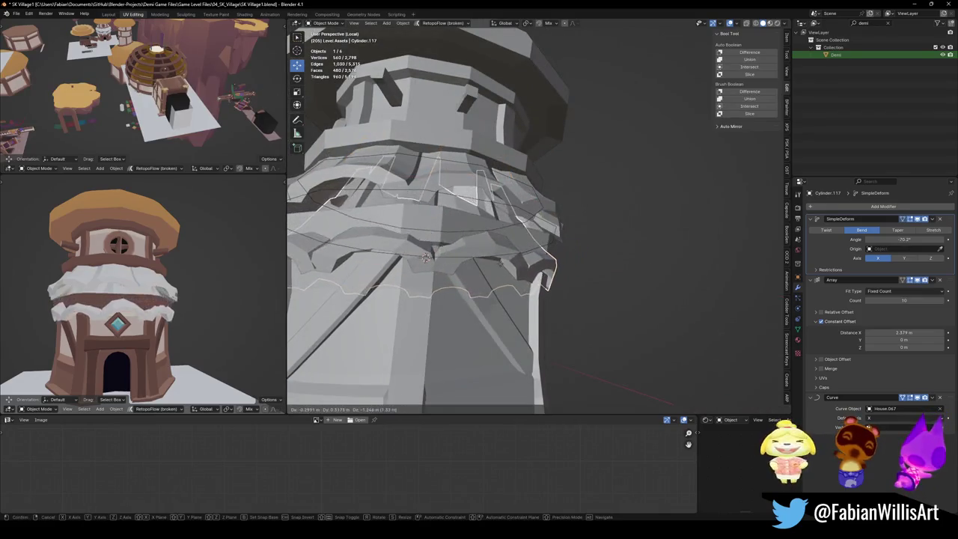
{"action": "scroll", "coordinate": [449, 240], "scroll_direction": "down", "scroll_amount": 3}
{"action": "scroll", "coordinate": [191, 262], "scroll_direction": "up", "scroll_amount": 3}
{"action": "scroll", "coordinate": [191, 261], "scroll_direction": "up", "scroll_amount": 2}
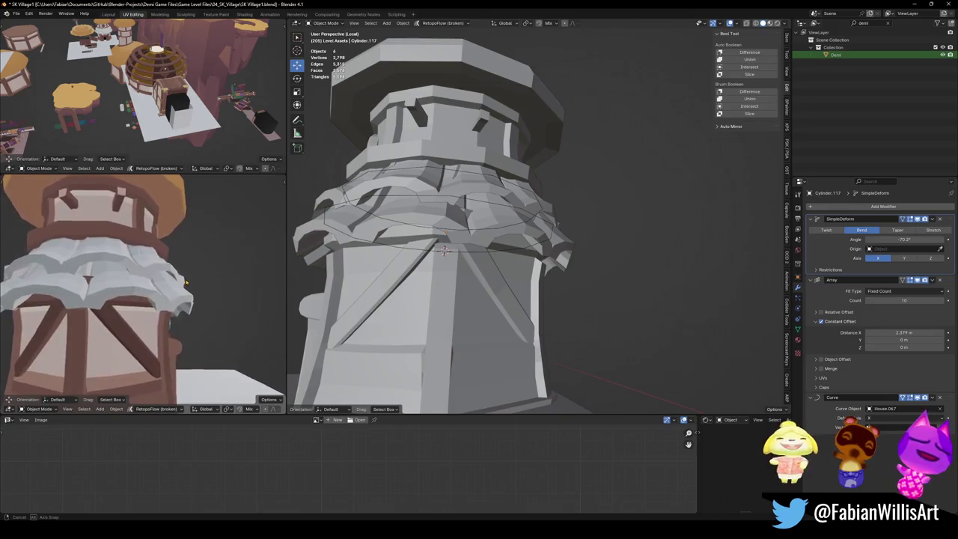
Orbit the textured house preview and main view to check the ring tiers.
{"action": "mouse_move", "coordinate": [193, 270]}
{"action": "middle_mouse_down"}
{"action": "mouse_move", "coordinate": [201, 291]}
{"action": "mouse_move", "coordinate": [135, 292]}
{"action": "middle_mouse_up"}
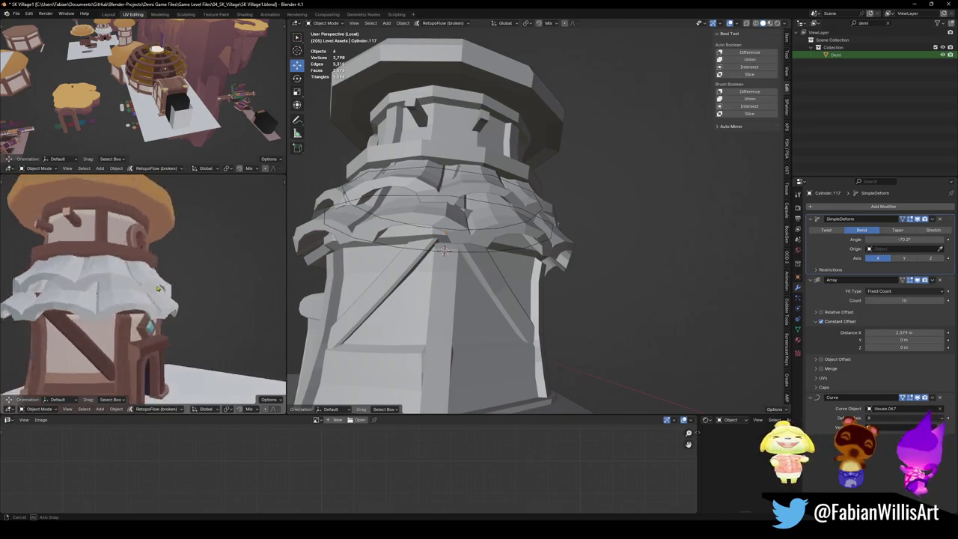
{"action": "scroll", "coordinate": [127, 292], "scroll_direction": "down", "scroll_amount": 3}
{"action": "key", "text": "z"}
{"action": "left_click", "coordinate": [149, 293]}
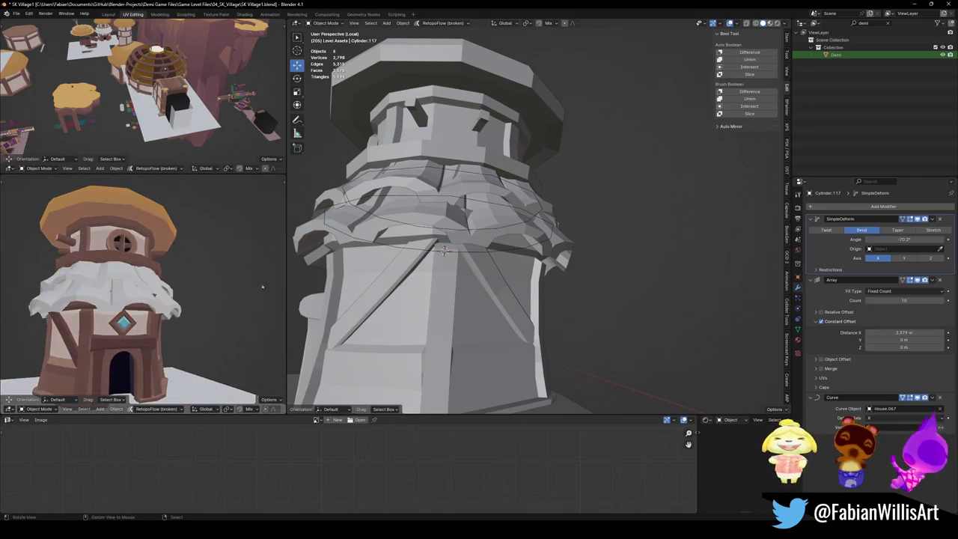
{"action": "scroll", "coordinate": [480, 254], "scroll_direction": "down", "scroll_amount": 5}
{"action": "mouse_move", "coordinate": [479, 255]}
{"action": "middle_mouse_down"}
{"action": "mouse_move", "coordinate": [488, 271]}
{"action": "mouse_move", "coordinate": [543, 252]}
{"action": "mouse_move", "coordinate": [534, 236]}
{"action": "middle_mouse_up"}
{"action": "scroll", "coordinate": [490, 268], "scroll_direction": "up", "scroll_amount": 2}
{"action": "scroll", "coordinate": [490, 268], "scroll_direction": "up", "scroll_amount": 2}
{"action": "scroll", "coordinate": [509, 262], "scroll_direction": "down", "scroll_amount": 2}
{"action": "scroll", "coordinate": [524, 258], "scroll_direction": "down", "scroll_amount": 1}
{"action": "scroll", "coordinate": [544, 251], "scroll_direction": "up", "scroll_amount": 3}
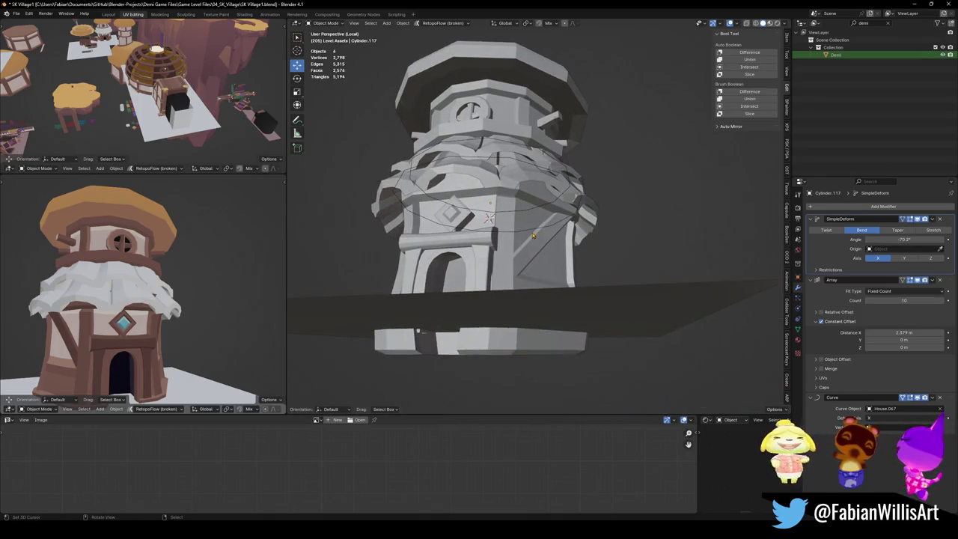
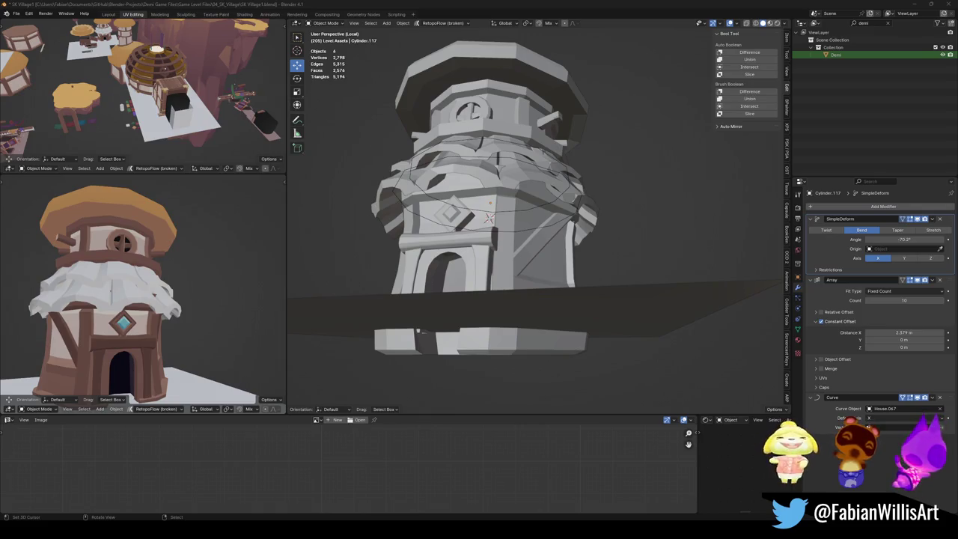
Join the ruffle ring into the tower with Ctrl+J and save the file.
{"action": "mouse_move", "coordinate": [504, 173]}
{"action": "middle_mouse_down"}
{"action": "mouse_move", "coordinate": [516, 271]}
{"action": "mouse_move", "coordinate": [504, 250]}
{"action": "middle_mouse_up"}
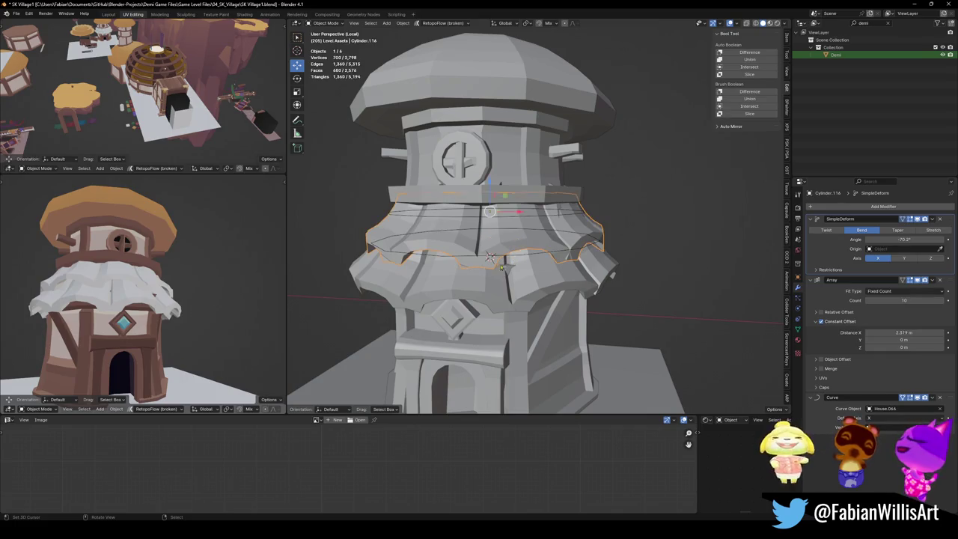
{"action": "left_click", "coordinate": [522, 287], "text": "shift"}
{"action": "key", "text": "ctrl+j"}
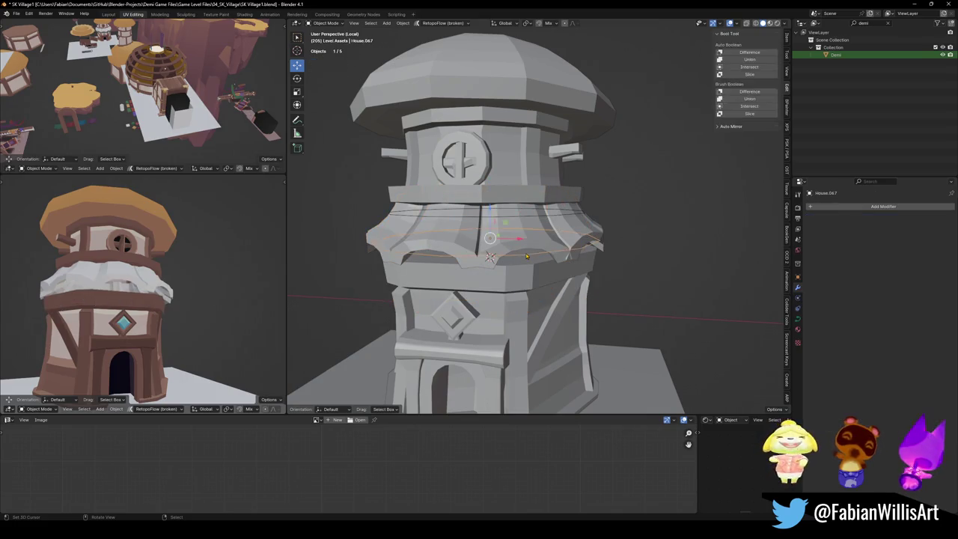
{"action": "key", "text": "ctrl+s"}
Undo the join, then duplicate the ruffle ring and scale the copy to 1.128.
{"action": "left_click", "coordinate": [527, 216]}
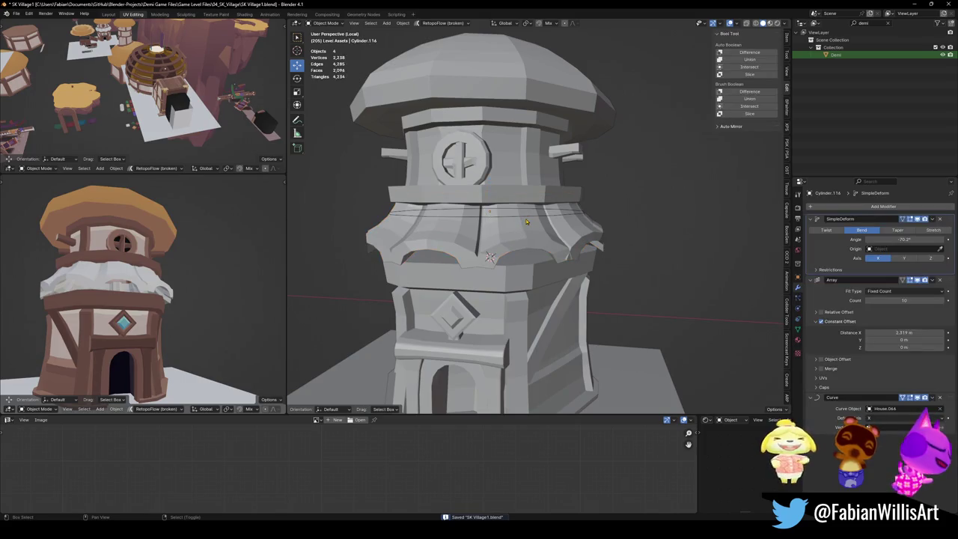
{"action": "key", "text": "ctrl+z"}
{"action": "key", "text": "shift+d"}
{"action": "key", "text": "z"}
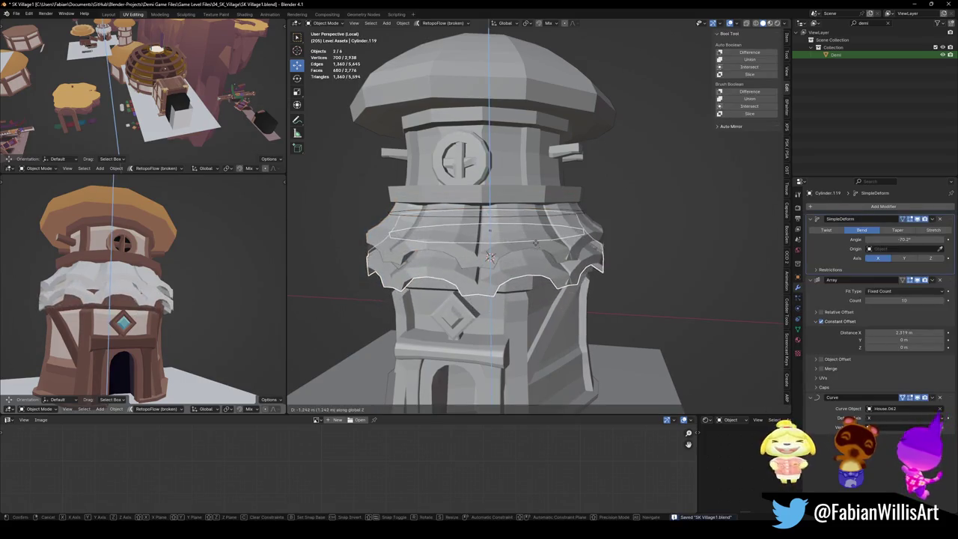
{"action": "left_click", "coordinate": [539, 255]}
{"action": "key", "text": "s"}
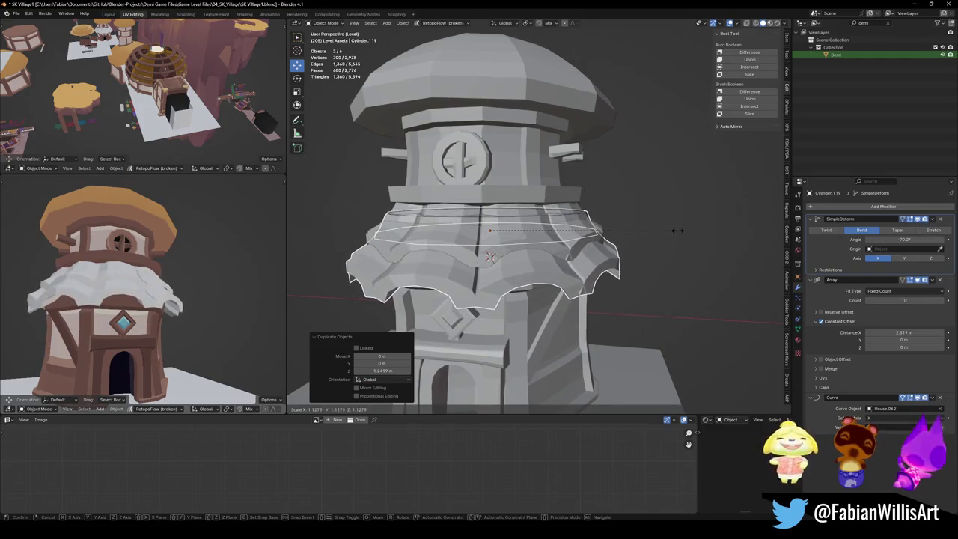
{"action": "left_click", "coordinate": [676, 232]}
Lower the enlarged ring copy about 0.17 m along Z beneath the original ring.
{"action": "key", "text": "g"}
{"action": "key", "text": "z"}
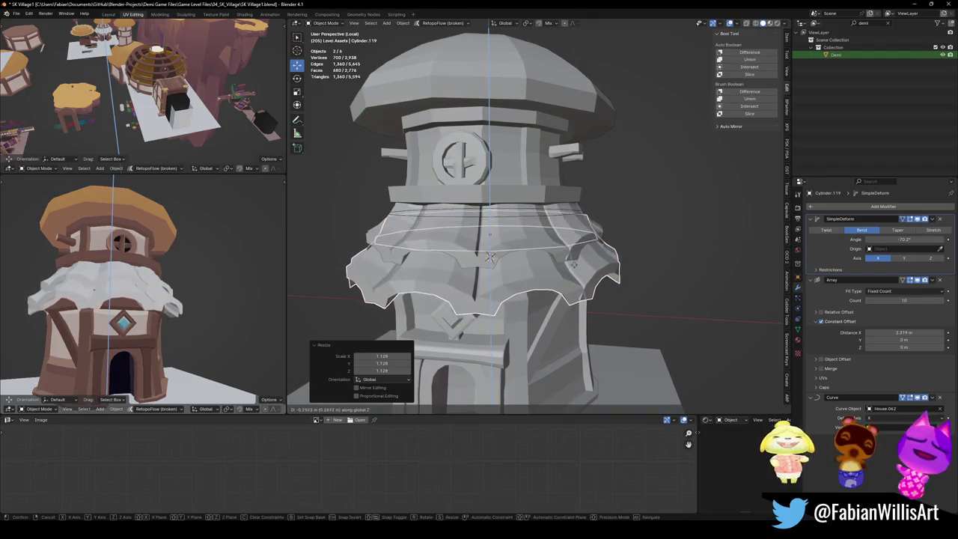
{"action": "left_click", "coordinate": [513, 257]}
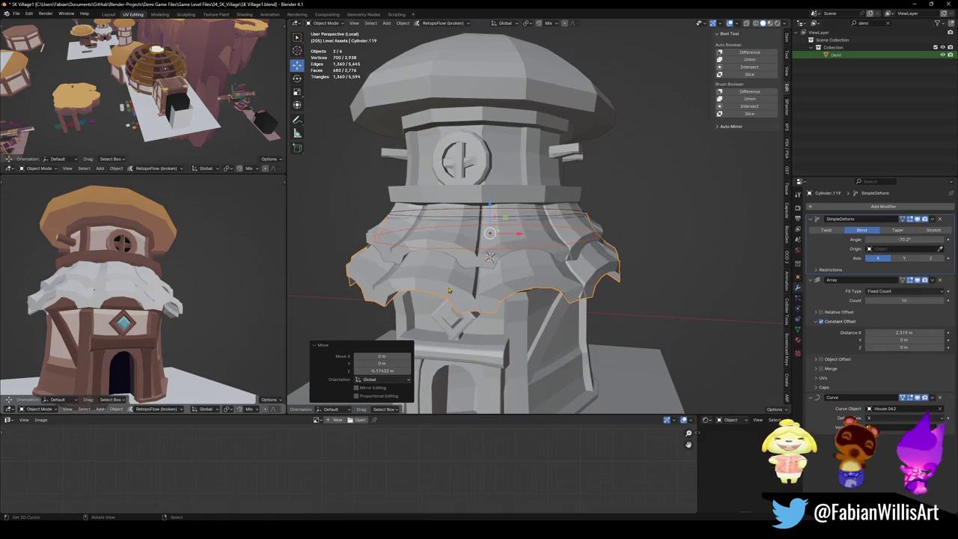
{"action": "mouse_move", "coordinate": [168, 305]}
{"action": "middle_mouse_down"}
{"action": "mouse_move", "coordinate": [88, 310]}
{"action": "mouse_move", "coordinate": [170, 294]}
{"action": "middle_mouse_up"}
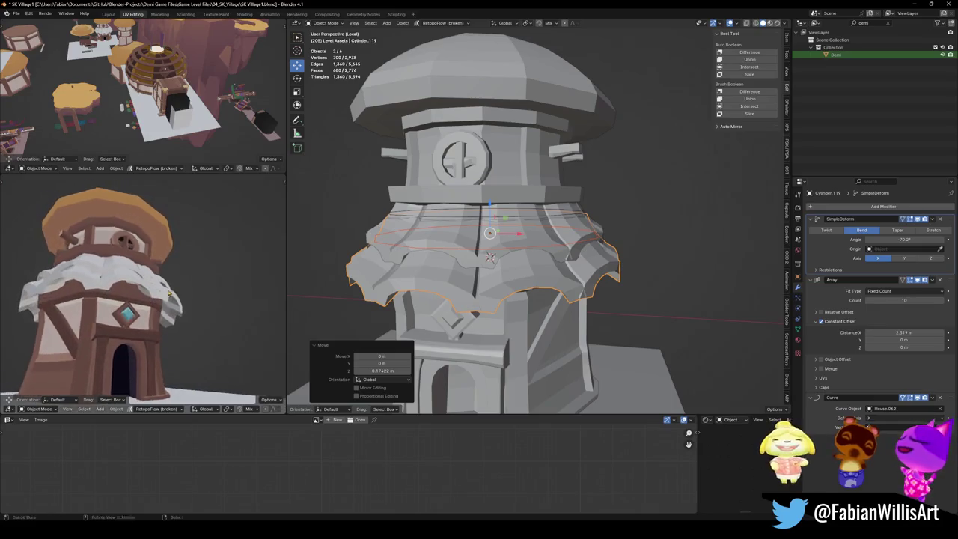
{"action": "key", "text": "g"}
{"action": "key", "text": "z"}
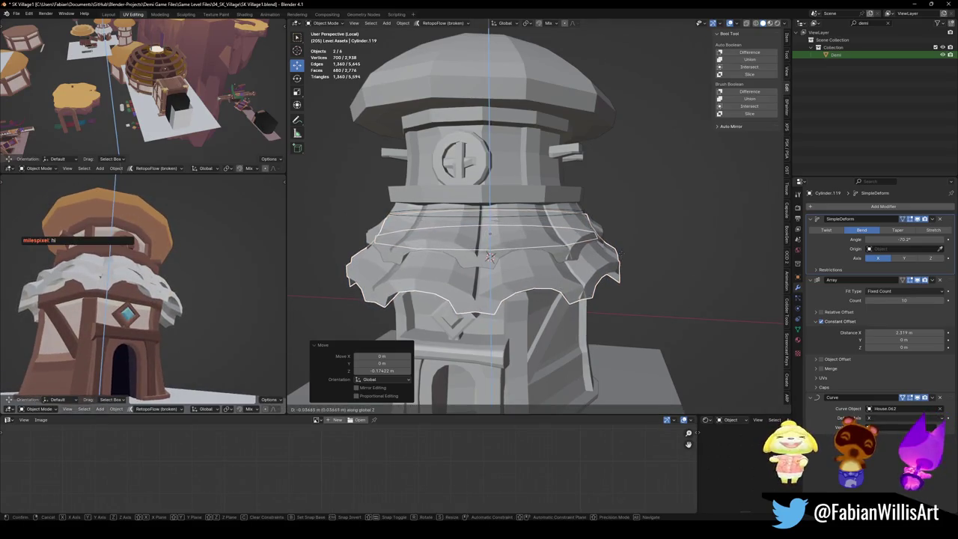
{"action": "left_click", "coordinate": [597, 266]}
{"action": "scroll", "coordinate": [597, 266], "scroll_direction": "up", "scroll_amount": 2}
{"action": "scroll", "coordinate": [597, 266], "scroll_direction": "down", "scroll_amount": 2}
Zoom in close on the ruffle ring and save the file.
{"action": "key", "text": "s"}
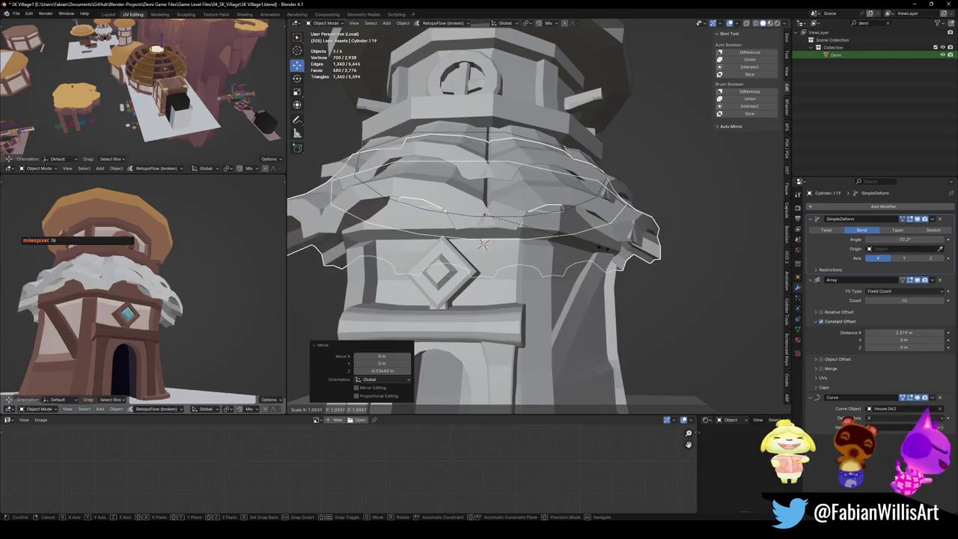
{"action": "mouse_move", "coordinate": [601, 253]}
{"action": "middle_mouse_down"}
{"action": "mouse_move", "coordinate": [527, 246]}
{"action": "mouse_move", "coordinate": [579, 228]}
{"action": "middle_mouse_up"}
{"action": "key", "text": "ctrl+s"}
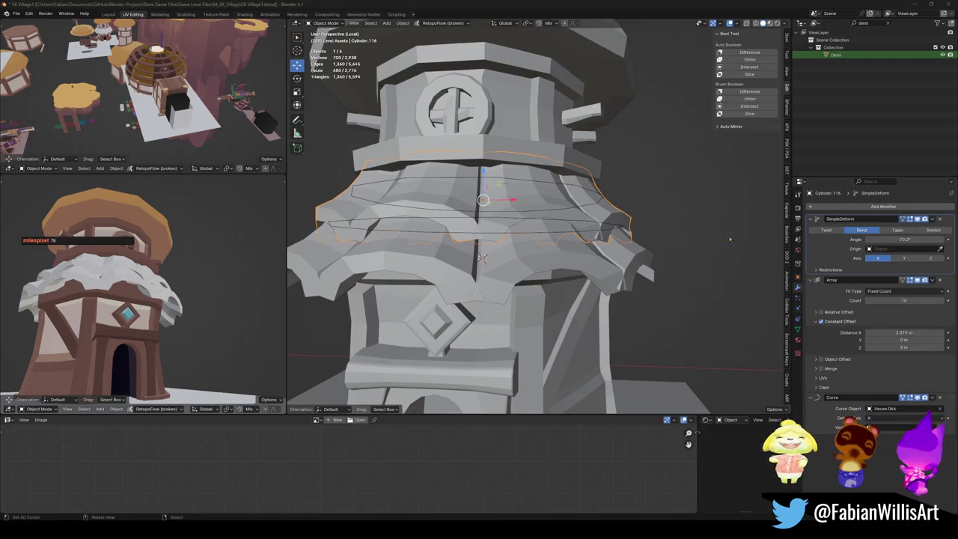
{"action": "scroll", "coordinate": [730, 240], "scroll_direction": "up", "scroll_amount": 4}
{"action": "middle_click_drag", "start_coordinate": [674, 225], "coordinate": [552, 183]}
{"action": "scroll", "coordinate": [552, 183], "scroll_direction": "down", "scroll_amount": 2}
{"action": "key", "text": "ctrl+s"}
Try array spacings of 2.2 m and 2.459 m, then delete the duplicate ruffle rings.
{"action": "mouse_move", "coordinate": [904, 332]}
{"action": "left_mouse_down"}
{"action": "mouse_move", "coordinate": [891, 333]}
{"action": "mouse_move", "coordinate": [925, 332]}
{"action": "left_mouse_up"}
{"action": "middle_click_drag", "start_coordinate": [592, 292], "coordinate": [577, 316]}
{"action": "left_click", "coordinate": [576, 317]}
{"action": "key", "text": "Delete"}
{"action": "left_click", "coordinate": [555, 282]}
{"action": "middle_click_drag", "start_coordinate": [554, 281], "coordinate": [539, 257]}
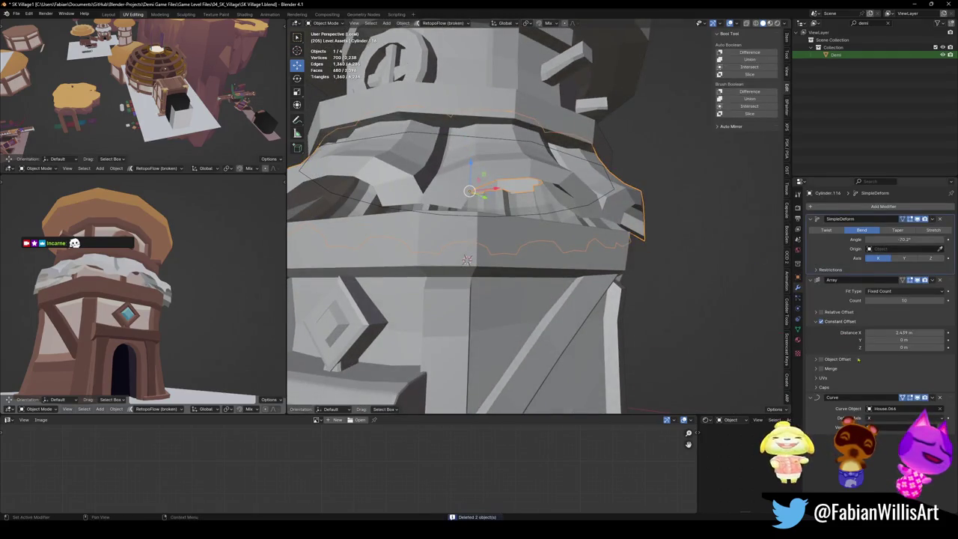
Widen the Array Constant Offset X to about 2.5 m, deselect all, and save.
{"action": "left_click_drag", "start_coordinate": [921, 333], "coordinate": [926, 333]}
{"action": "key", "text": "alt+a"}
{"action": "scroll", "coordinate": [466, 260], "scroll_direction": "down", "scroll_amount": 5}
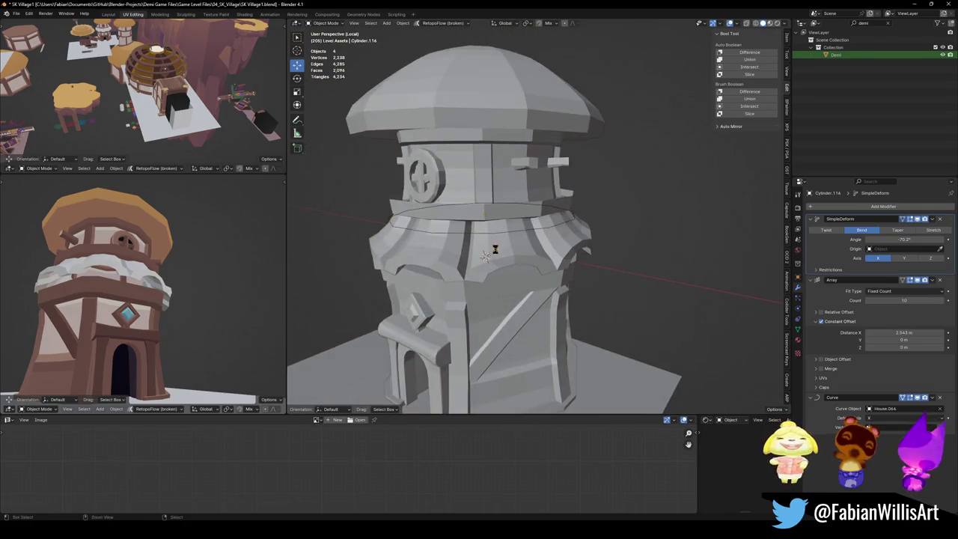
{"action": "scroll", "coordinate": [475, 259], "scroll_direction": "up", "scroll_amount": 5}
{"action": "scroll", "coordinate": [480, 257], "scroll_direction": "down", "scroll_amount": 2}
{"action": "key", "text": "ctrl+s"}
{"action": "middle_click_drag", "start_coordinate": [531, 253], "coordinate": [533, 244]}
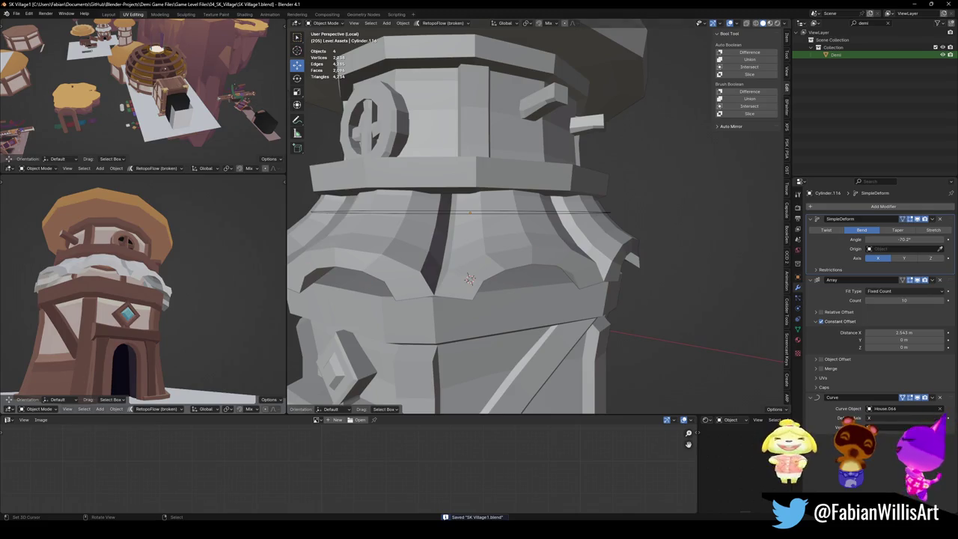
{"action": "middle_click_drag", "start_coordinate": [408, 210], "coordinate": [380, 257]}
{"action": "middle_click_drag", "start_coordinate": [12, 272], "coordinate": [146, 287]}
Copy the house body's palette material onto the ruffle ring.
{"action": "key", "text": "Tab"}
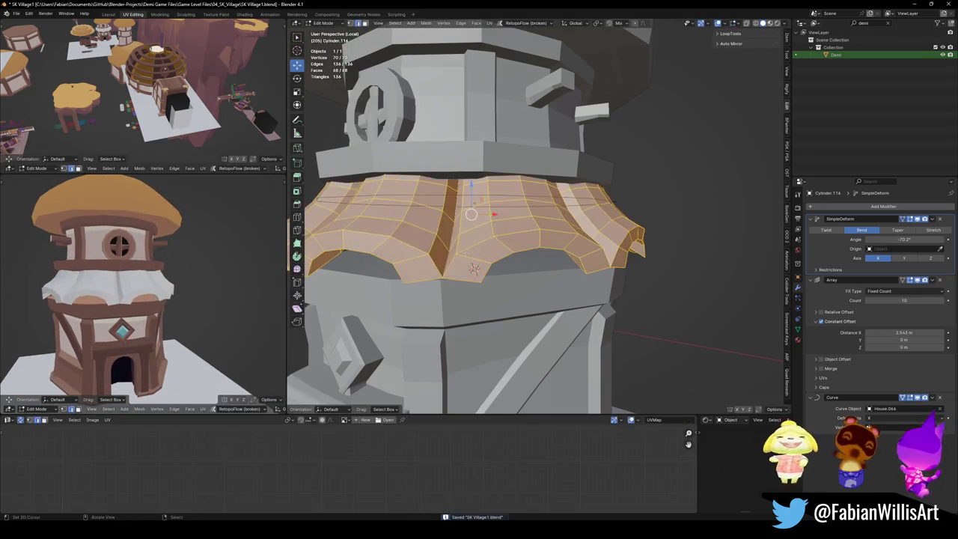
{"action": "key", "text": "alt+a"}
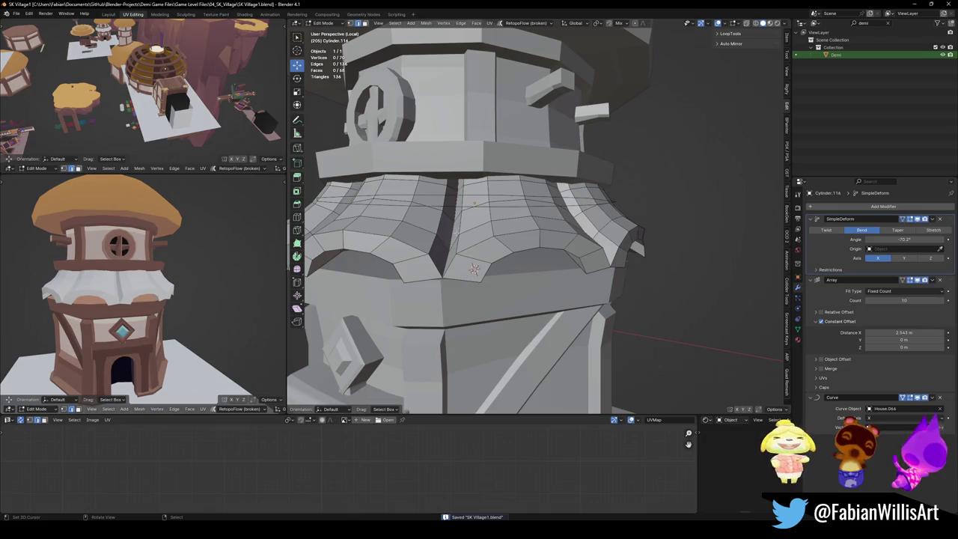
{"action": "key", "text": "Tab"}
{"action": "left_click", "coordinate": [472, 140]}
{"action": "key", "text": "q"}
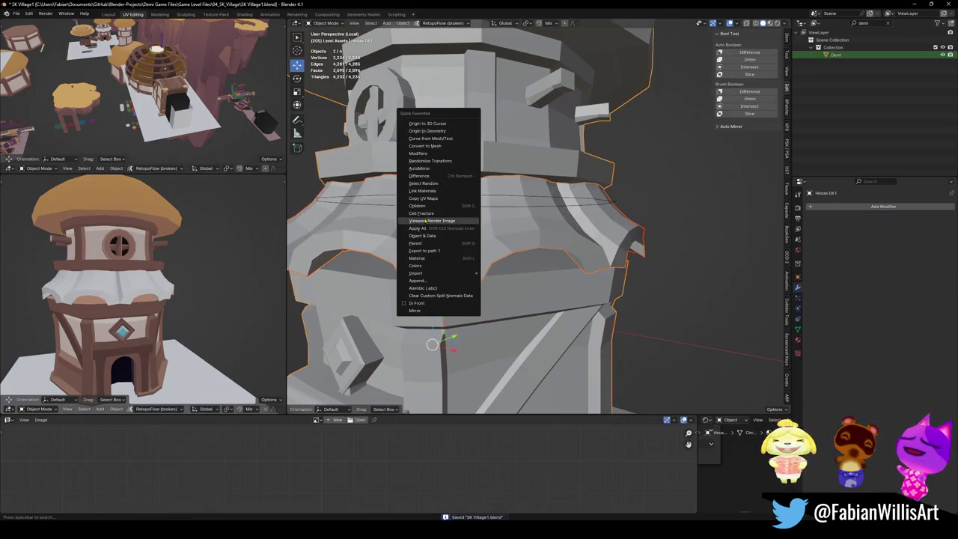
{"action": "left_click", "coordinate": [422, 191]}
Select the whole ring mesh and snap its UVs onto a palette colour, sliding along X.
{"action": "left_click", "coordinate": [474, 268]}
{"action": "key", "text": "Tab"}
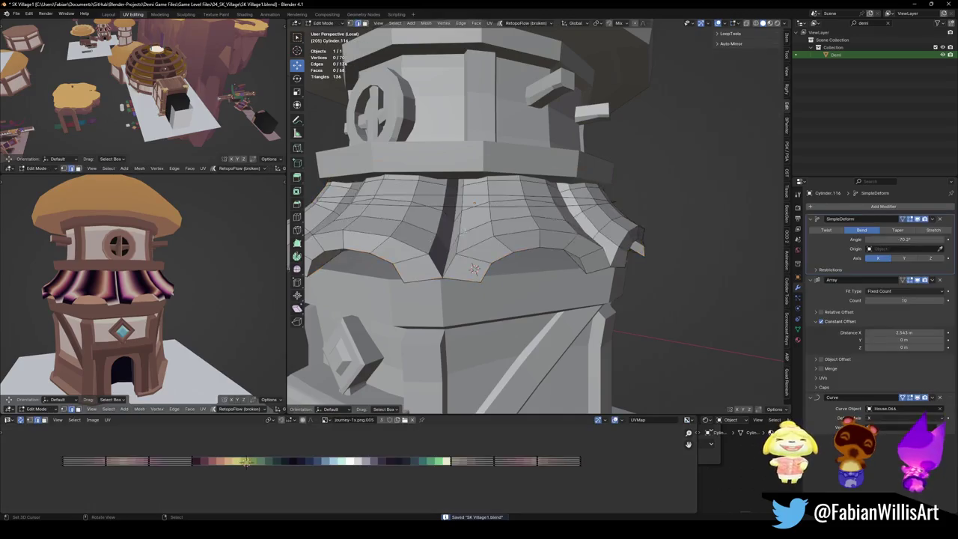
{"action": "key", "text": "a"}
{"action": "key", "text": "shift+s"}
{"action": "left_click", "coordinate": [302, 435]}
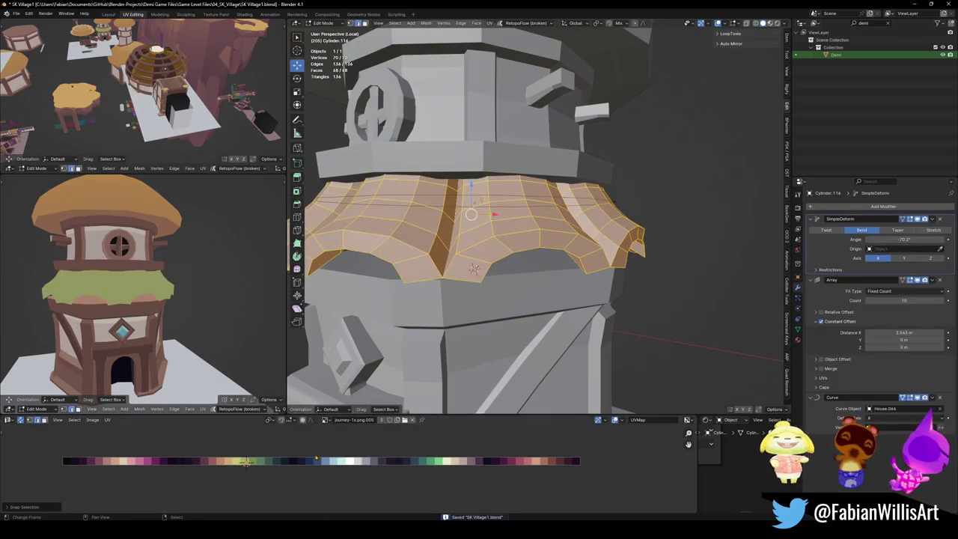
{"action": "key", "text": "g"}
{"action": "key", "text": "x"}
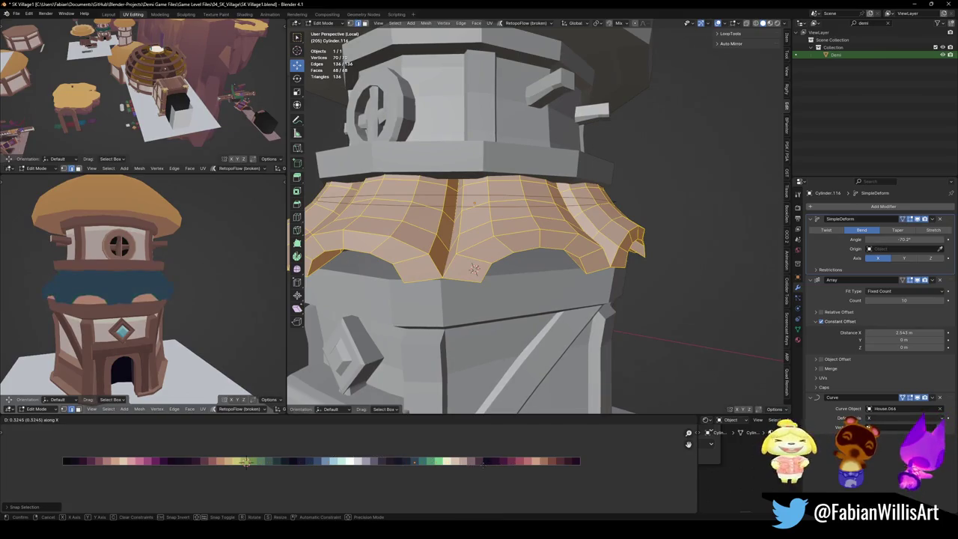
{"action": "left_click", "coordinate": [247, 461]}
{"action": "scroll", "coordinate": [228, 301], "scroll_direction": "down", "scroll_amount": 3}
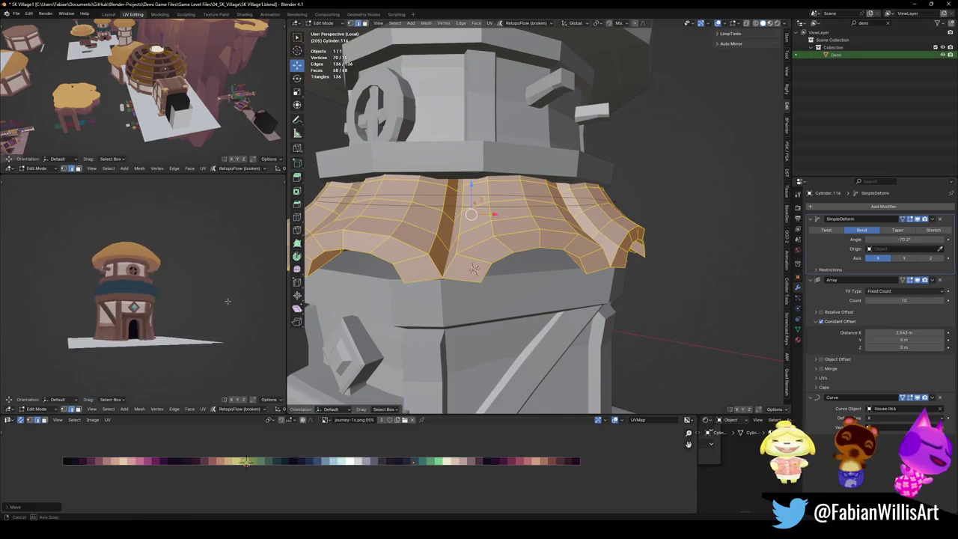
{"action": "scroll", "coordinate": [101, 280], "scroll_direction": "up", "scroll_amount": 4}
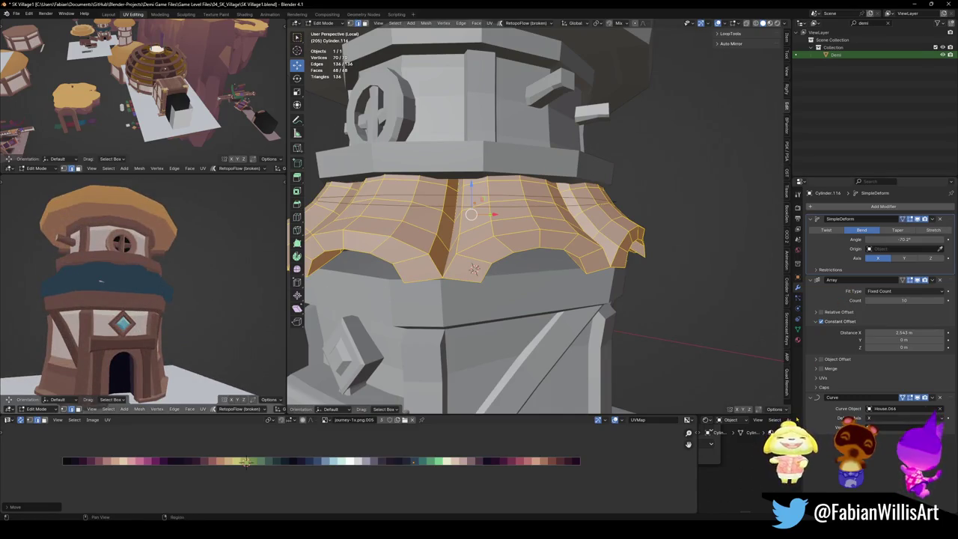
Assign the Nature material to the ring and slide its UVs onto the straw-tan swatch.
{"action": "left_click", "coordinate": [798, 340]}
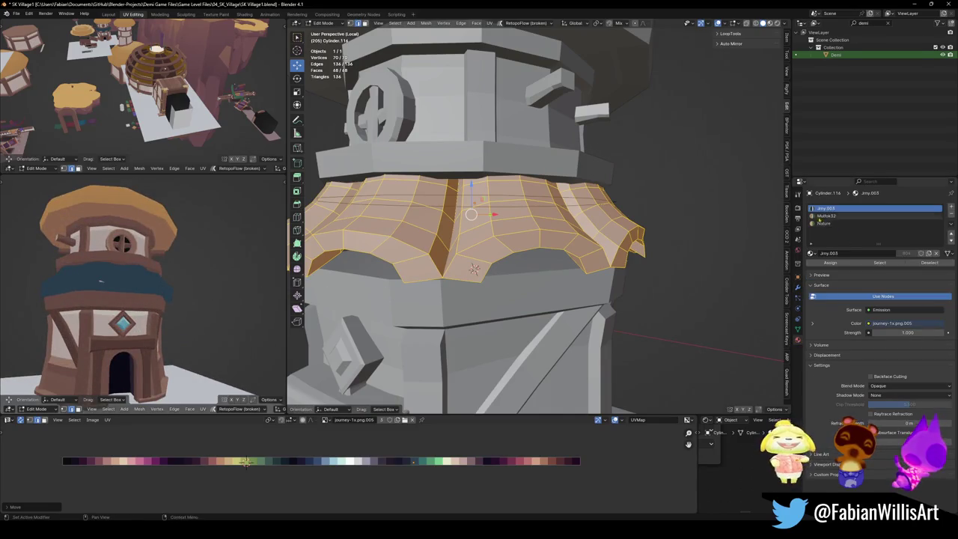
{"action": "left_click", "coordinate": [861, 224]}
{"action": "left_click", "coordinate": [831, 263]}
{"action": "key", "text": "g"}
{"action": "key", "text": "x"}
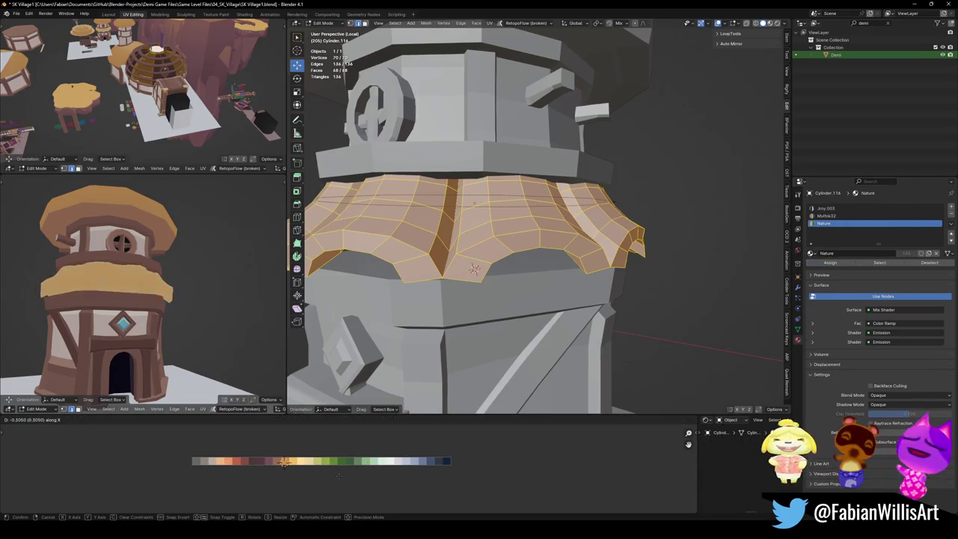
{"action": "left_click", "coordinate": [341, 474]}
{"action": "key", "text": "alt+a"}
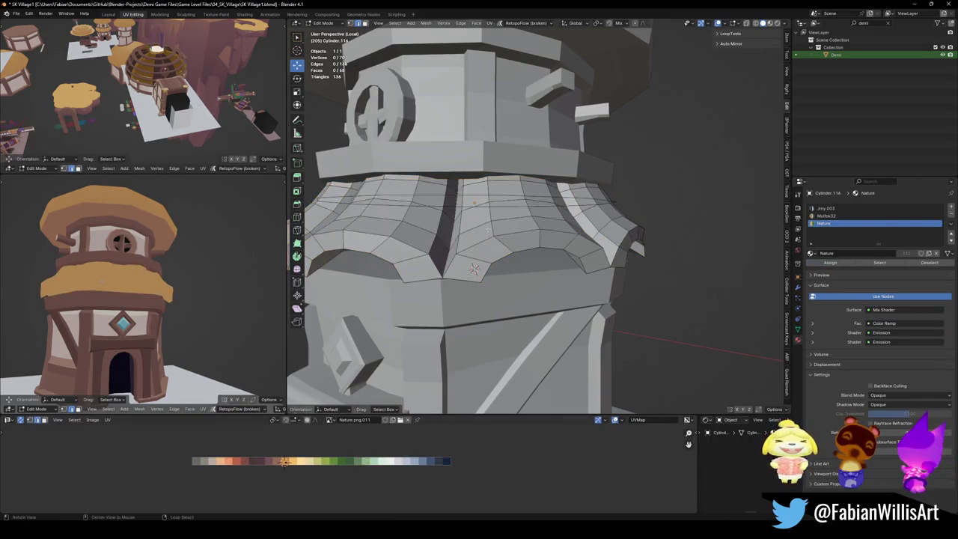
Select the lower-rim awning faces and shift their UVs to a different straw shade.
{"action": "left_click", "coordinate": [470, 217], "text": "alt"}
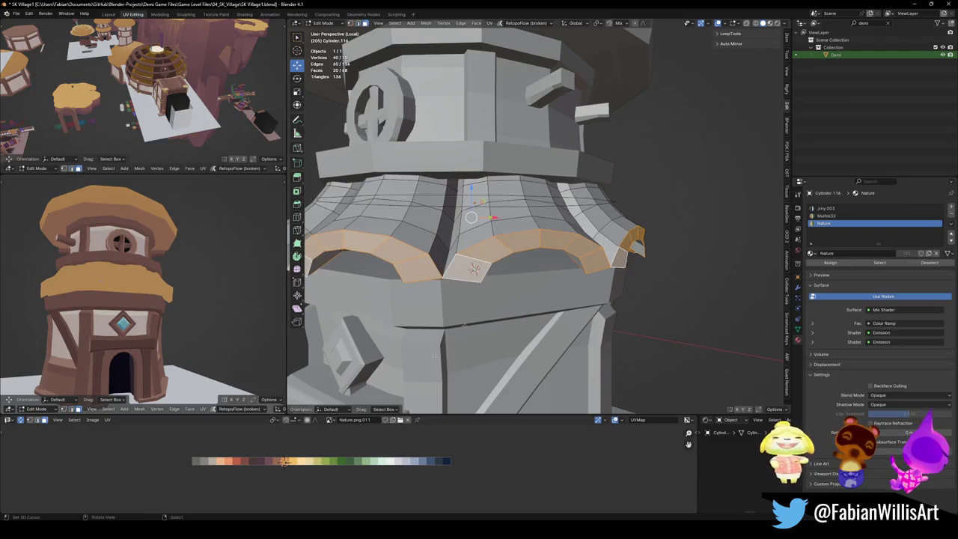
{"action": "middle_click_drag", "start_coordinate": [474, 269], "coordinate": [498, 388]}
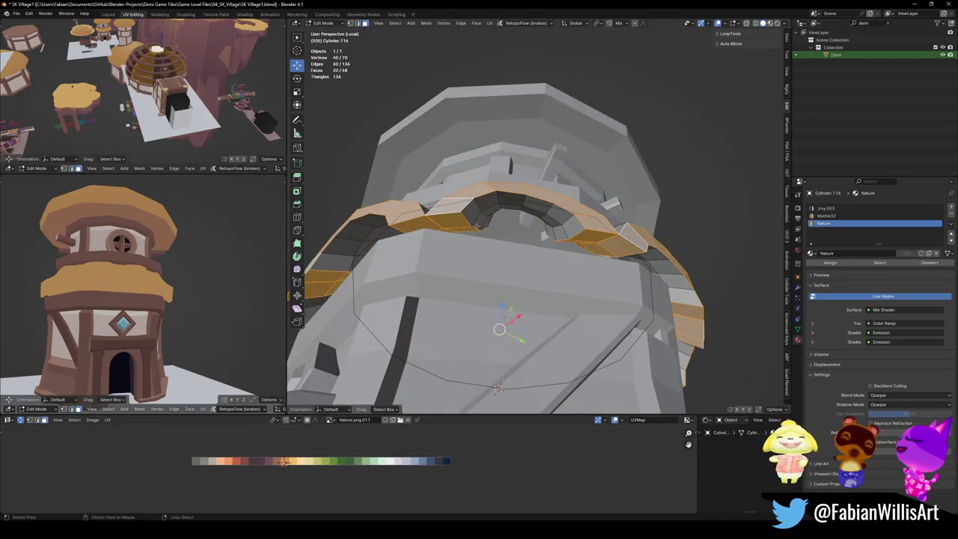
{"action": "middle_click_drag", "start_coordinate": [473, 216], "coordinate": [524, 255]}
{"action": "scroll", "coordinate": [544, 274], "scroll_direction": "up", "scroll_amount": 3}
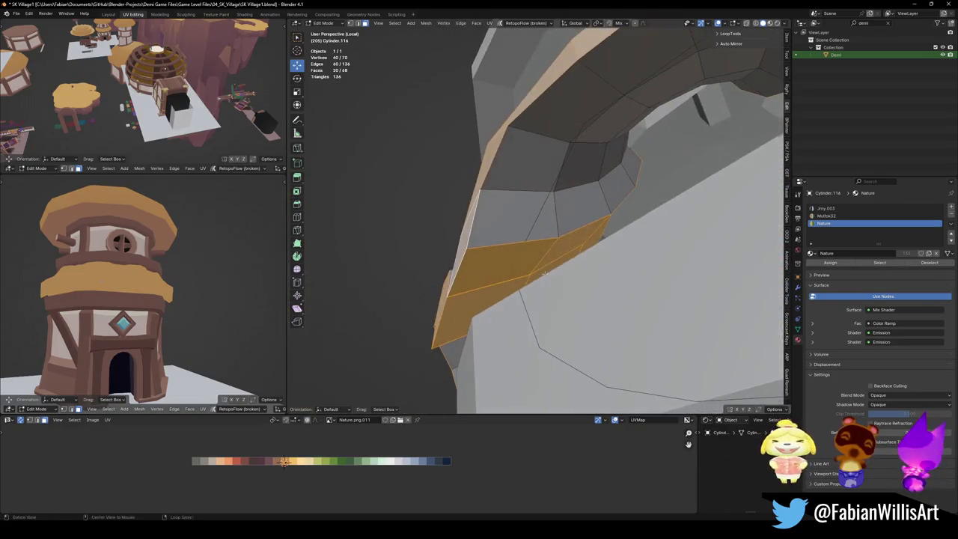
{"action": "left_click", "coordinate": [527, 213], "text": "ctrl"}
{"action": "middle_click_drag", "start_coordinate": [526, 213], "coordinate": [774, 298]}
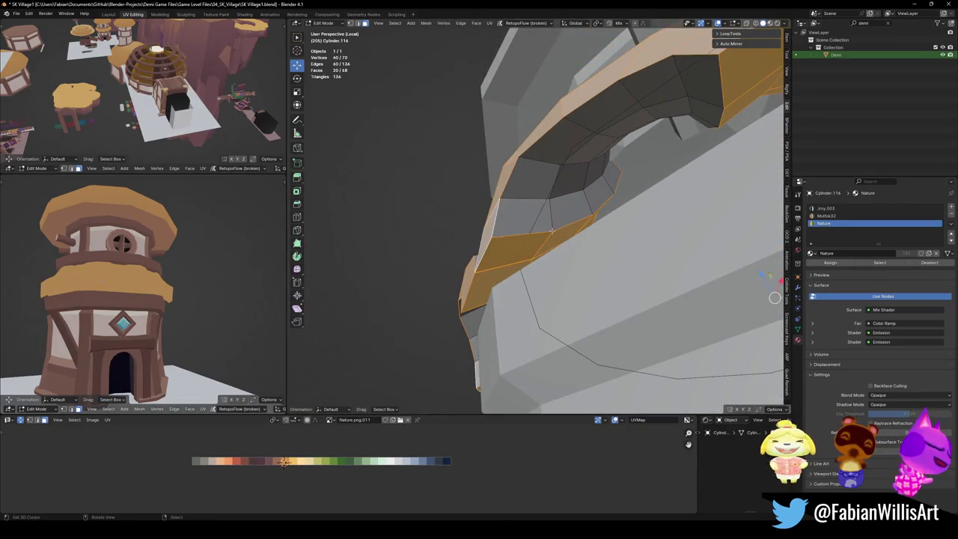
{"action": "key", "text": "h"}
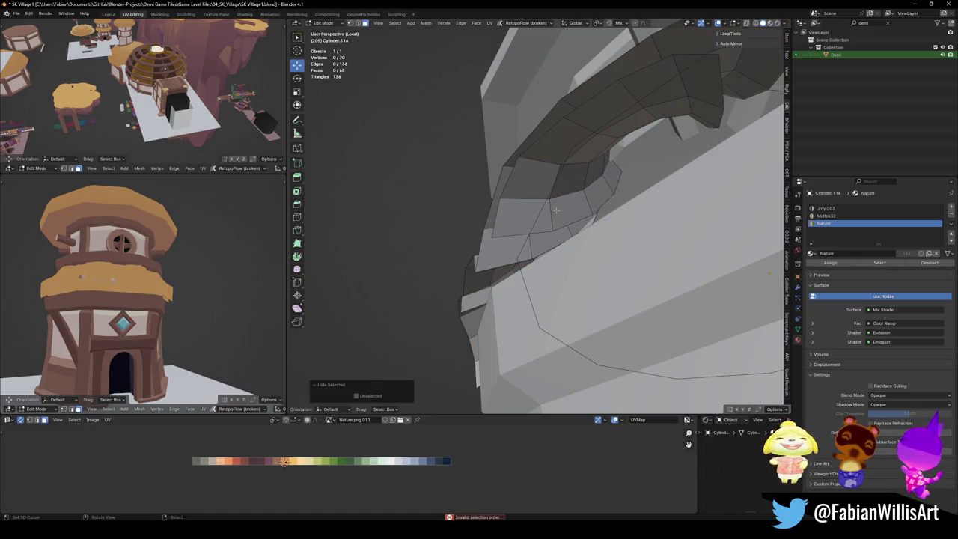
{"action": "key", "text": "alt+h"}
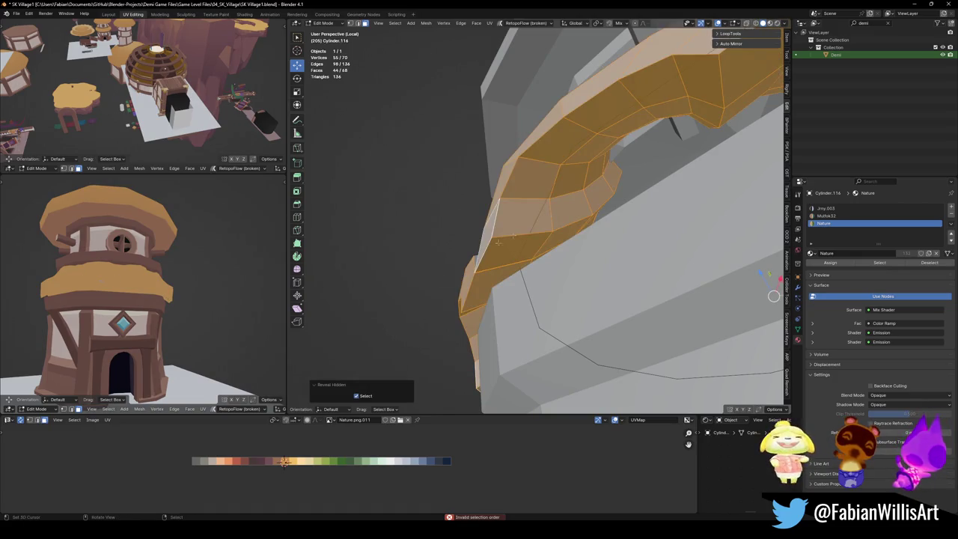
{"action": "key", "text": "g"}
{"action": "key", "text": "x"}
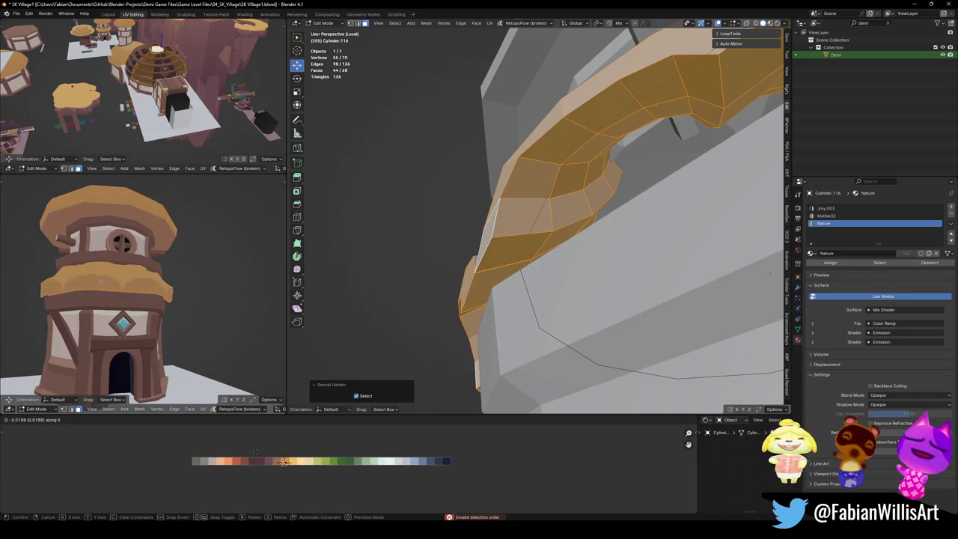
{"action": "left_click", "coordinate": [244, 450]}
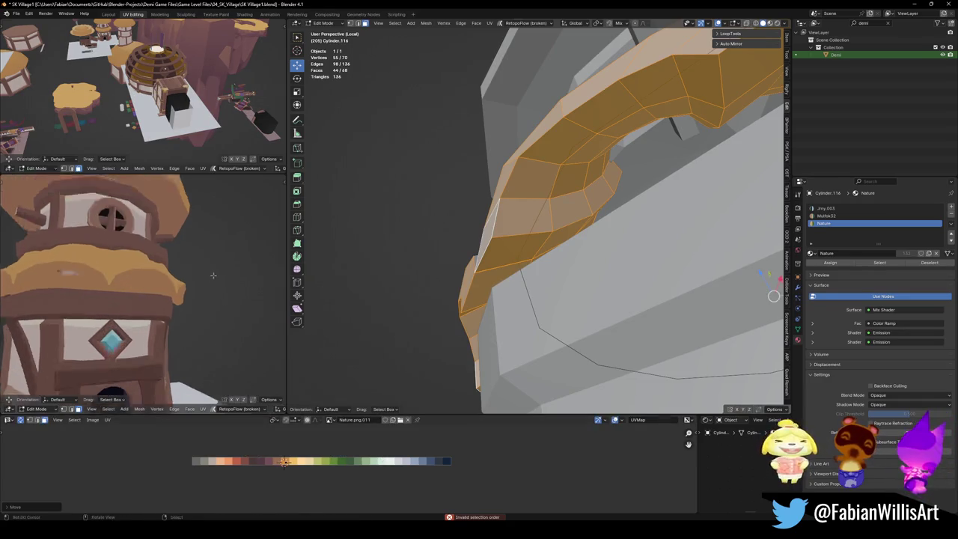
Select the connected arch faces, nudge their UVs to a new straw shade, and save.
{"action": "middle_click_drag", "start_coordinate": [150, 314], "coordinate": [166, 275]}
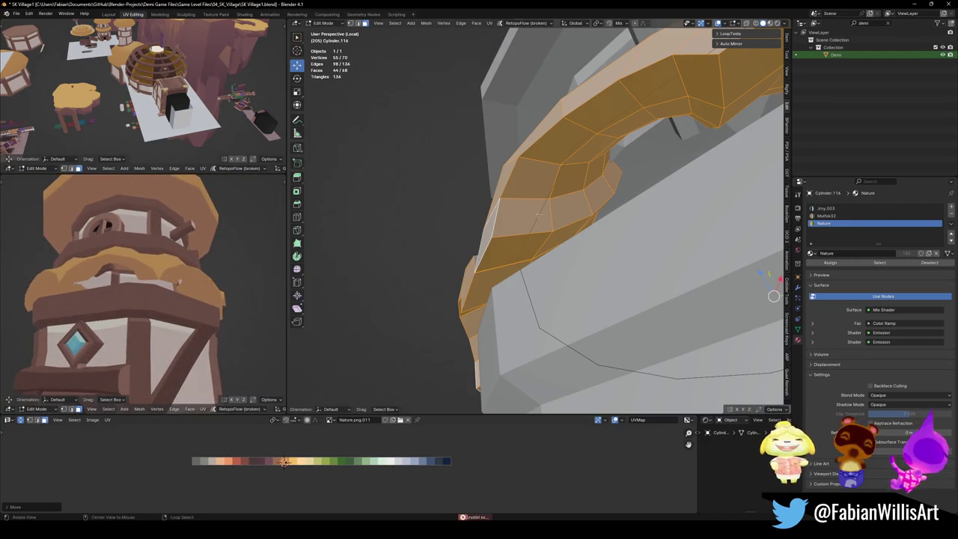
{"action": "middle_click_drag", "start_coordinate": [524, 247], "coordinate": [567, 208]}
{"action": "key", "text": "h"}
{"action": "key", "text": "alt+h"}
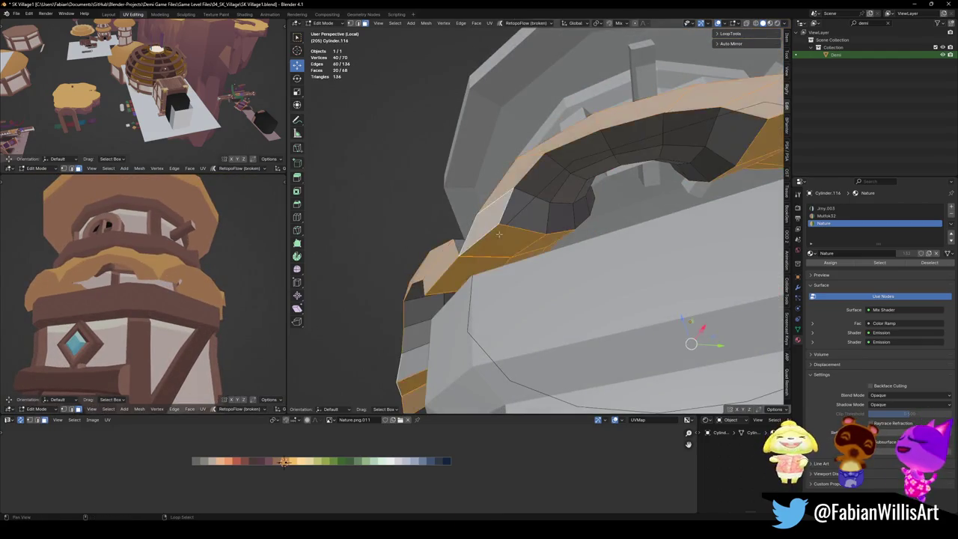
{"action": "key", "text": "h"}
{"action": "key", "text": "l"}
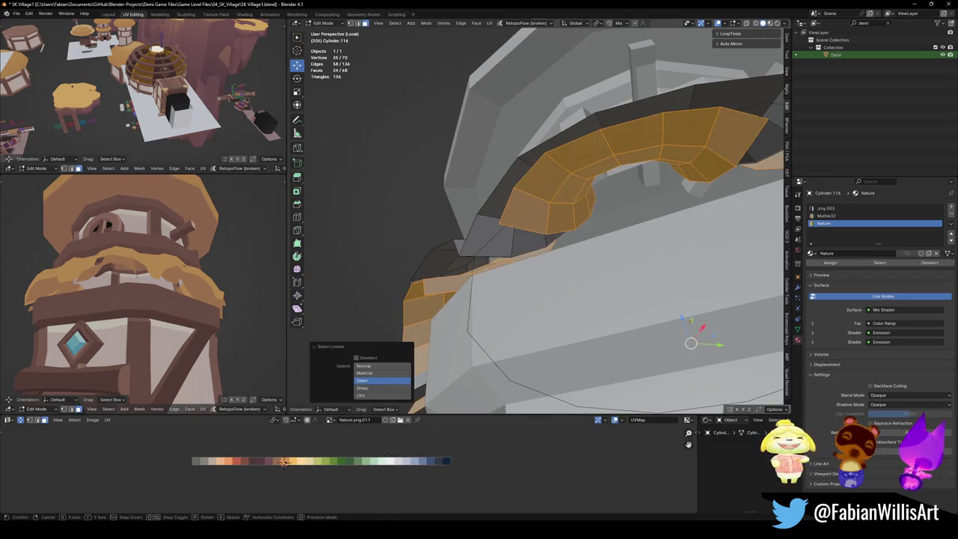
{"action": "key", "text": "x"}
{"action": "left_click", "coordinate": [380, 453]}
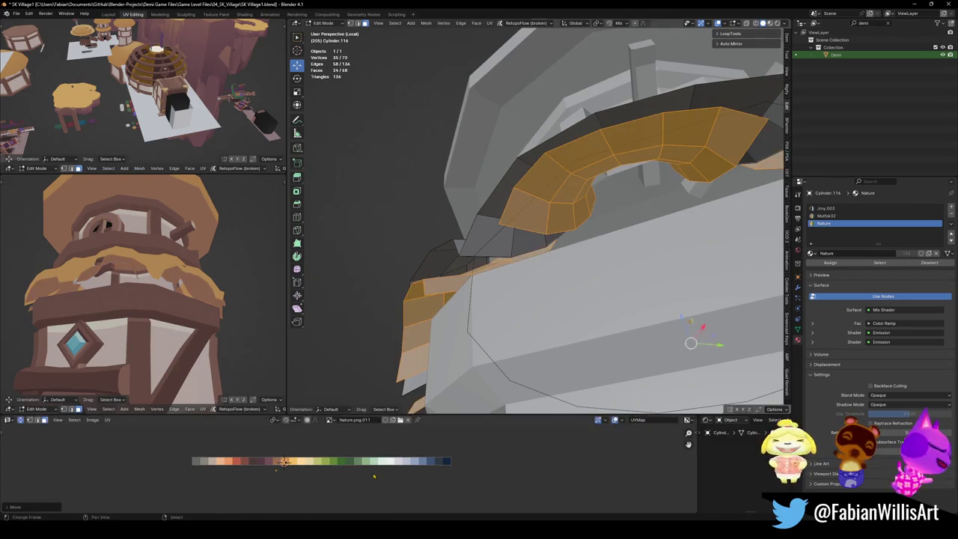
{"action": "key", "text": "alt+a"}
{"action": "scroll", "coordinate": [175, 277], "scroll_direction": "up", "scroll_amount": 2}
{"action": "mouse_move", "coordinate": [175, 277]}
{"action": "middle_mouse_down"}
{"action": "mouse_move", "coordinate": [223, 262]}
{"action": "mouse_move", "coordinate": [171, 265]}
{"action": "mouse_move", "coordinate": [187, 264]}
{"action": "middle_mouse_up"}
{"action": "key", "text": "ctrl+s"}
Shift the UVs of two ruffle-band face strips to a darker tan shade.
{"action": "mouse_move", "coordinate": [599, 270]}
{"action": "middle_mouse_down"}
{"action": "mouse_move", "coordinate": [560, 264]}
{"action": "mouse_move", "coordinate": [524, 224]}
{"action": "middle_mouse_up"}
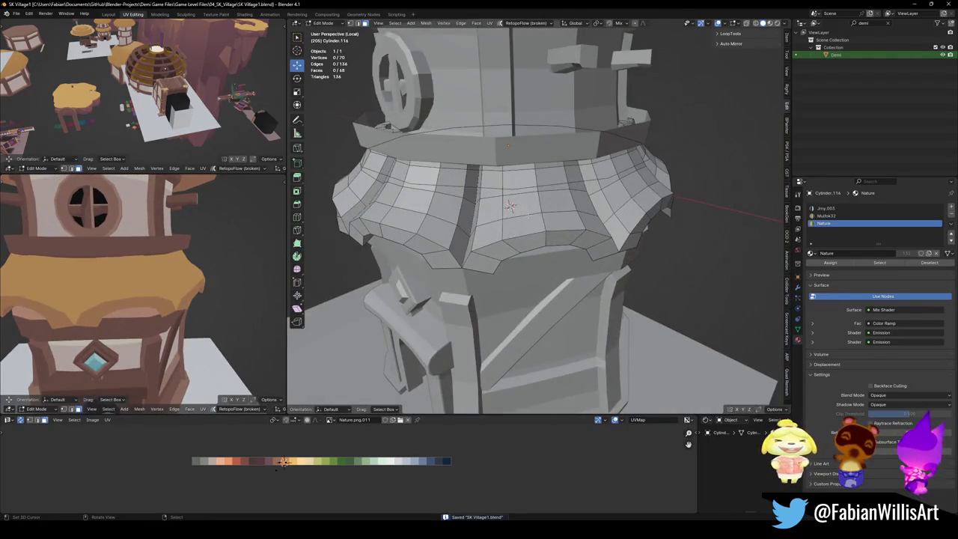
{"action": "left_click", "coordinate": [525, 220]}
{"action": "left_click", "coordinate": [511, 206], "text": "ctrl"}
{"action": "key", "text": "g"}
{"action": "key", "text": "x"}
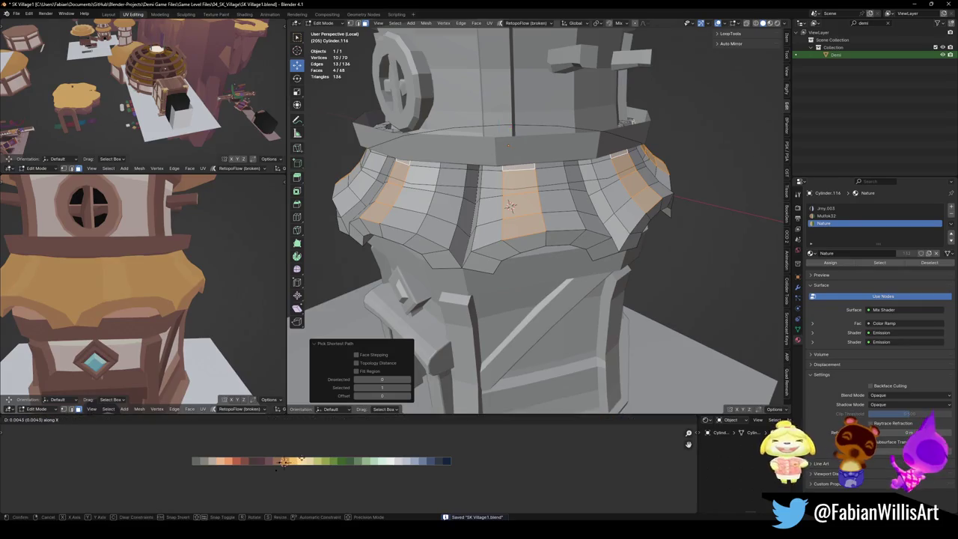
{"action": "key", "text": "Return"}
{"action": "middle_click_drag", "start_coordinate": [134, 285], "coordinate": [172, 277]}
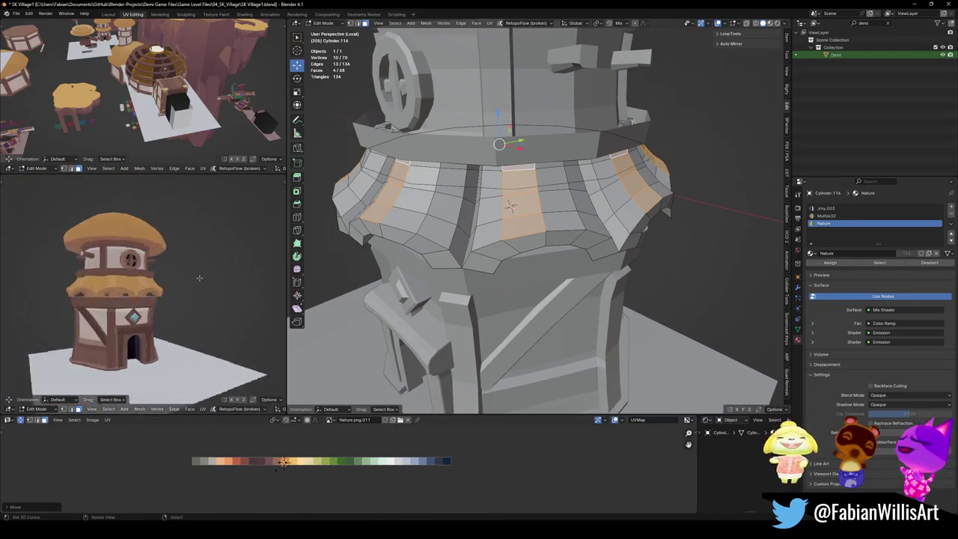
{"action": "middle_click_drag", "start_coordinate": [511, 206], "coordinate": [441, 221]}
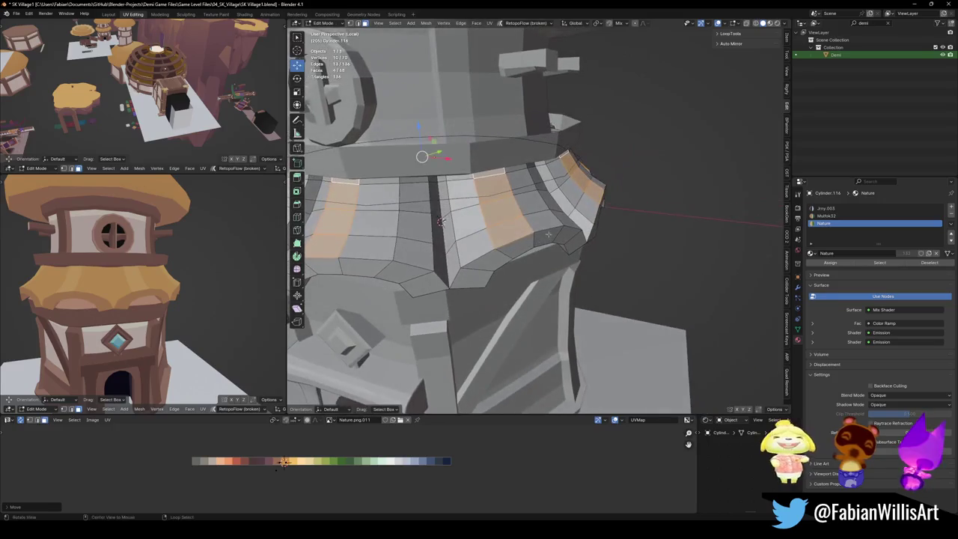
{"action": "left_click", "coordinate": [468, 248]}
{"action": "left_click", "coordinate": [441, 221], "text": "ctrl"}
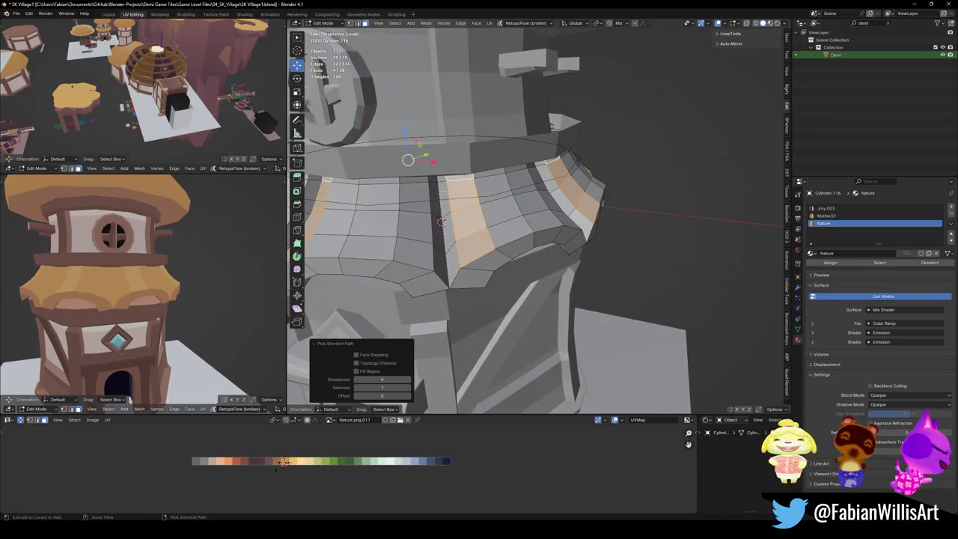
{"action": "key", "text": "g"}
{"action": "key", "text": "x"}
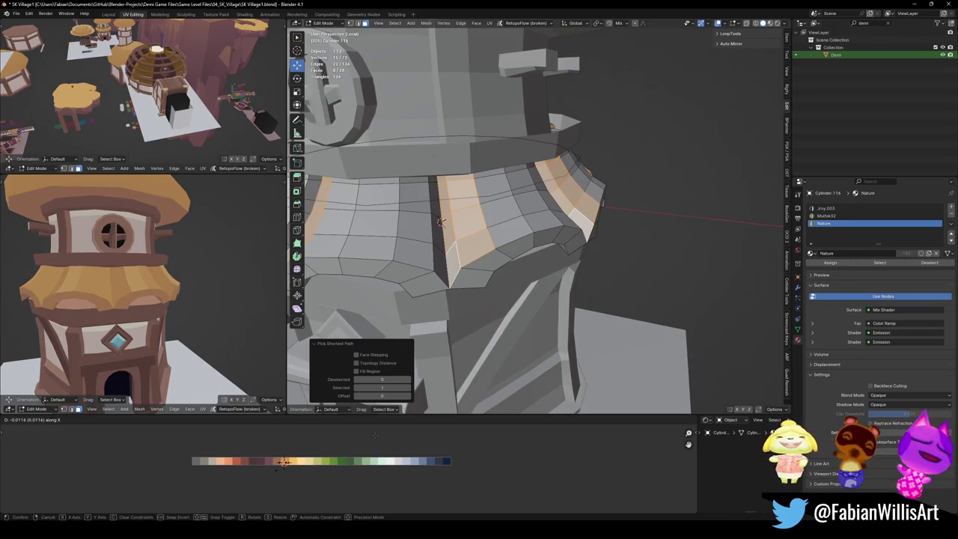
{"action": "left_click", "coordinate": [375, 435]}
Give more ruffle-band strips the darker shade, save, and exit Edit Mode.
{"action": "middle_click_drag", "start_coordinate": [149, 285], "coordinate": [224, 284]}
{"action": "mouse_move", "coordinate": [524, 255]}
{"action": "middle_mouse_down"}
{"action": "mouse_move", "coordinate": [566, 257]}
{"action": "mouse_move", "coordinate": [671, 220]}
{"action": "middle_mouse_up"}
{"action": "left_click", "coordinate": [539, 191]}
{"action": "left_click", "coordinate": [672, 219], "text": "ctrl"}
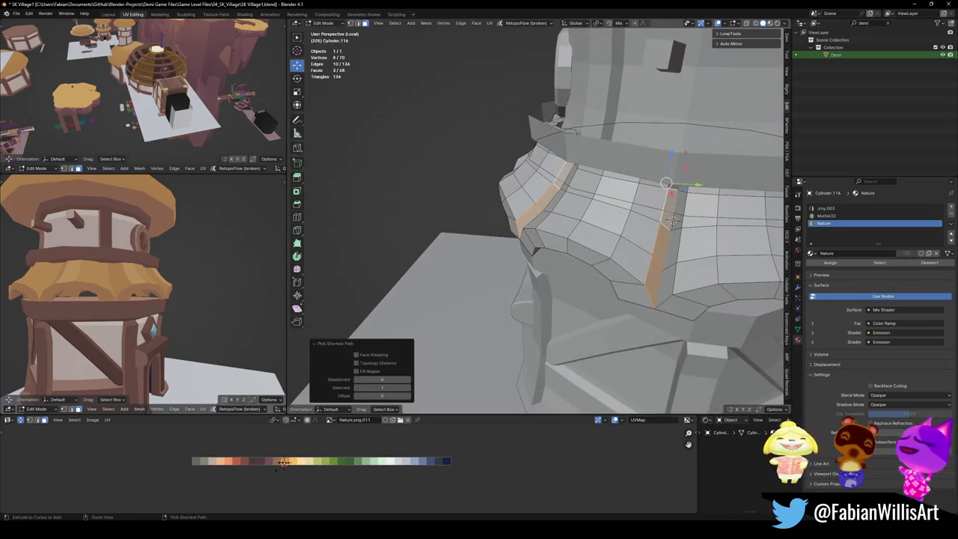
{"action": "left_click", "coordinate": [637, 247], "text": "ctrl"}
{"action": "key", "text": "g"}
{"action": "key", "text": "x"}
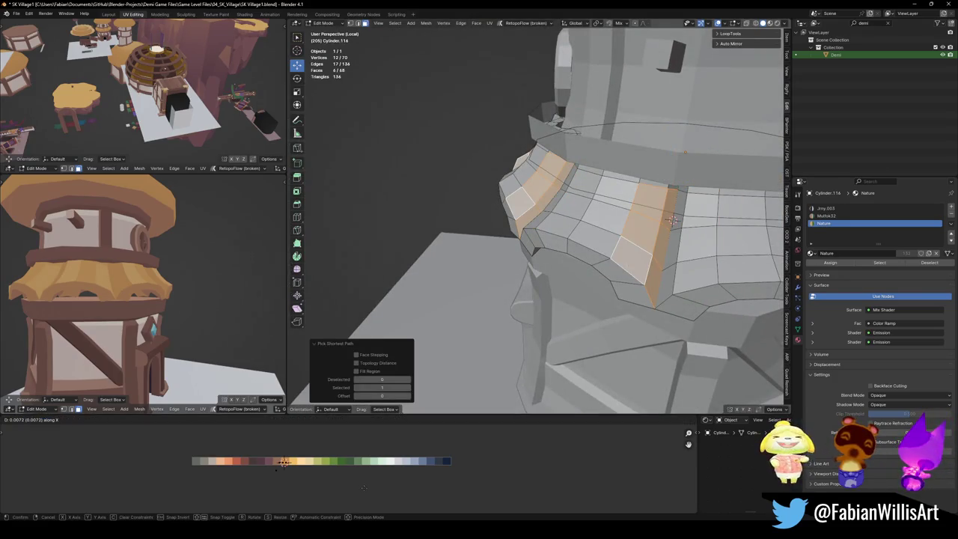
{"action": "left_click", "coordinate": [283, 462]}
{"action": "scroll", "coordinate": [193, 288], "scroll_direction": "down", "scroll_amount": 5}
{"action": "scroll", "coordinate": [193, 288], "scroll_direction": "up", "scroll_amount": 6}
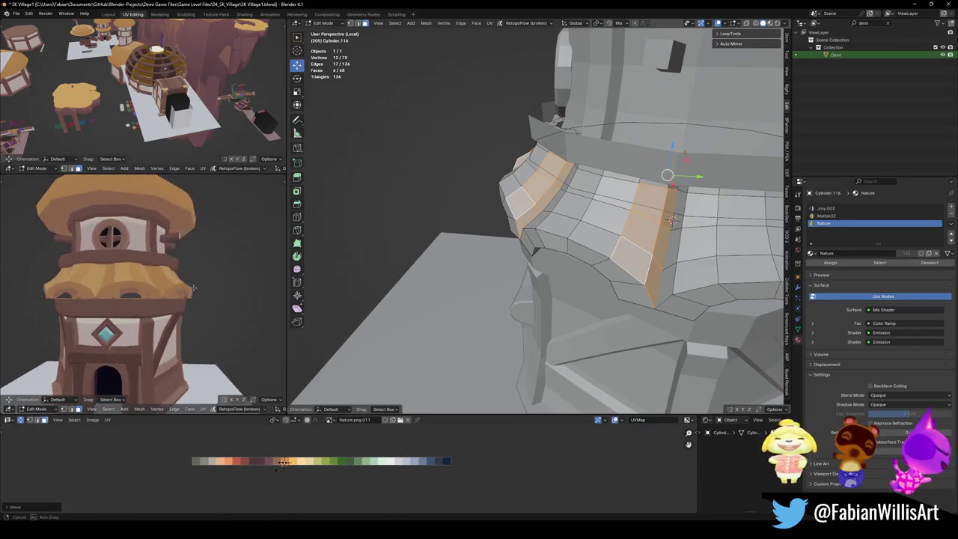
{"action": "scroll", "coordinate": [193, 289], "scroll_direction": "down", "scroll_amount": 2}
{"action": "scroll", "coordinate": [180, 295], "scroll_direction": "up", "scroll_amount": 1}
{"action": "scroll", "coordinate": [165, 305], "scroll_direction": "down", "scroll_amount": 4}
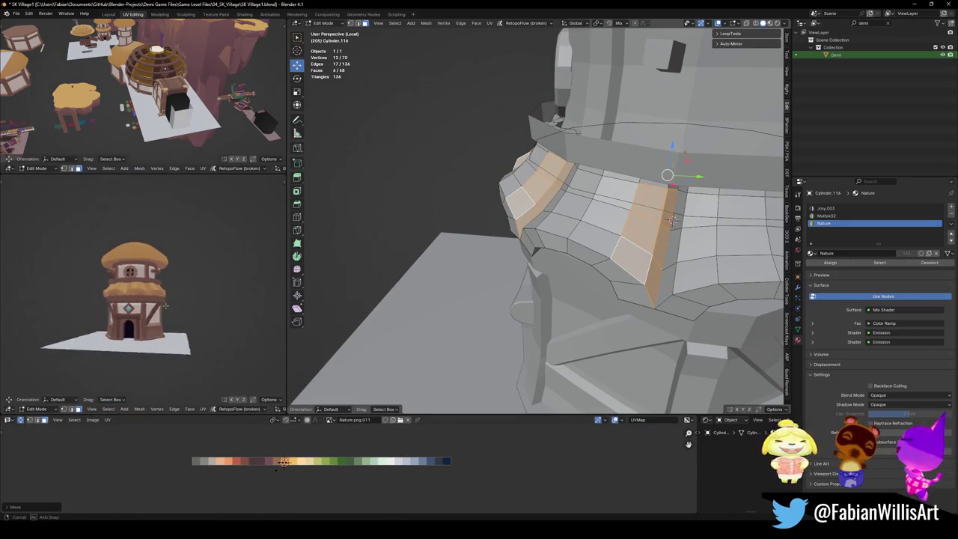
{"action": "scroll", "coordinate": [166, 306], "scroll_direction": "up", "scroll_amount": 3}
{"action": "key", "text": "ctrl+s"}
{"action": "scroll", "coordinate": [617, 262], "scroll_direction": "down", "scroll_amount": 4}
{"action": "key", "text": "Tab"}
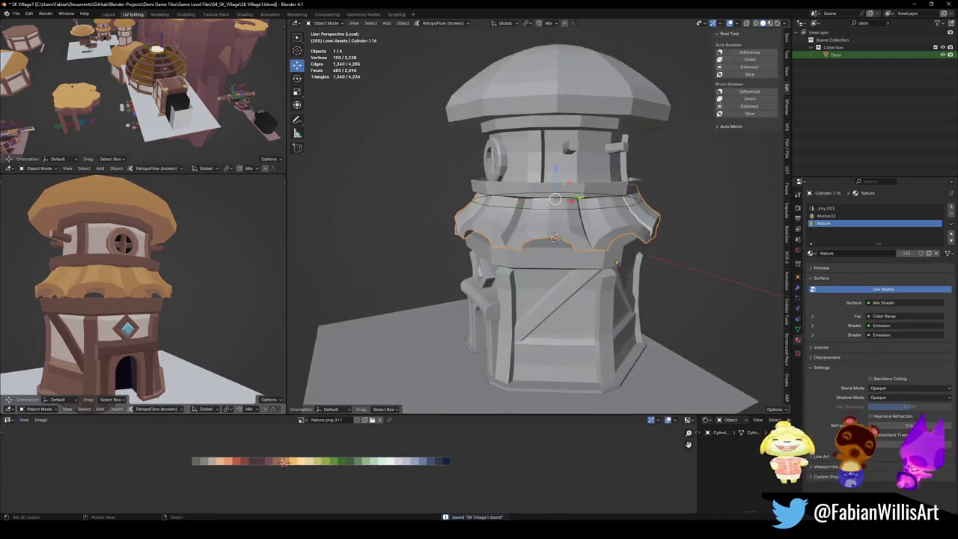
Duplicate both ruffle bands down the tower and widen the copies by 1.077, keeping their height.
{"action": "scroll", "coordinate": [617, 262], "scroll_direction": "up", "scroll_amount": 3}
{"action": "left_click", "coordinate": [551, 207], "text": "shift"}
{"action": "key", "text": "shift+d"}
{"action": "key", "text": "z"}
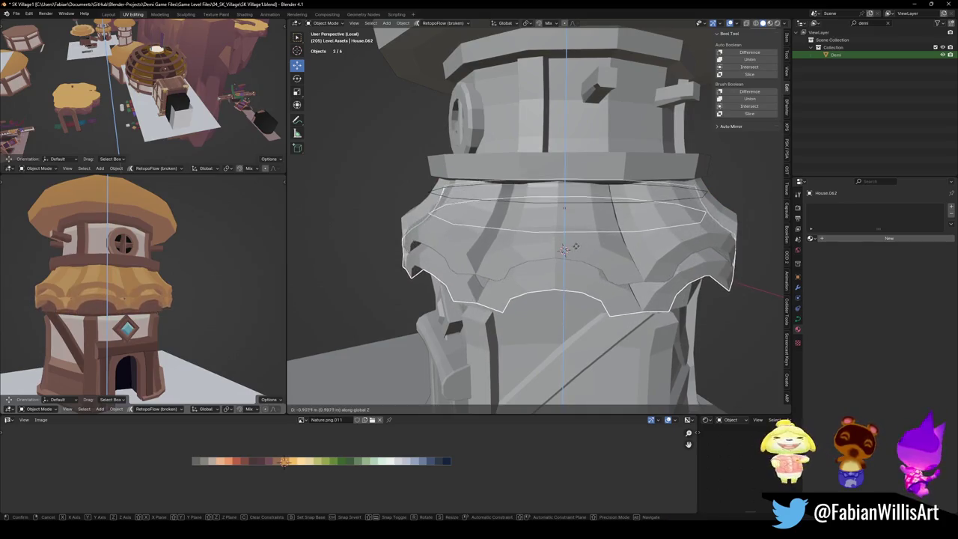
{"action": "left_click", "coordinate": [576, 247]}
{"action": "middle_click_drag", "start_coordinate": [576, 247], "coordinate": [529, 274]}
{"action": "key", "text": "s"}
{"action": "key", "text": "shift+z"}
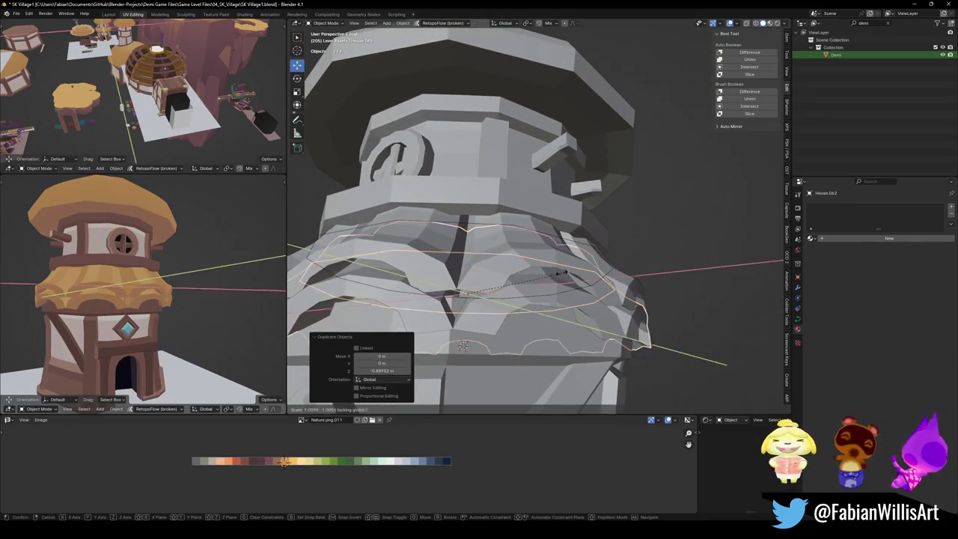
{"action": "left_click", "coordinate": [637, 264]}
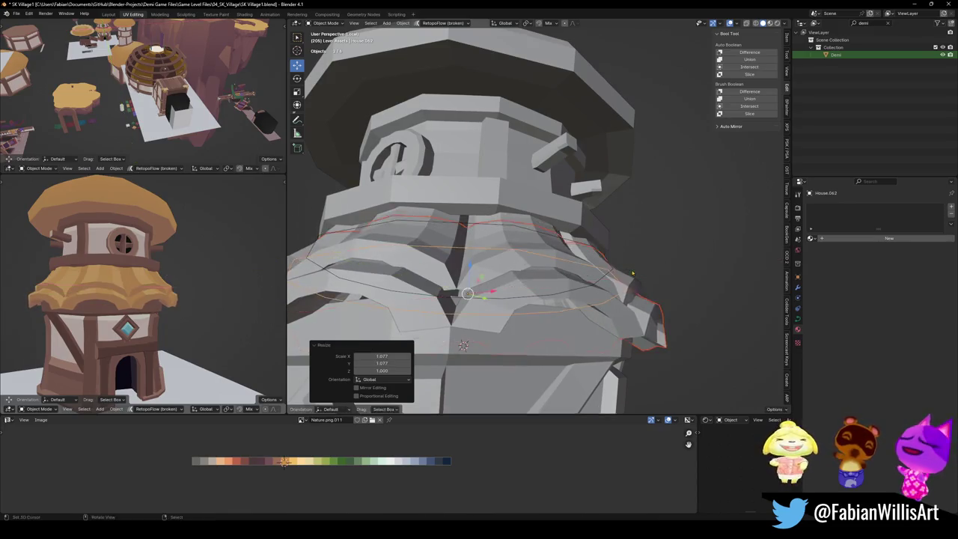
Shift the copied rings vertically and slightly rescale the duplicated ring.
{"action": "key", "text": "g"}
{"action": "key", "text": "z"}
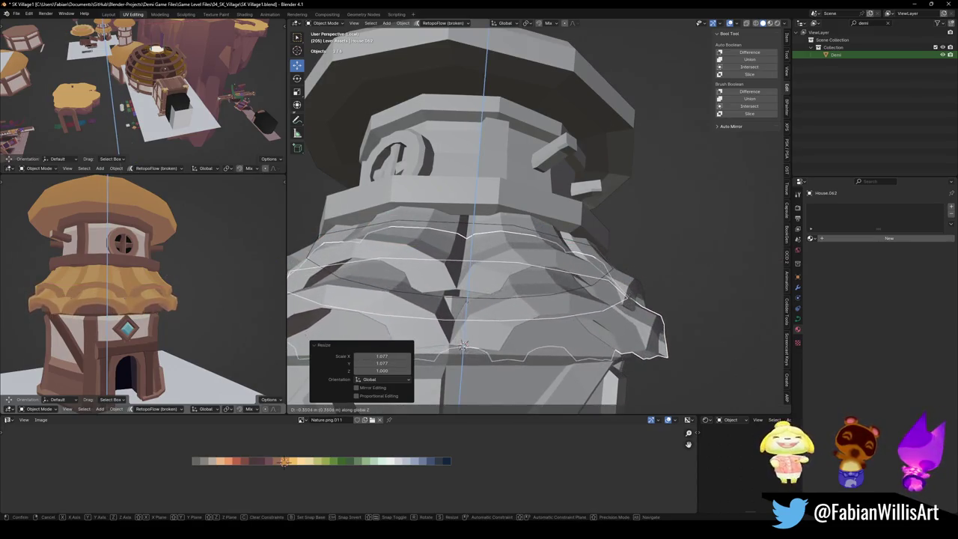
{"action": "left_click", "coordinate": [463, 345]}
{"action": "scroll", "coordinate": [182, 291], "scroll_direction": "down", "scroll_amount": 3}
{"action": "key", "text": "s"}
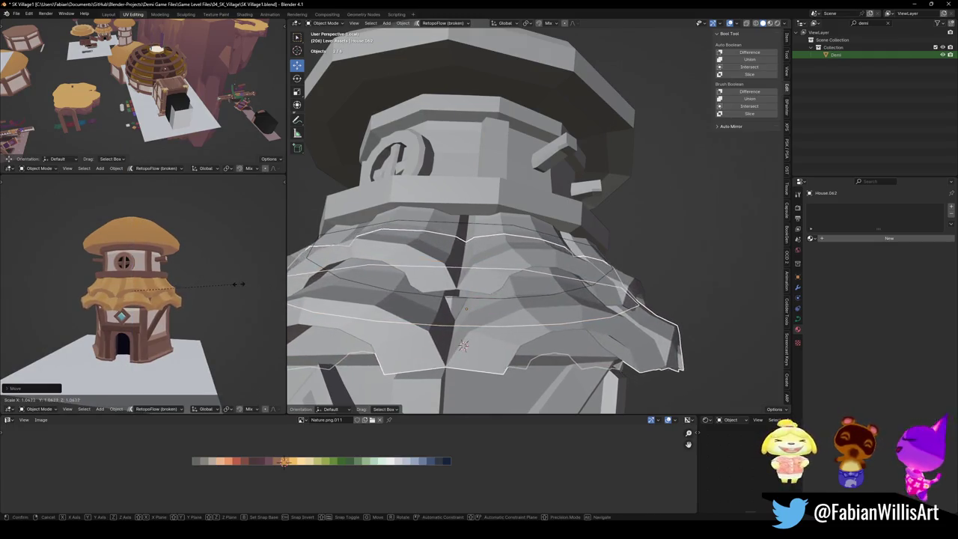
{"action": "left_click", "coordinate": [182, 294]}
Select the upper ring with the copies, raise them in Z, then add the lower ruffle.
{"action": "scroll", "coordinate": [182, 293], "scroll_direction": "up", "scroll_amount": 2}
{"action": "scroll", "coordinate": [181, 294], "scroll_direction": "up", "scroll_amount": 1}
{"action": "scroll", "coordinate": [182, 294], "scroll_direction": "up", "scroll_amount": 2}
{"action": "middle_click_drag", "start_coordinate": [518, 291], "coordinate": [540, 270]}
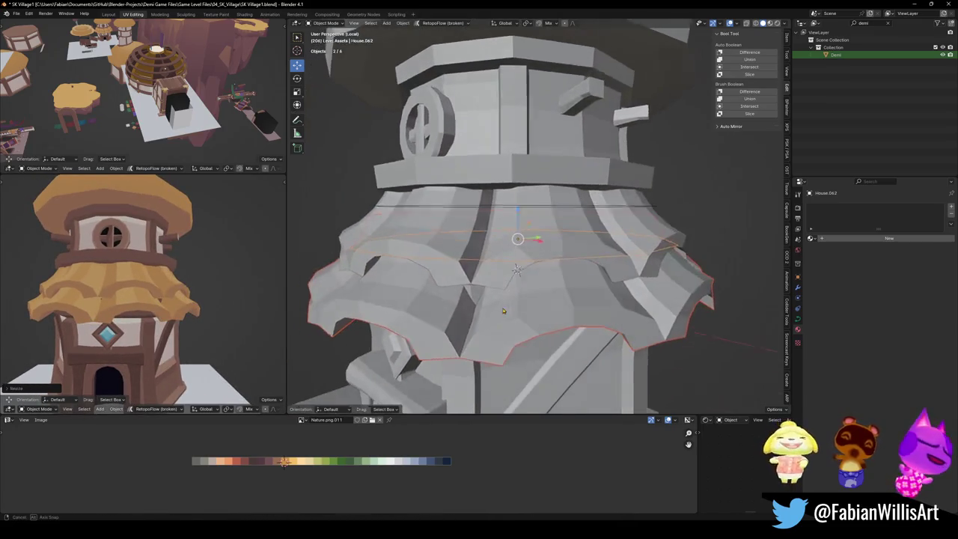
{"action": "left_click", "coordinate": [528, 207], "text": "shift"}
{"action": "key", "text": "g"}
{"action": "key", "text": "z"}
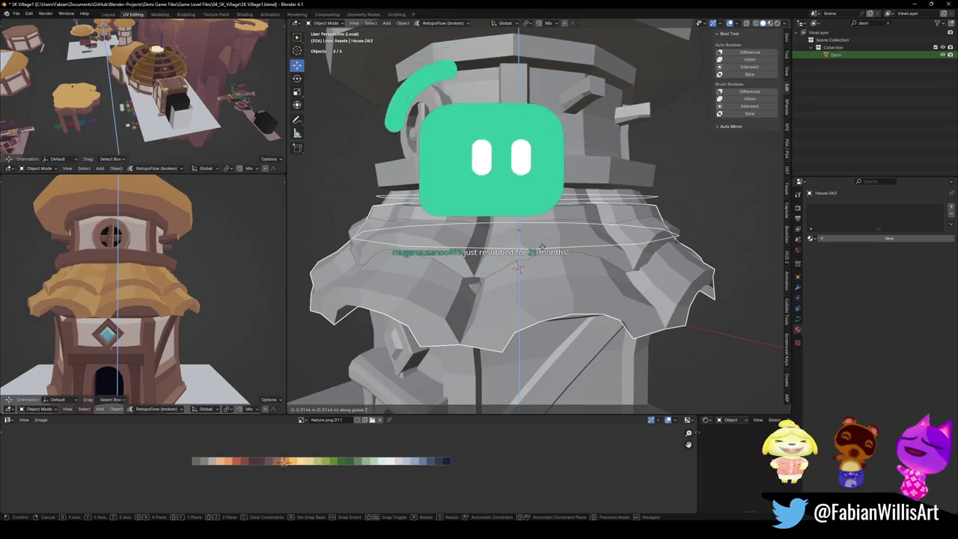
{"action": "left_click", "coordinate": [519, 267]}
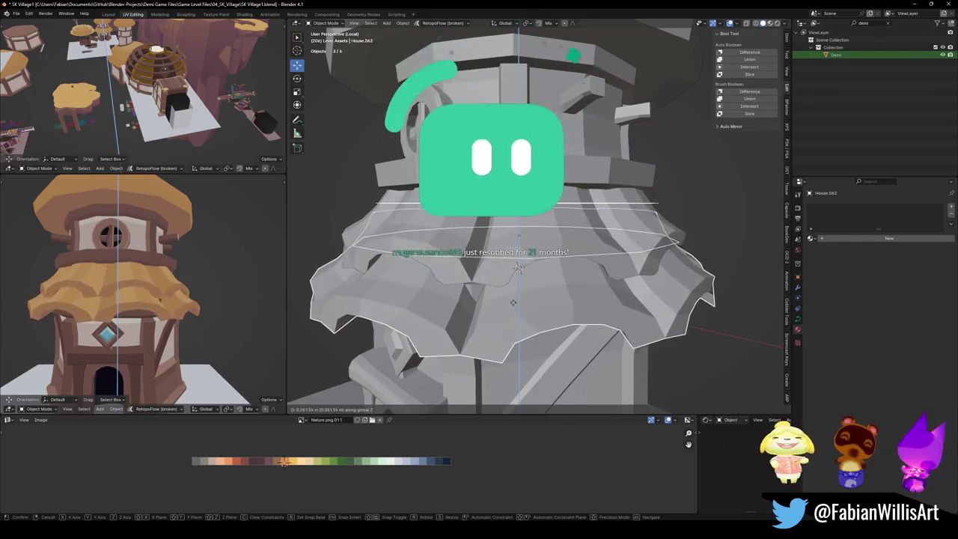
{"action": "left_click", "coordinate": [519, 267], "text": "shift"}
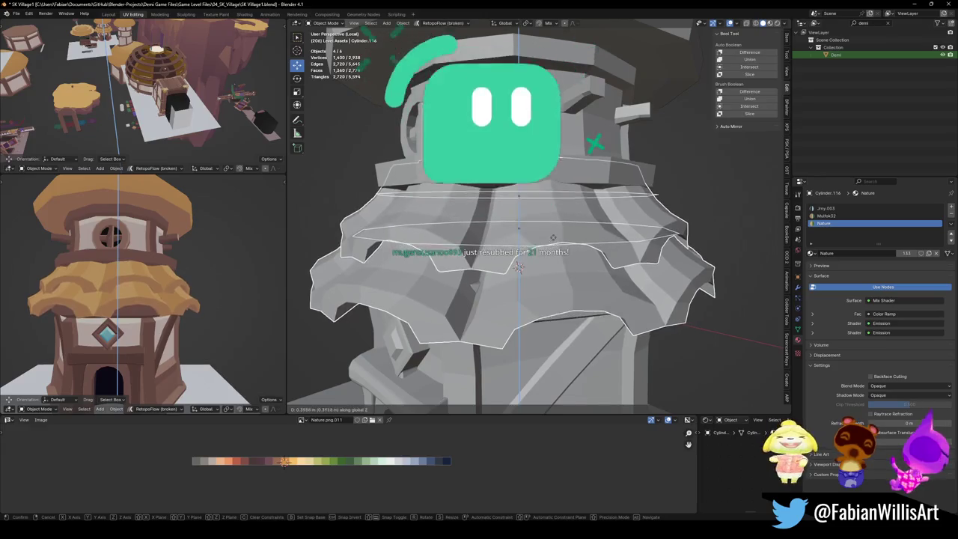
{"action": "left_click", "coordinate": [519, 268]}
{"action": "mouse_move", "coordinate": [143, 300]}
{"action": "middle_mouse_down"}
{"action": "mouse_move", "coordinate": [155, 328]}
{"action": "mouse_move", "coordinate": [144, 311]}
{"action": "mouse_move", "coordinate": [203, 299]}
{"action": "middle_mouse_up"}
{"action": "scroll", "coordinate": [172, 311], "scroll_direction": "down", "scroll_amount": 5}
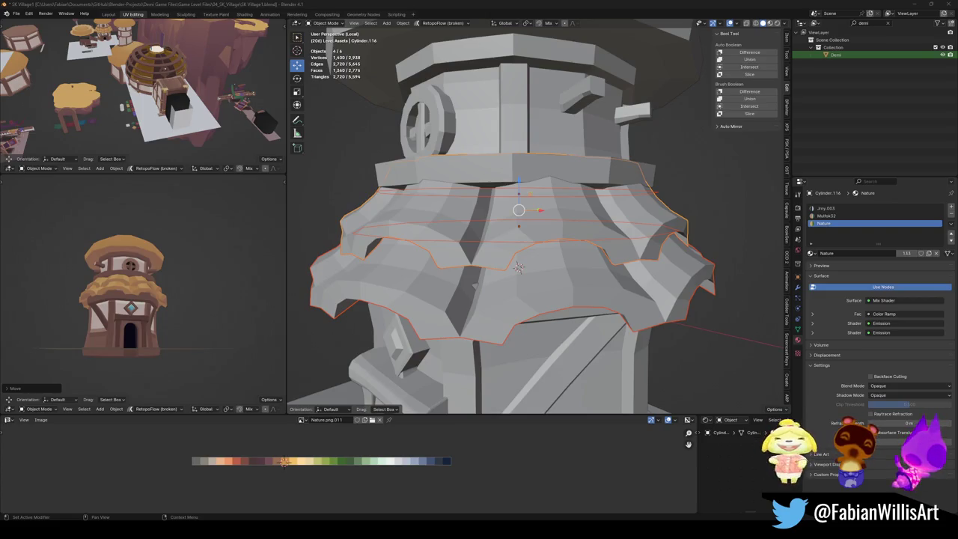
{"action": "scroll", "coordinate": [215, 272], "scroll_direction": "up", "scroll_amount": 4}
{"action": "middle_click_drag", "start_coordinate": [214, 272], "coordinate": [189, 290]}
{"action": "scroll", "coordinate": [189, 290], "scroll_direction": "down", "scroll_amount": 3}
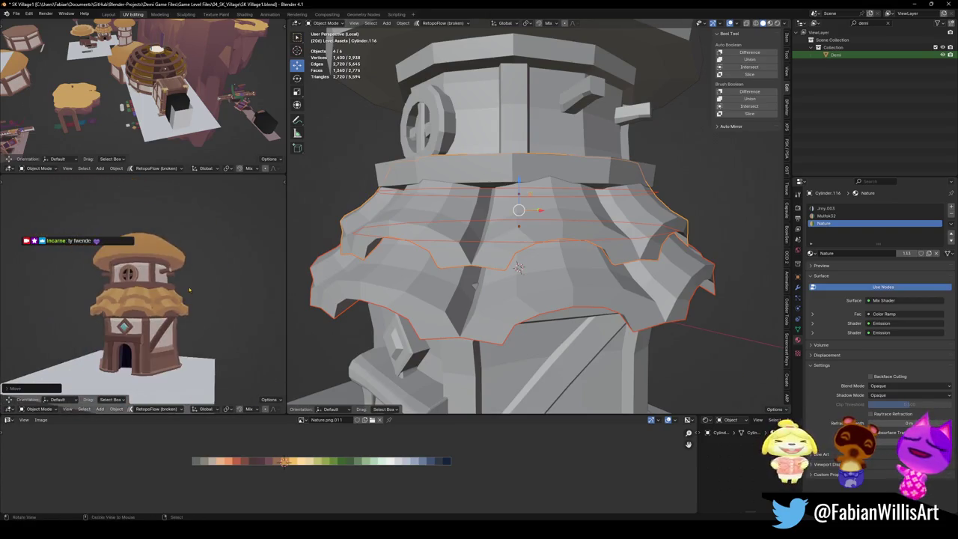
{"action": "scroll", "coordinate": [195, 288], "scroll_direction": "up", "scroll_amount": 5}
{"action": "scroll", "coordinate": [202, 287], "scroll_direction": "up", "scroll_amount": 2}
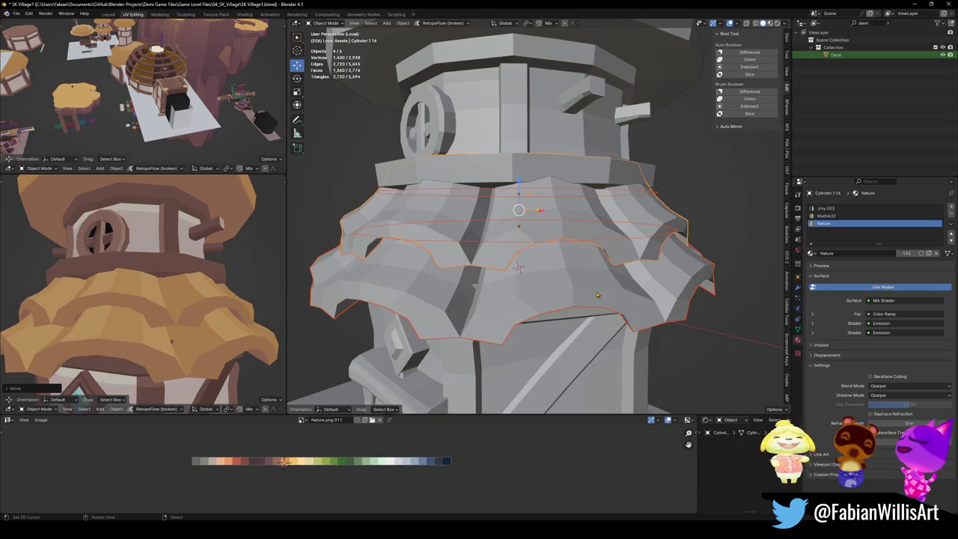
{"action": "left_click", "coordinate": [563, 296]}
Save, then delete the outer ruffle and join the upper ring with the remaining ruffle.
{"action": "key", "text": "ctrl+s"}
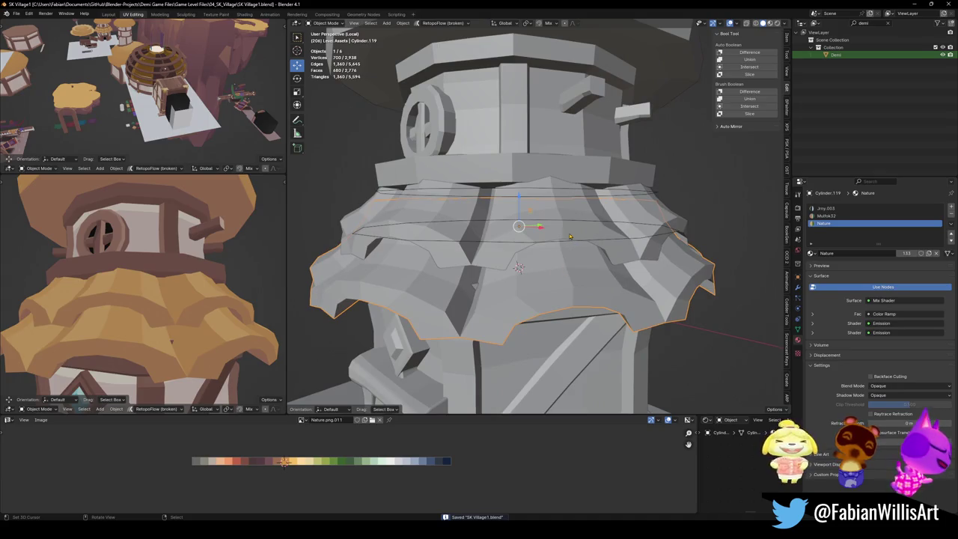
{"action": "key", "text": "Delete"}
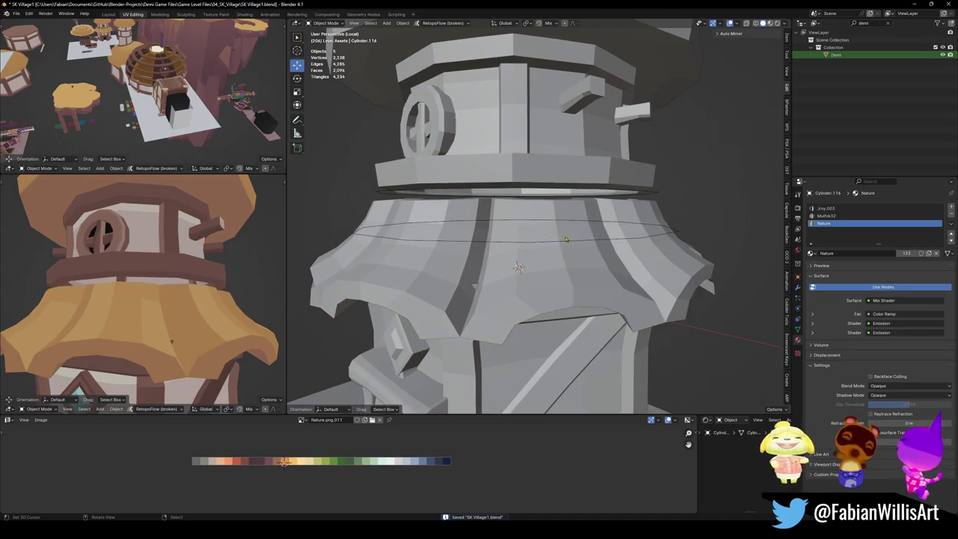
{"action": "middle_click_drag", "start_coordinate": [566, 239], "coordinate": [584, 152]}
{"action": "left_click", "coordinate": [584, 152]}
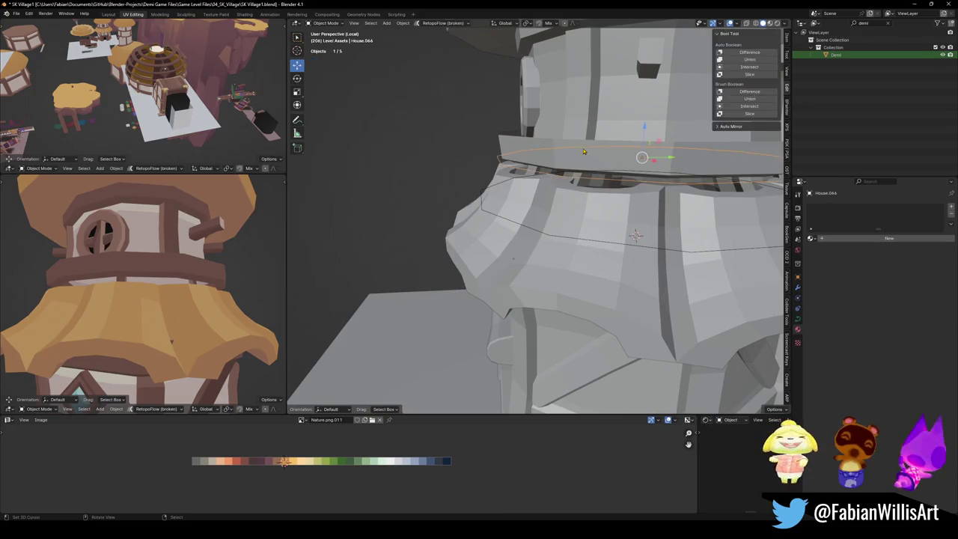
{"action": "left_click", "coordinate": [548, 235], "text": "shift"}
{"action": "key", "text": "ctrl+j"}
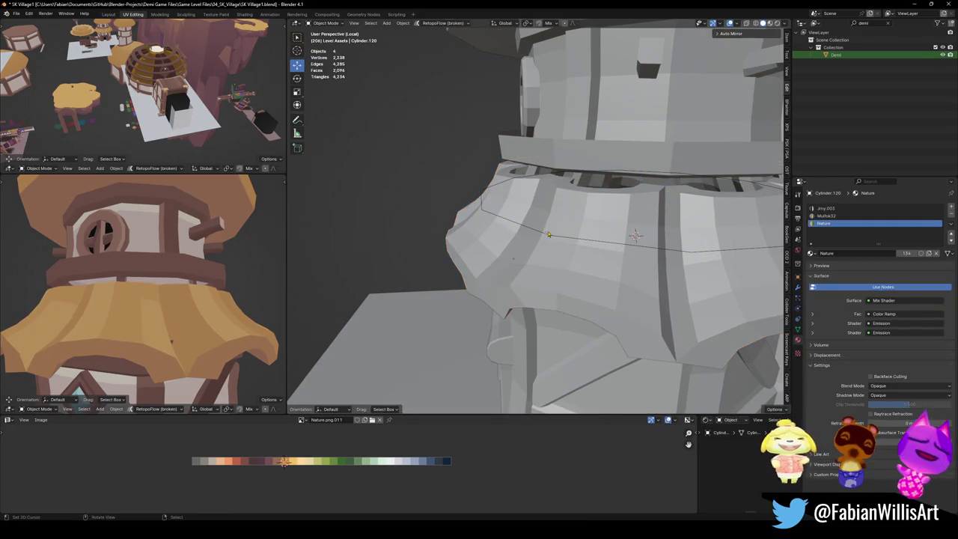
{"action": "key", "text": "ctrl+s"}
In Edit Mode, delete one face loop and its linked island, leaving a single notched layer.
{"action": "key", "text": "Tab"}
{"action": "middle_click_drag", "start_coordinate": [526, 294], "coordinate": [526, 352]}
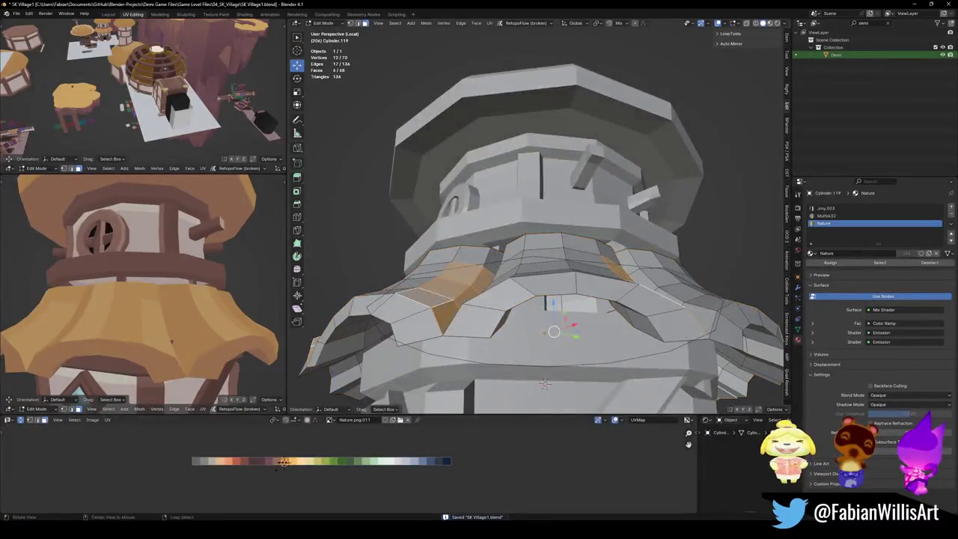
{"action": "key", "text": "alt+a"}
{"action": "left_click", "coordinate": [481, 262], "text": "alt"}
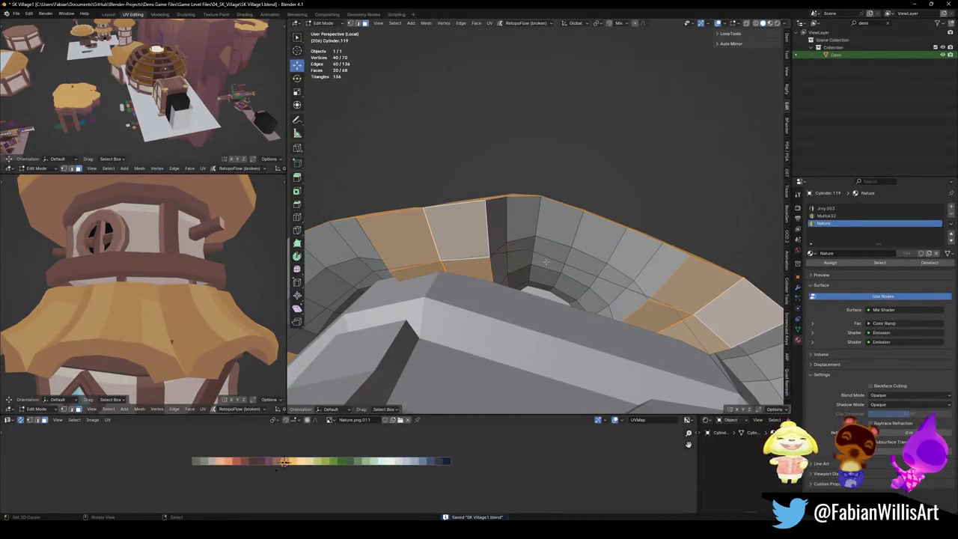
{"action": "key", "text": "x"}
{"action": "left_click", "coordinate": [535, 279]}
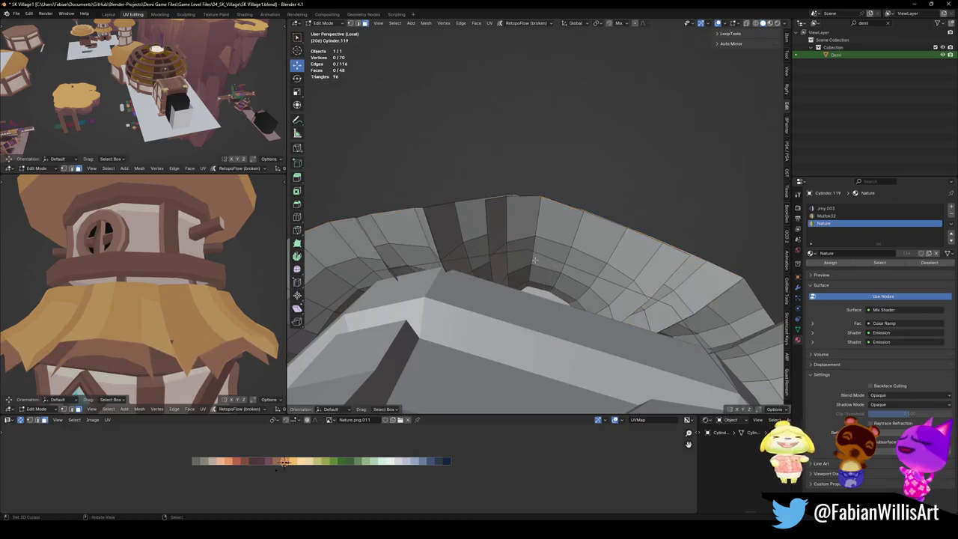
{"action": "key", "text": "l"}
{"action": "key", "text": "x"}
{"action": "left_click", "coordinate": [538, 257]}
Save the trimmed 24-face ruffle, return to Object Mode and display its modifier stack.
{"action": "mouse_move", "coordinate": [539, 259]}
{"action": "middle_mouse_down"}
{"action": "mouse_move", "coordinate": [524, 330]}
{"action": "mouse_move", "coordinate": [494, 351]}
{"action": "middle_mouse_up"}
{"action": "mouse_move", "coordinate": [164, 315]}
{"action": "middle_mouse_down"}
{"action": "mouse_move", "coordinate": [188, 332]}
{"action": "mouse_move", "coordinate": [187, 306]}
{"action": "middle_mouse_up"}
{"action": "scroll", "coordinate": [186, 322], "scroll_direction": "down", "scroll_amount": 2}
{"action": "scroll", "coordinate": [183, 314], "scroll_direction": "down", "scroll_amount": 2}
{"action": "scroll", "coordinate": [182, 308], "scroll_direction": "down", "scroll_amount": 1}
{"action": "key", "text": "ctrl+s"}
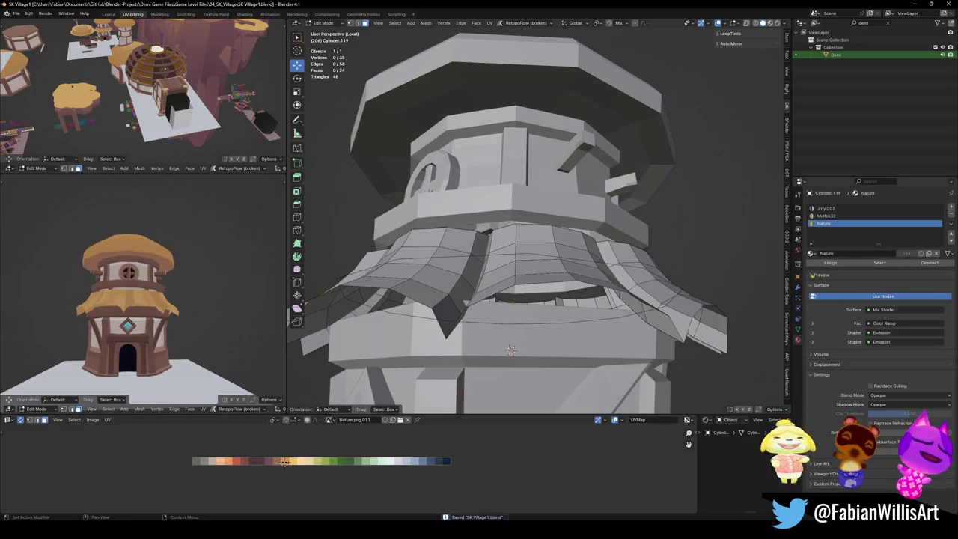
{"action": "middle_click_drag", "start_coordinate": [599, 300], "coordinate": [591, 304]}
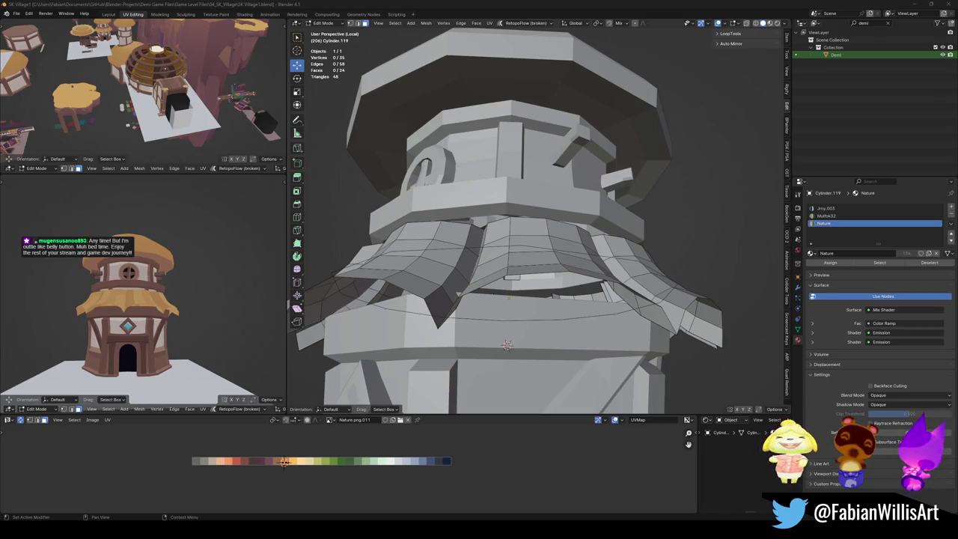
{"action": "key", "text": "Tab"}
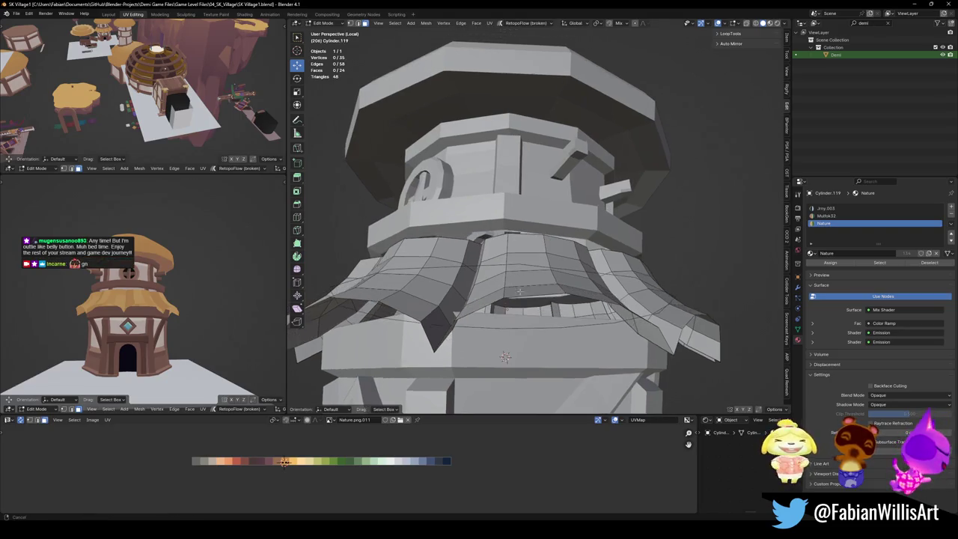
{"action": "left_click", "coordinate": [799, 290]}
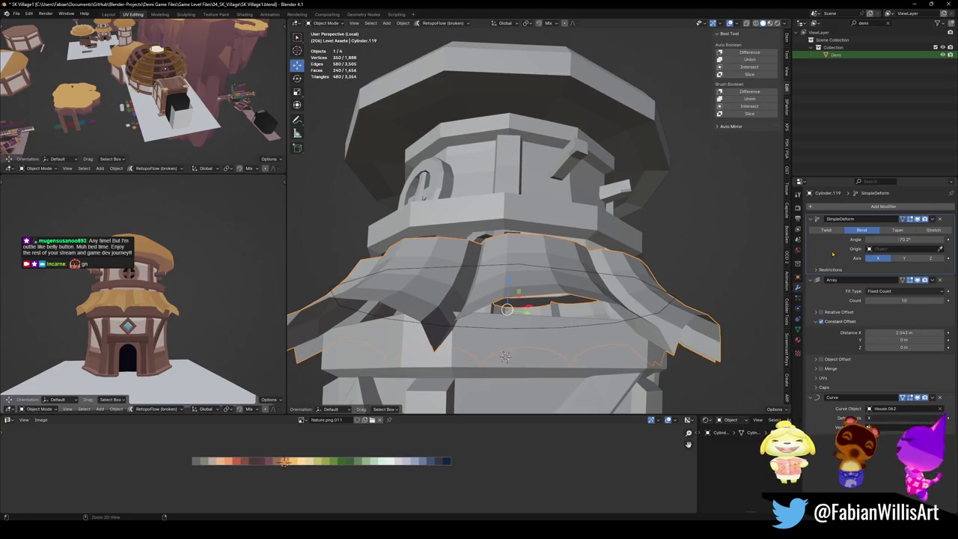
Apply the Array modifier and Merge by Distance at 0.0101 m, removing 45 vertices.
{"action": "key", "text": "ctrl+a"}
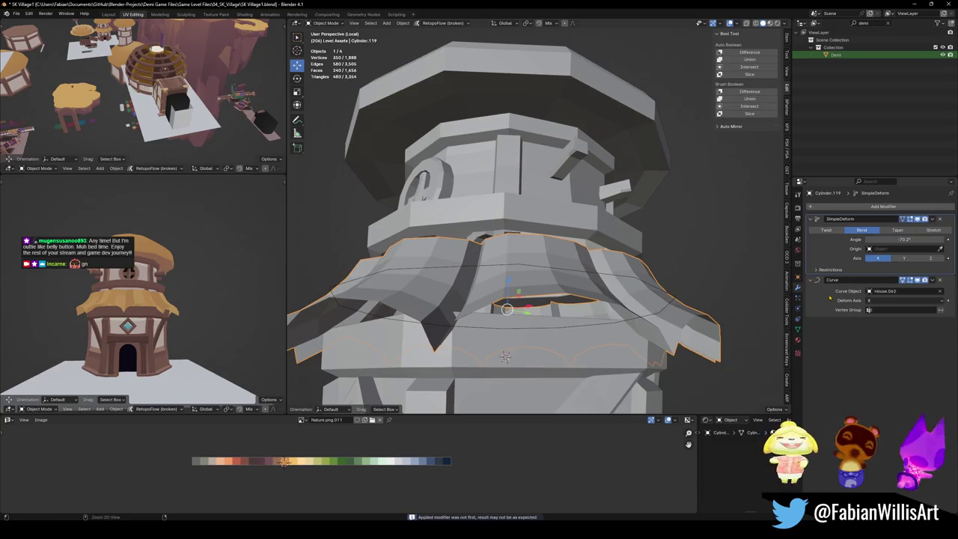
{"action": "middle_click_drag", "start_coordinate": [658, 225], "coordinate": [651, 262]}
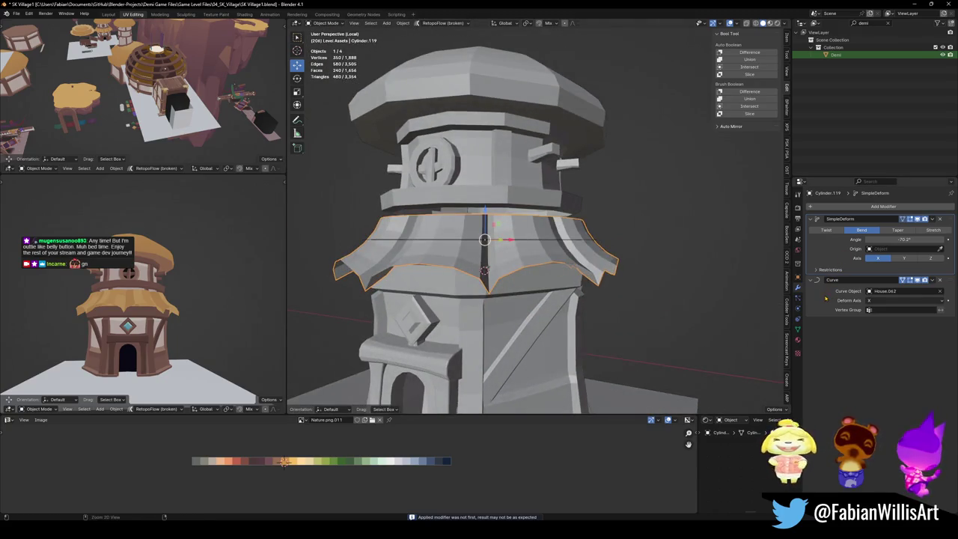
{"action": "scroll", "coordinate": [518, 274], "scroll_direction": "up", "scroll_amount": 2}
{"action": "key", "text": "Tab"}
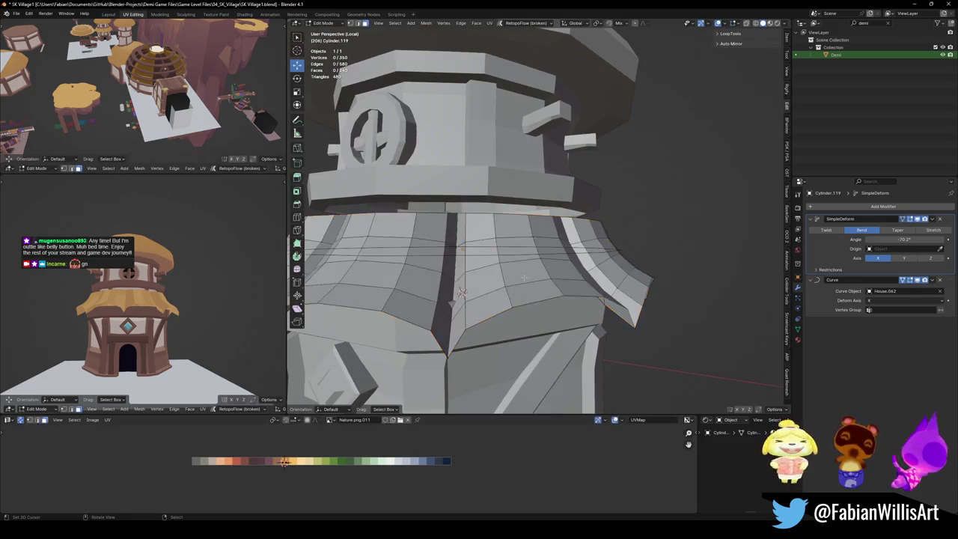
{"action": "key", "text": "a"}
{"action": "key", "text": "q"}
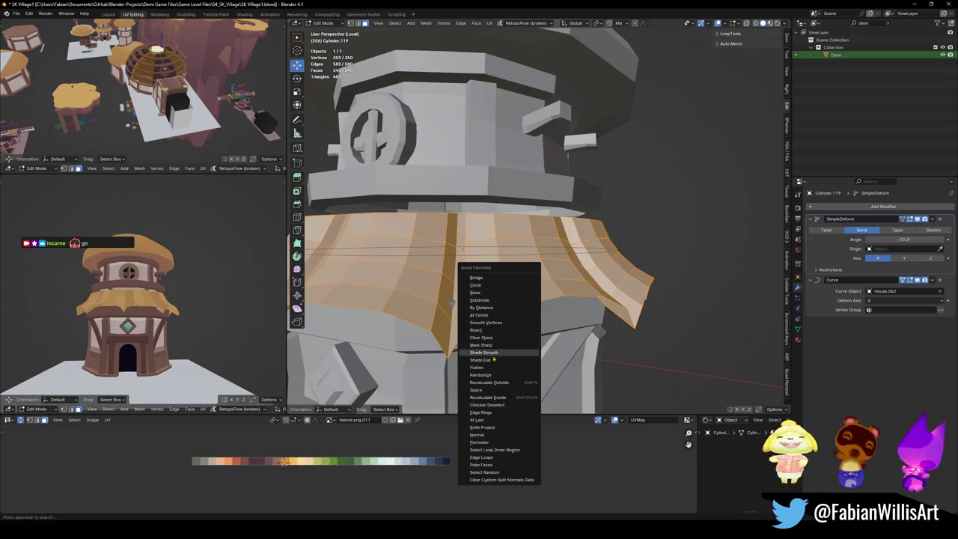
{"action": "left_click", "coordinate": [490, 310]}
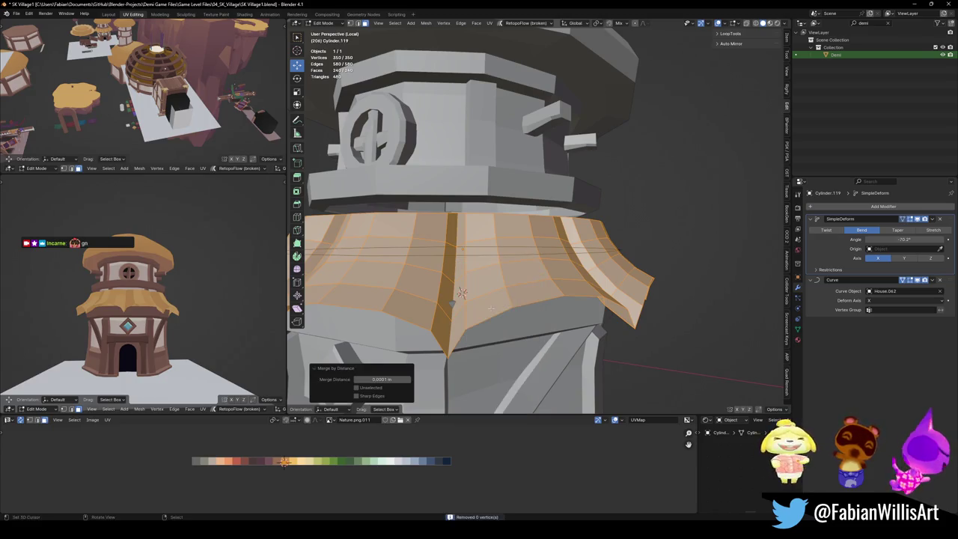
{"action": "middle_click_drag", "start_coordinate": [479, 308], "coordinate": [468, 366]}
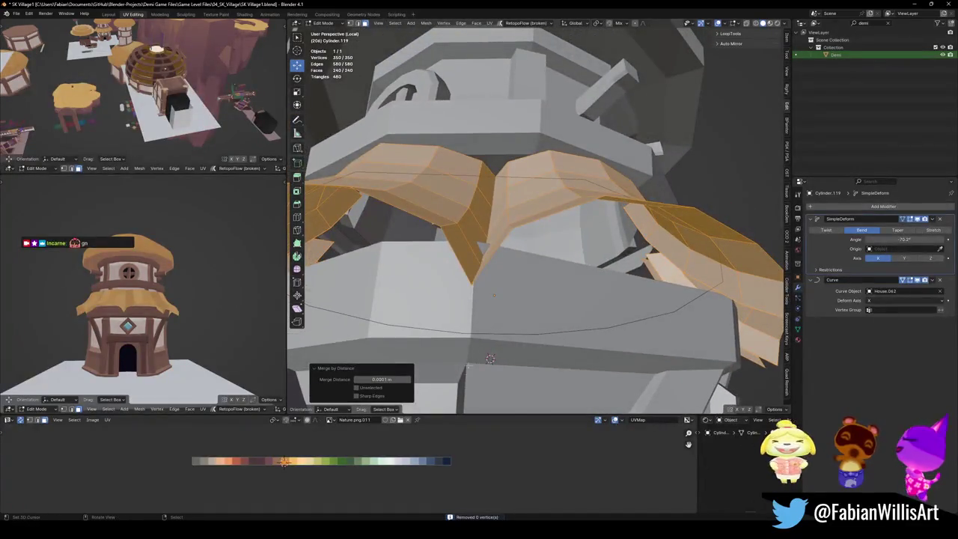
{"action": "left_click_drag", "start_coordinate": [382, 379], "coordinate": [404, 380]}
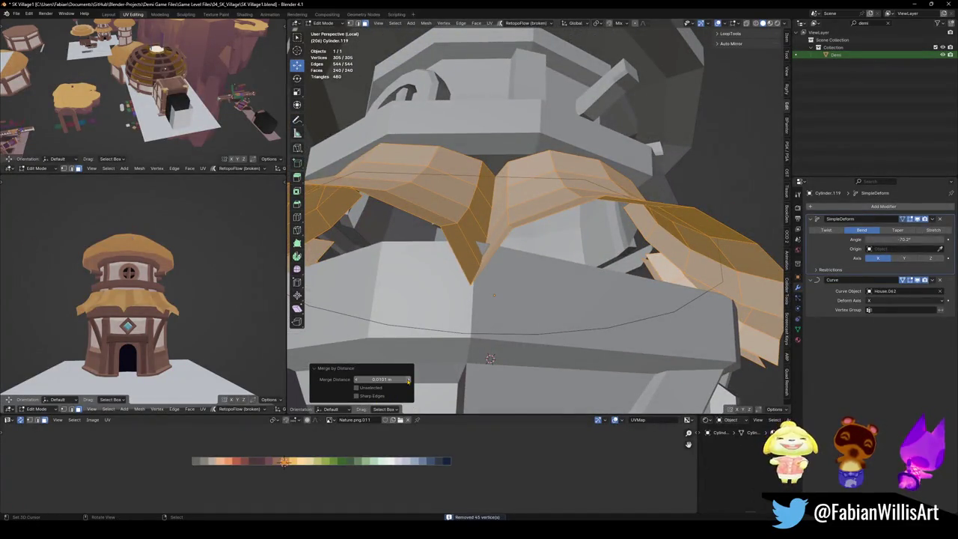
Switch to edge select, pick a ridge edge loop on the ruffle and start bevelling it.
{"action": "key", "text": "Tab"}
{"action": "key", "text": "Tab"}
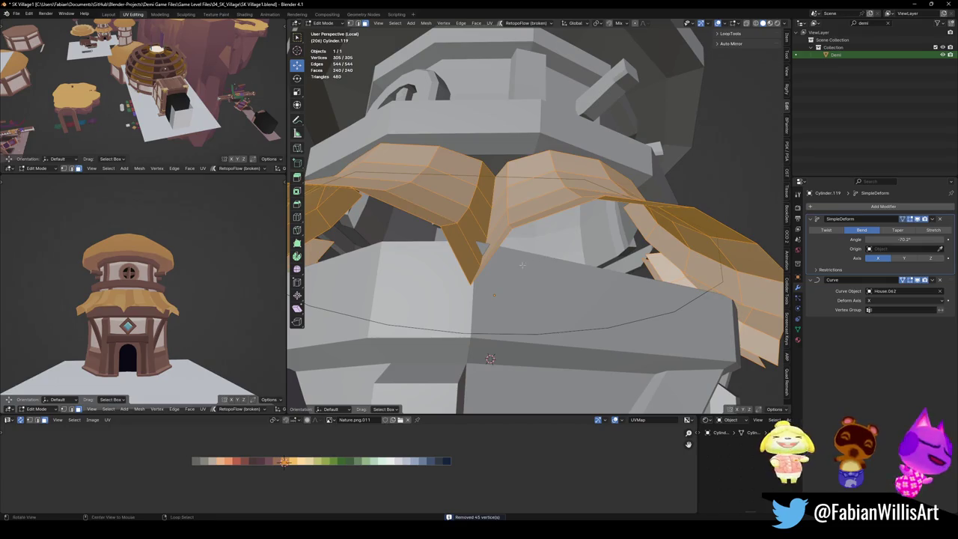
{"action": "middle_click_drag", "start_coordinate": [523, 265], "coordinate": [524, 225]}
{"action": "key", "text": "2"}
{"action": "left_click", "coordinate": [488, 195], "text": "alt"}
{"action": "key", "text": "ctrl+b"}
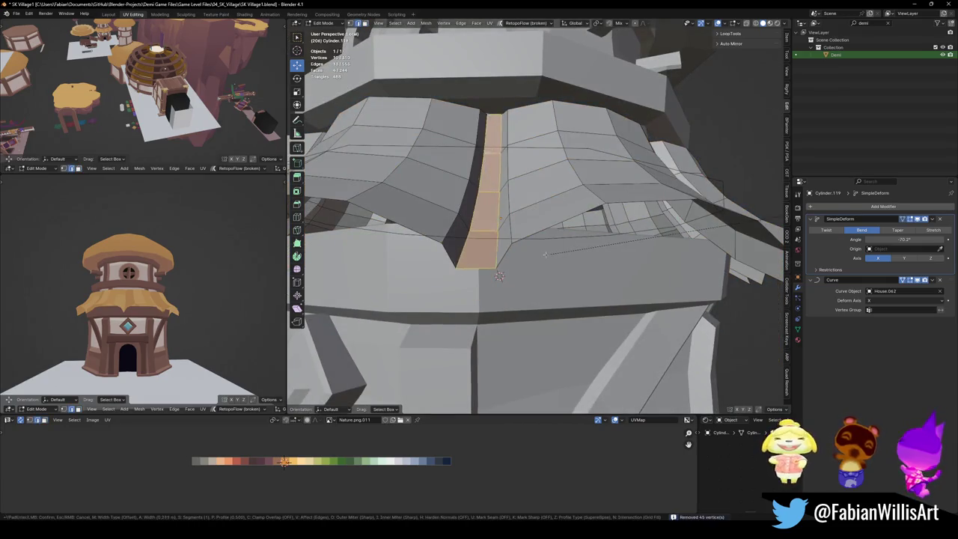
Finish the ridge bevel, then add a second bevel to the selected ruffle edges.
{"action": "scroll", "coordinate": [500, 277], "scroll_direction": "up", "scroll_amount": 1}
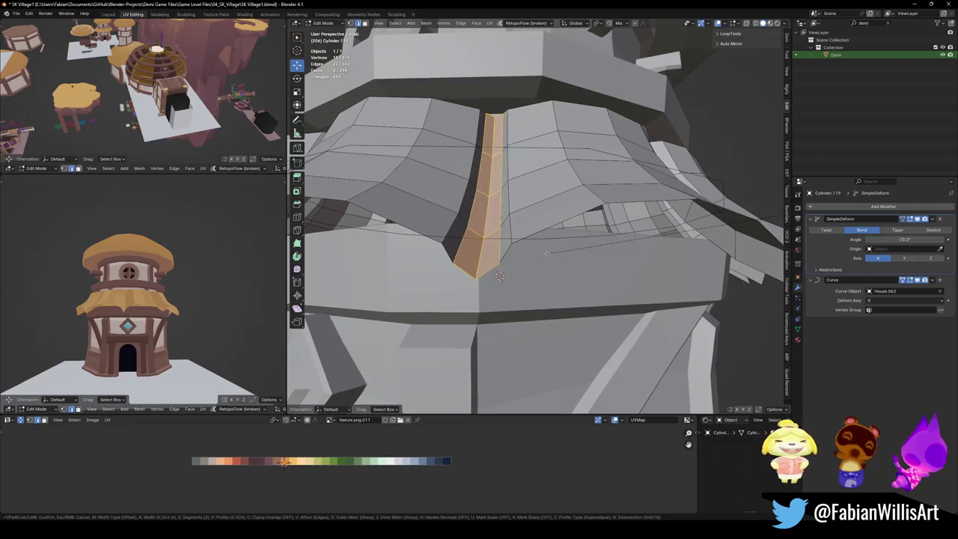
{"action": "left_click", "coordinate": [536, 253]}
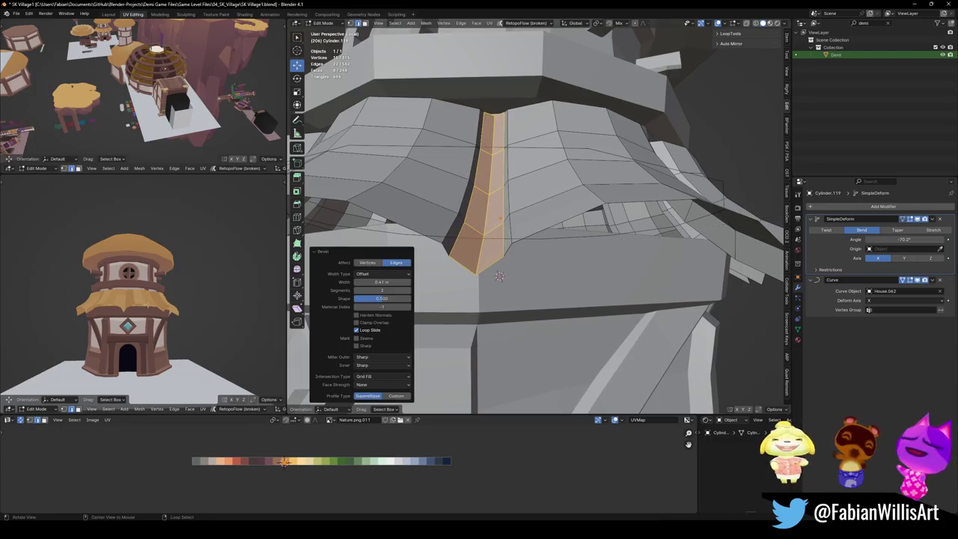
{"action": "scroll", "coordinate": [154, 297], "scroll_direction": "up", "scroll_amount": 2}
{"action": "scroll", "coordinate": [154, 298], "scroll_direction": "up", "scroll_amount": 3}
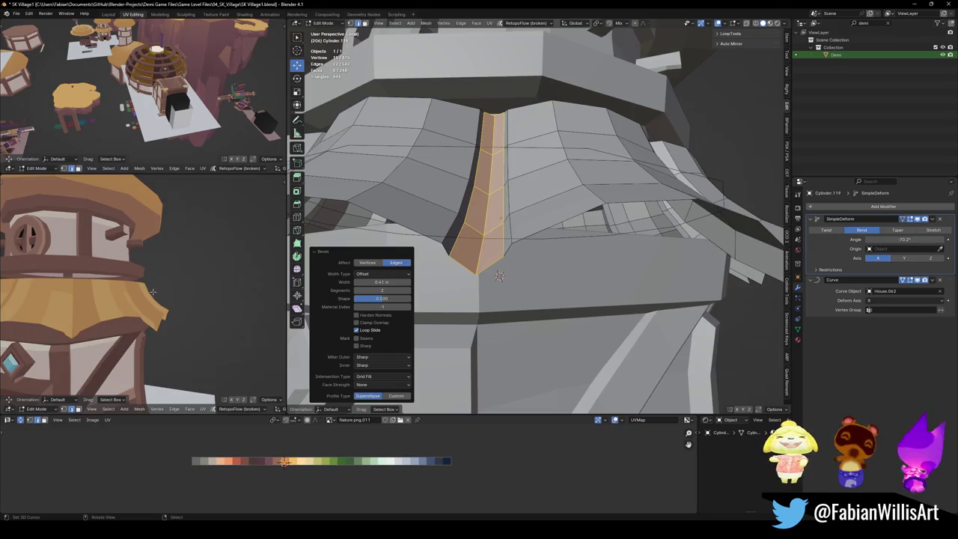
{"action": "scroll", "coordinate": [153, 292], "scroll_direction": "up", "scroll_amount": 2}
{"action": "middle_click_drag", "start_coordinate": [154, 292], "coordinate": [195, 247]}
{"action": "mouse_move", "coordinate": [499, 276]}
{"action": "middle_mouse_down"}
{"action": "mouse_move", "coordinate": [560, 305]}
{"action": "mouse_move", "coordinate": [419, 292]}
{"action": "middle_mouse_up"}
{"action": "key", "text": "ctrl+b"}
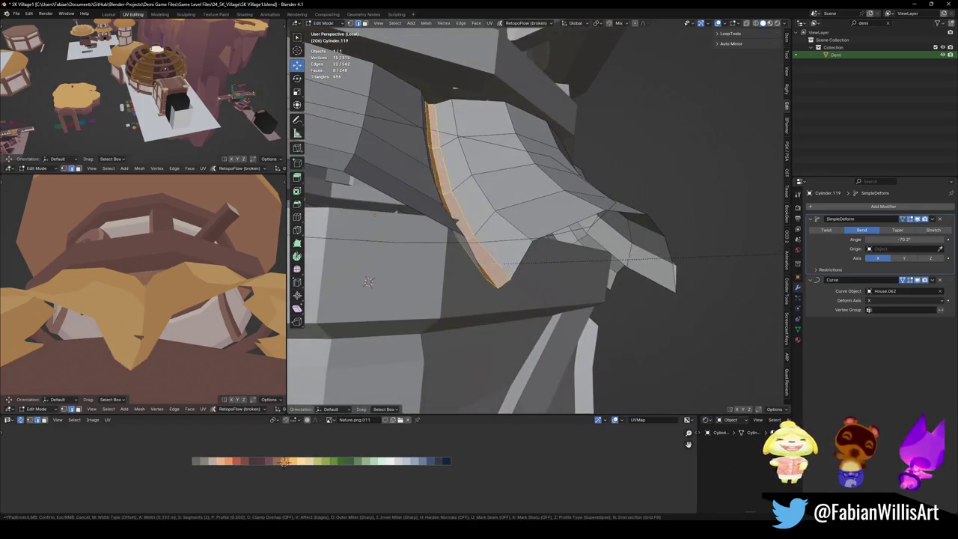
{"action": "scroll", "coordinate": [464, 266], "scroll_direction": "up", "scroll_amount": 1}
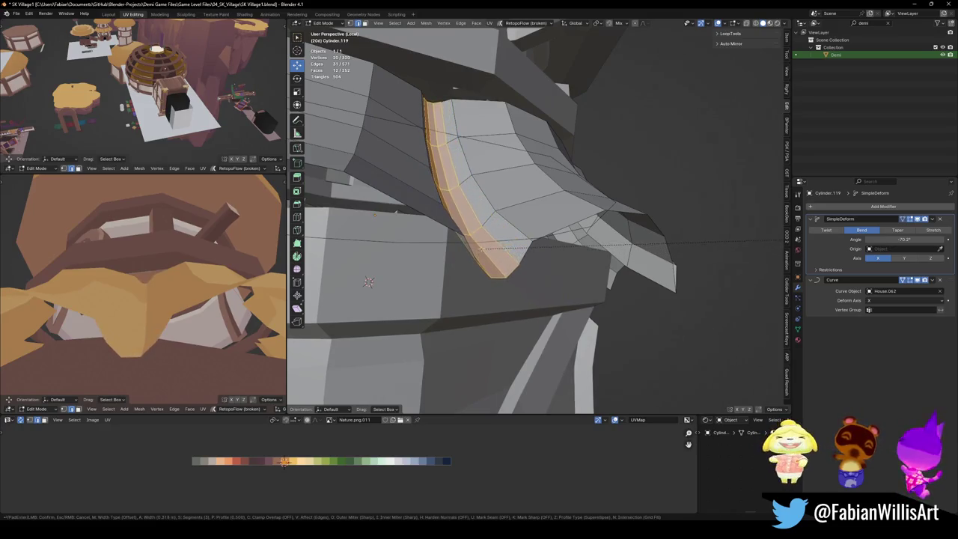
{"action": "left_click", "coordinate": [464, 263]}
Return to Object Mode, zoom the preview onto the tower and enter Edit Mode on the roof band.
{"action": "mouse_move", "coordinate": [464, 262]}
{"action": "middle_mouse_down"}
{"action": "mouse_move", "coordinate": [597, 157]}
{"action": "mouse_move", "coordinate": [569, 225]}
{"action": "mouse_move", "coordinate": [573, 267]}
{"action": "mouse_move", "coordinate": [537, 240]}
{"action": "middle_mouse_up"}
{"action": "key", "text": "Tab"}
{"action": "scroll", "coordinate": [569, 224], "scroll_direction": "down", "scroll_amount": 2}
{"action": "scroll", "coordinate": [233, 299], "scroll_direction": "down", "scroll_amount": 3}
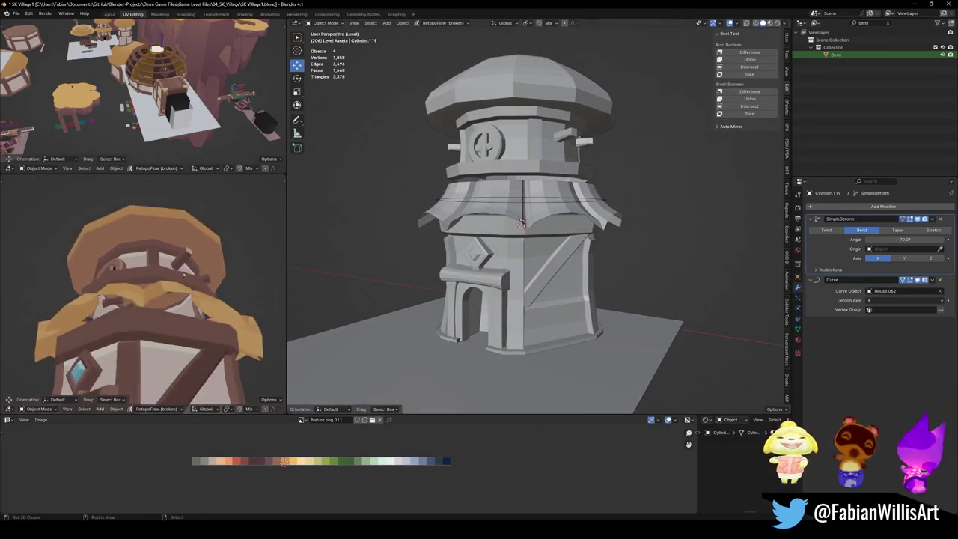
{"action": "scroll", "coordinate": [233, 299], "scroll_direction": "down", "scroll_amount": 2}
{"action": "scroll", "coordinate": [233, 298], "scroll_direction": "down", "scroll_amount": 3}
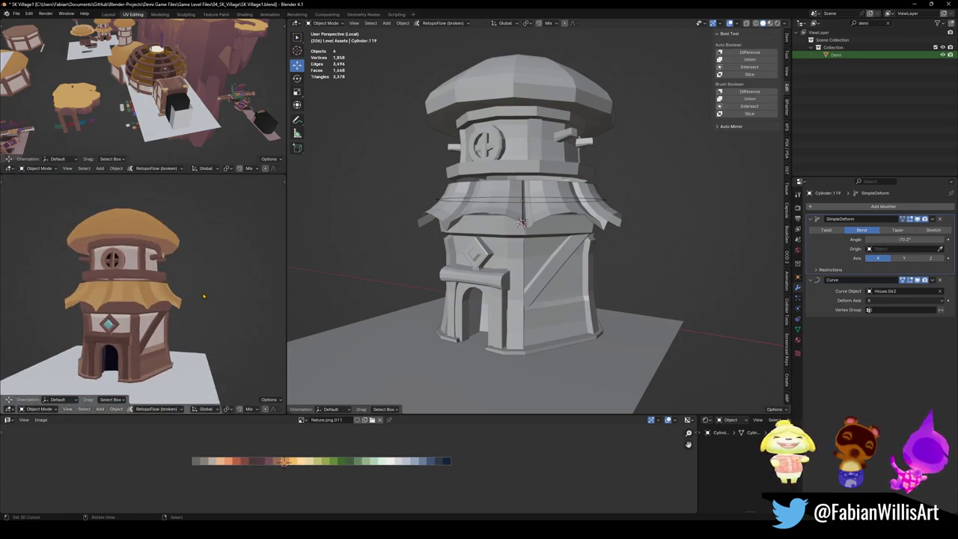
{"action": "middle_click_drag", "start_coordinate": [203, 297], "coordinate": [192, 294], "text": "ctrl"}
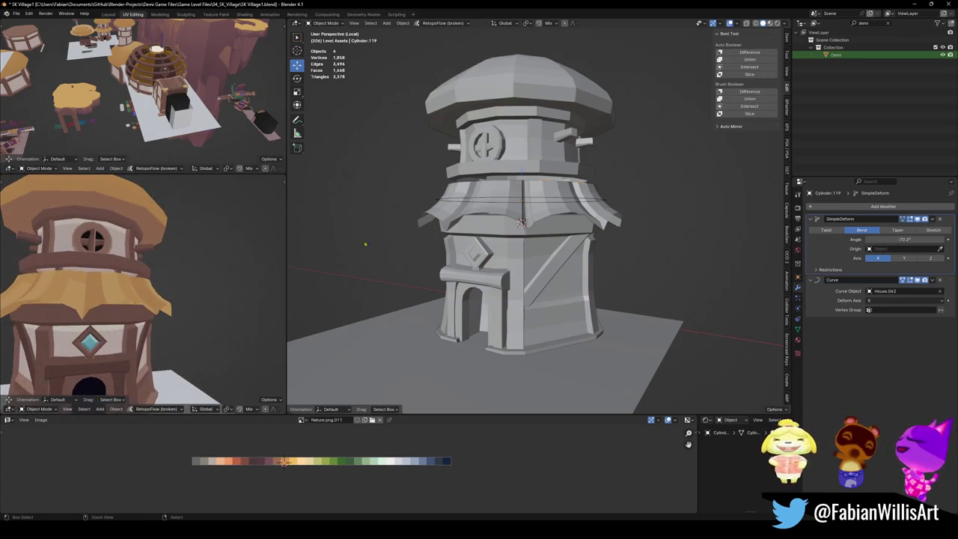
{"action": "key", "text": "Tab"}
{"action": "middle_click_drag", "start_coordinate": [180, 299], "coordinate": [161, 300]}
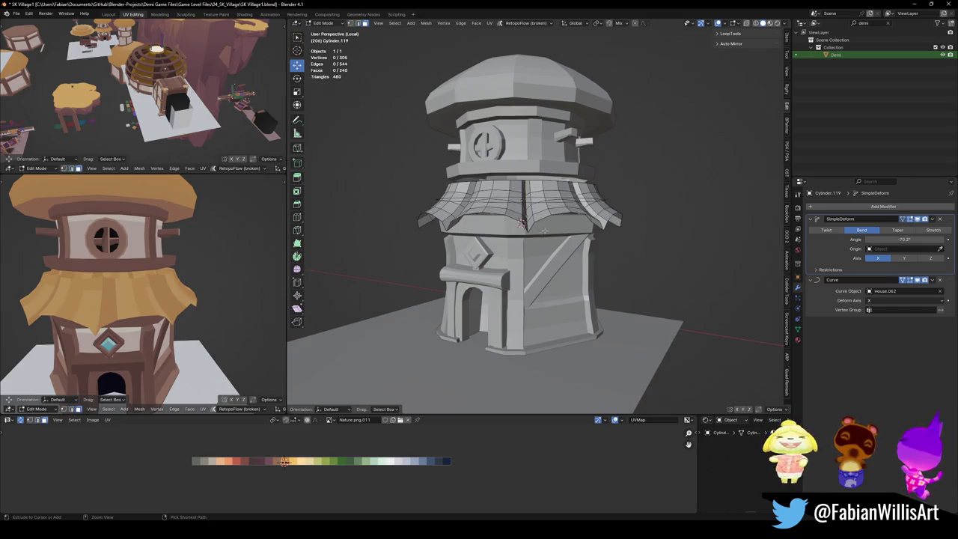
{"action": "scroll", "coordinate": [545, 229], "scroll_direction": "up", "scroll_amount": 3}
{"action": "scroll", "coordinate": [539, 221], "scroll_direction": "up", "scroll_amount": 2}
{"action": "scroll", "coordinate": [531, 208], "scroll_direction": "up", "scroll_amount": 1}
{"action": "key", "text": "a"}
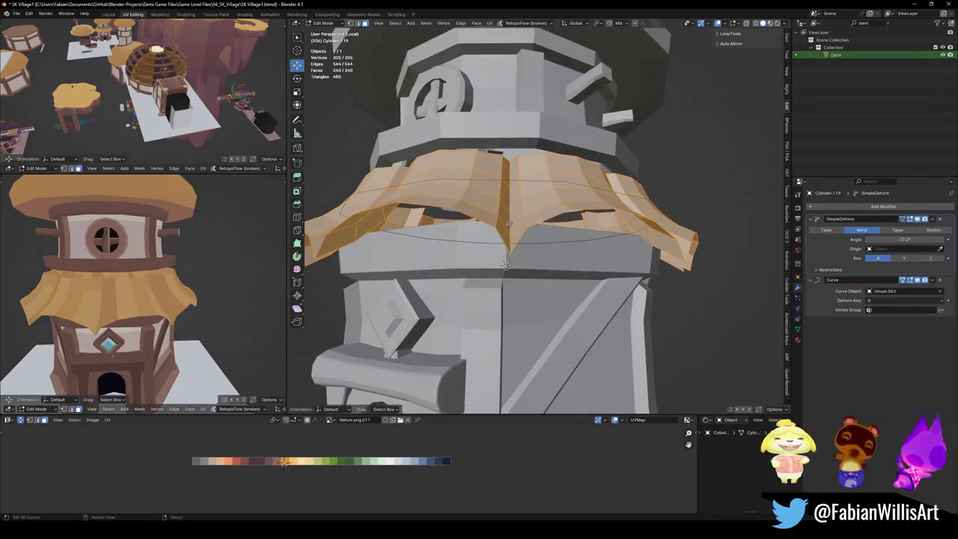
{"action": "right_click", "coordinate": [560, 218]}
{"action": "left_click", "coordinate": [559, 218]}
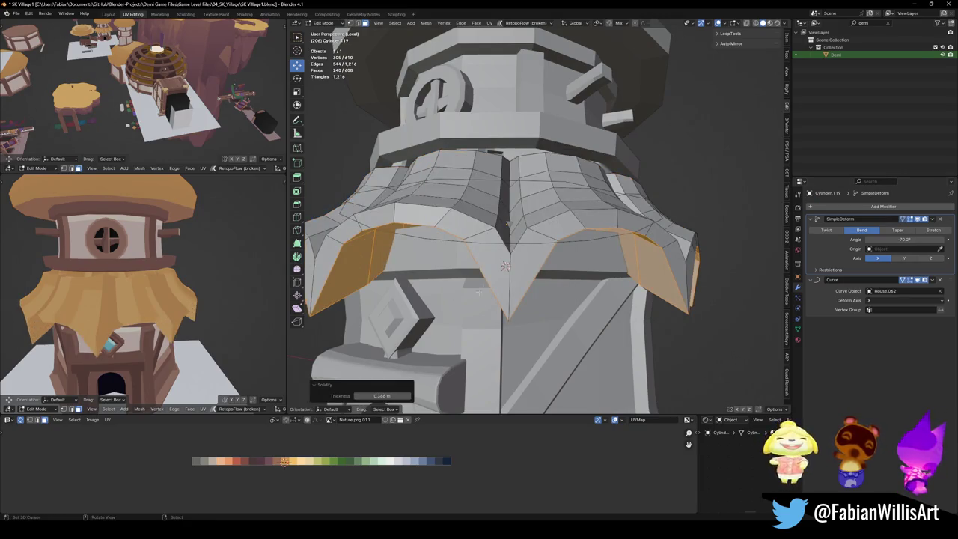
{"action": "middle_click_drag", "start_coordinate": [180, 297], "coordinate": [177, 306]}
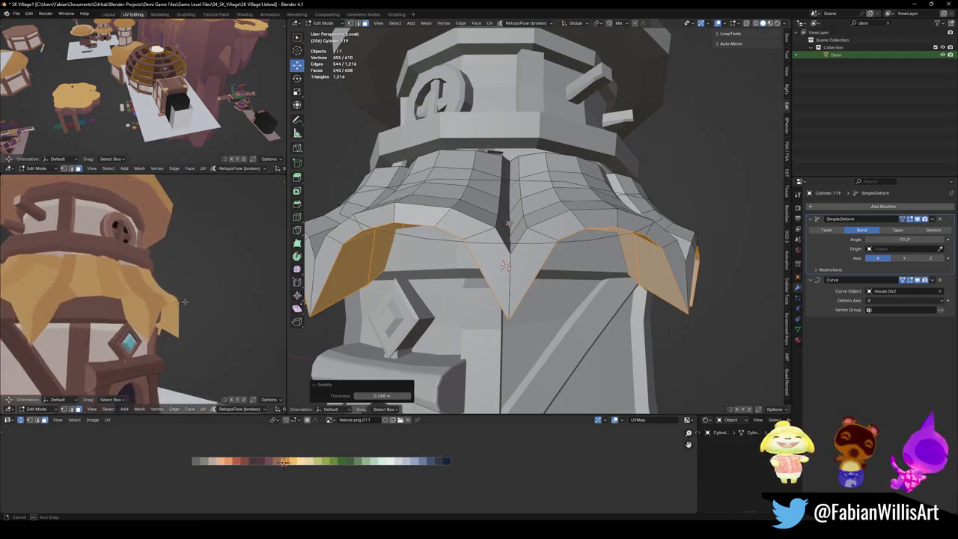
{"action": "mouse_move", "coordinate": [386, 395]}
{"action": "left_mouse_down"}
{"action": "mouse_move", "coordinate": [352, 396]}
{"action": "mouse_move", "coordinate": [396, 396]}
{"action": "mouse_move", "coordinate": [386, 395]}
{"action": "left_mouse_up"}
{"action": "scroll", "coordinate": [135, 299], "scroll_direction": "down", "scroll_amount": 3}
{"action": "middle_click_drag", "start_coordinate": [486, 285], "coordinate": [480, 247]}
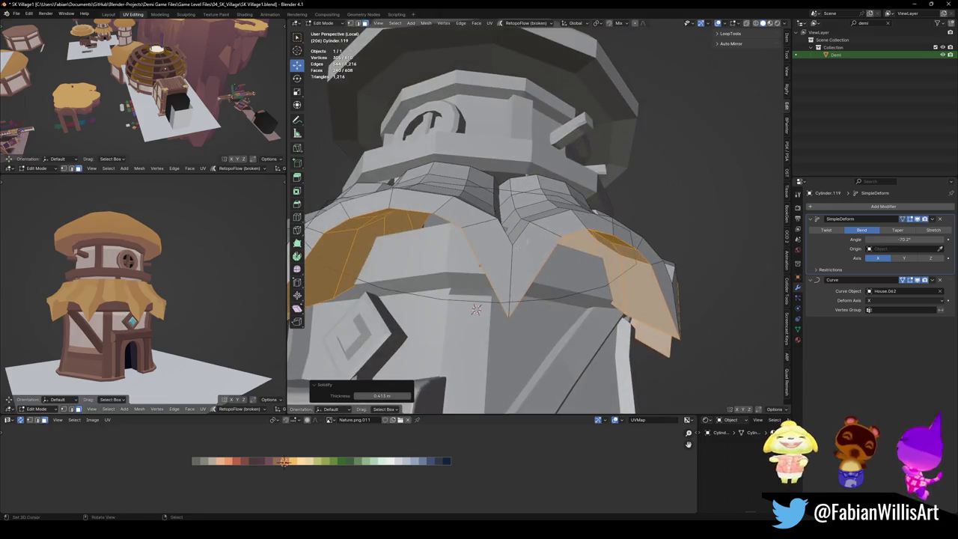
{"action": "scroll", "coordinate": [135, 292], "scroll_direction": "up", "scroll_amount": 5}
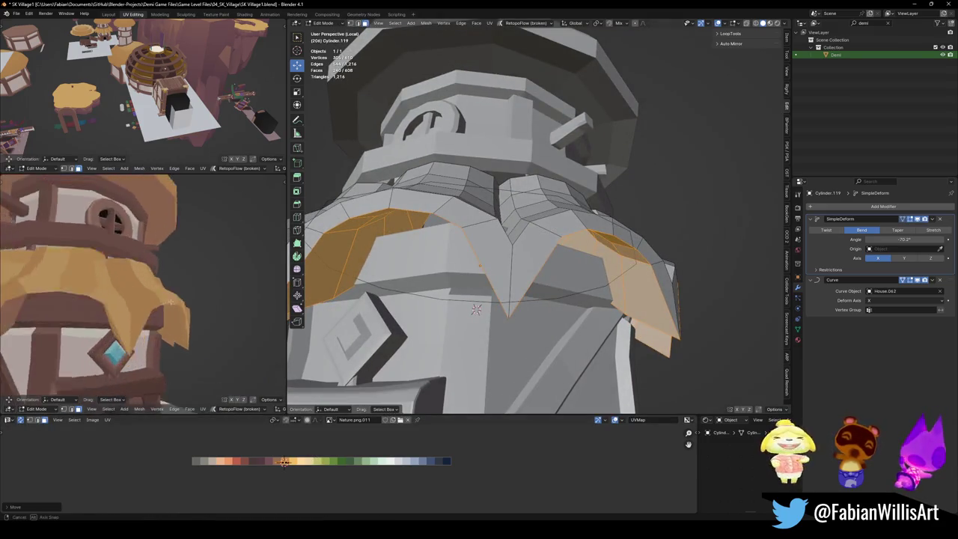
{"action": "key", "text": "g"}
{"action": "key", "text": "x"}
{"action": "left_click", "coordinate": [285, 462]}
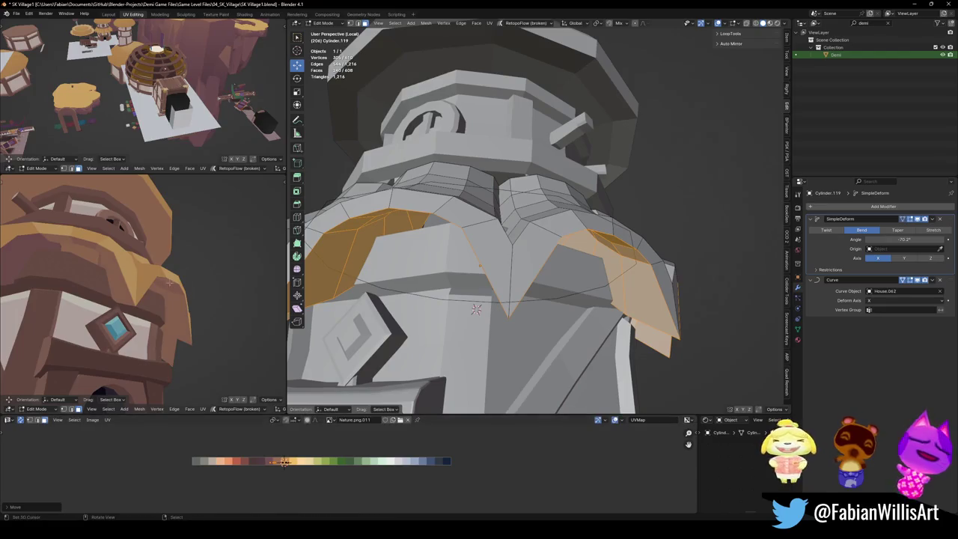
{"action": "scroll", "coordinate": [134, 300], "scroll_direction": "down", "scroll_amount": 5}
{"action": "key", "text": "ctrl+z"}
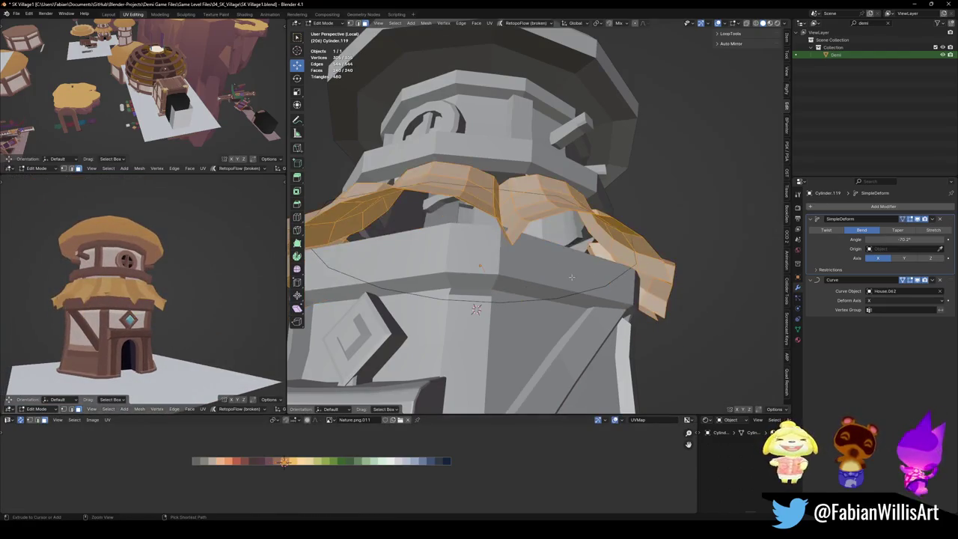
{"action": "middle_click_drag", "start_coordinate": [548, 246], "coordinate": [496, 244]}
{"action": "key", "text": "alt+a"}
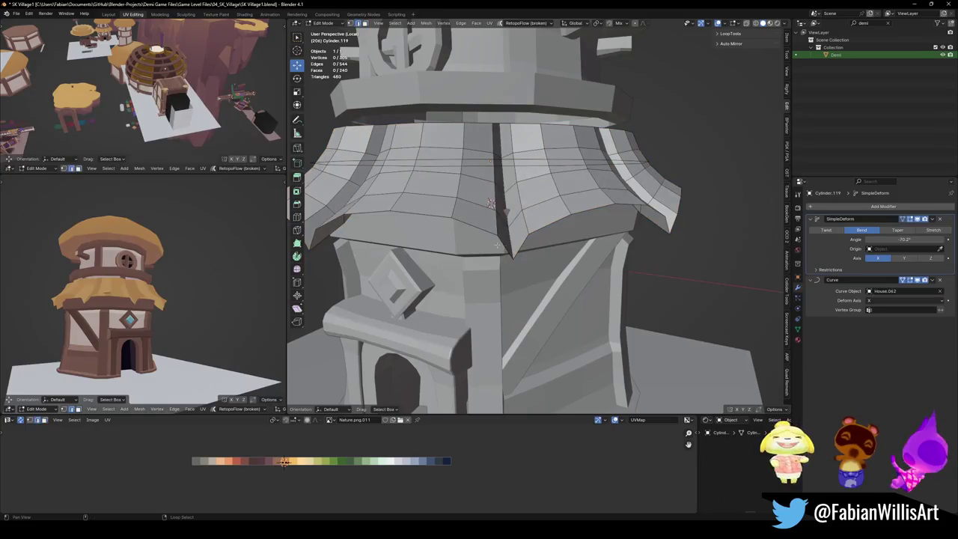
Relax the whole roof band mesh with LoopTools Relax after testing it on single loops.
{"action": "left_click", "coordinate": [497, 228], "text": "alt"}
{"action": "key", "text": "q"}
{"action": "left_click", "coordinate": [496, 227]}
{"action": "mouse_move", "coordinate": [497, 228]}
{"action": "middle_mouse_down"}
{"action": "mouse_move", "coordinate": [495, 274]}
{"action": "mouse_move", "coordinate": [513, 129]}
{"action": "middle_mouse_up"}
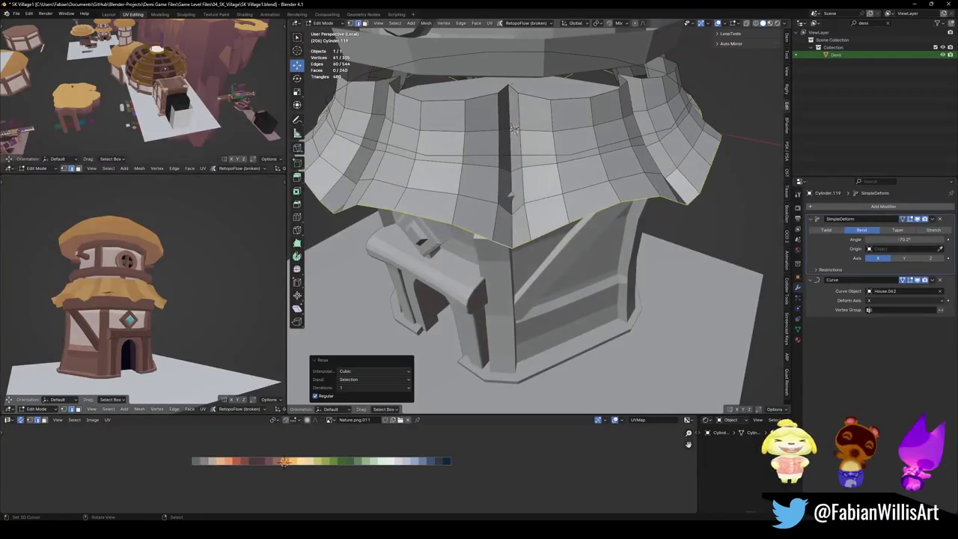
{"action": "key", "text": "ctrl+z"}
{"action": "left_click", "coordinate": [481, 175], "text": "alt+shift"}
{"action": "left_click", "coordinate": [478, 146], "text": "alt+shift"}
{"action": "left_click", "coordinate": [488, 148], "text": "alt+shift"}
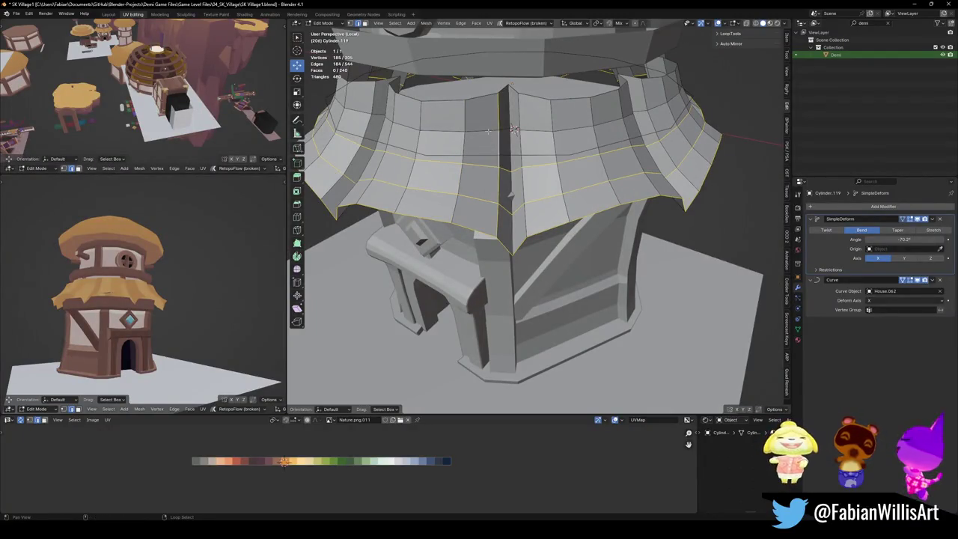
{"action": "key", "text": "a"}
{"action": "right_click", "coordinate": [513, 130]}
{"action": "left_click", "coordinate": [512, 131]}
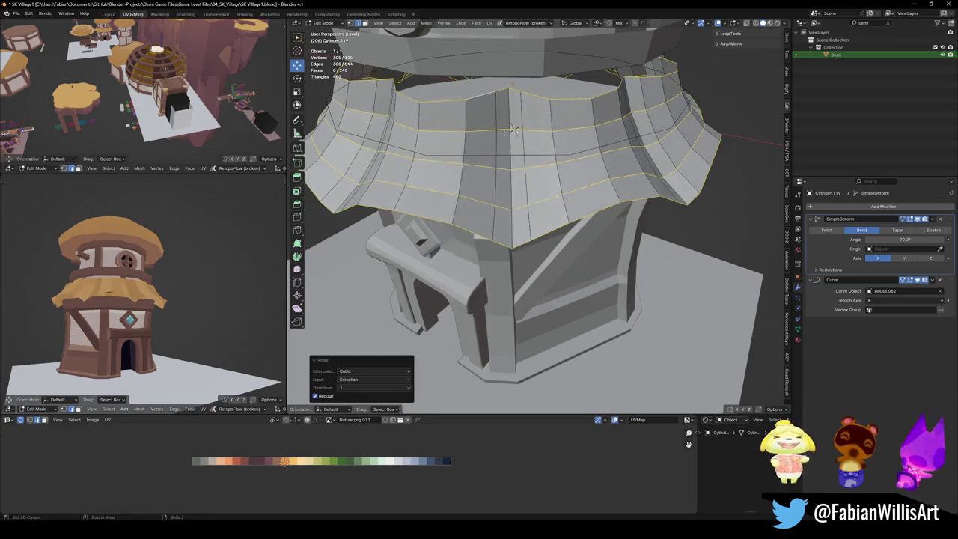
In face select, solidify the roof band faces to a 0.413 m thick shell.
{"action": "mouse_move", "coordinate": [513, 130]}
{"action": "middle_mouse_down"}
{"action": "mouse_move", "coordinate": [489, 174]}
{"action": "mouse_move", "coordinate": [517, 225]}
{"action": "mouse_move", "coordinate": [521, 170]}
{"action": "mouse_move", "coordinate": [466, 375]}
{"action": "middle_mouse_up"}
{"action": "key", "text": "3"}
{"action": "key", "text": "ctrl+f"}
{"action": "left_click", "coordinate": [517, 223]}
Move and shrink the roof band's UVs onto the straw-yellow area of the palette.
{"action": "key", "text": "g"}
{"action": "key", "text": "x"}
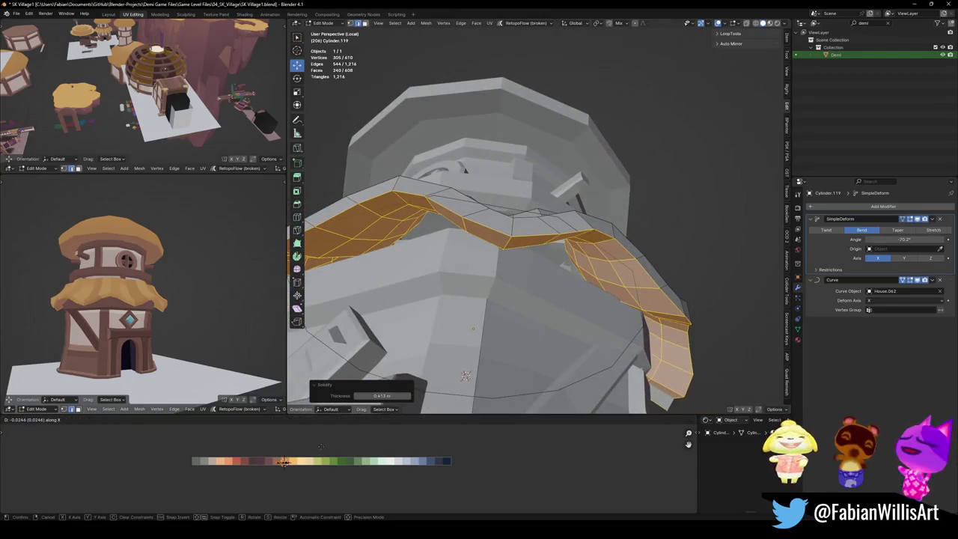
{"action": "left_click", "coordinate": [300, 445]}
{"action": "scroll", "coordinate": [142, 292], "scroll_direction": "up", "scroll_amount": 5}
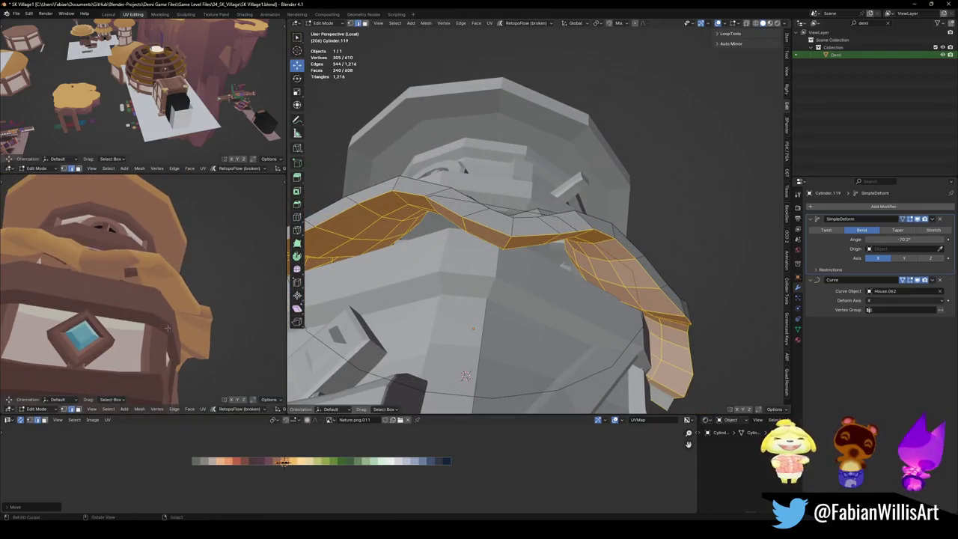
{"action": "key", "text": "s"}
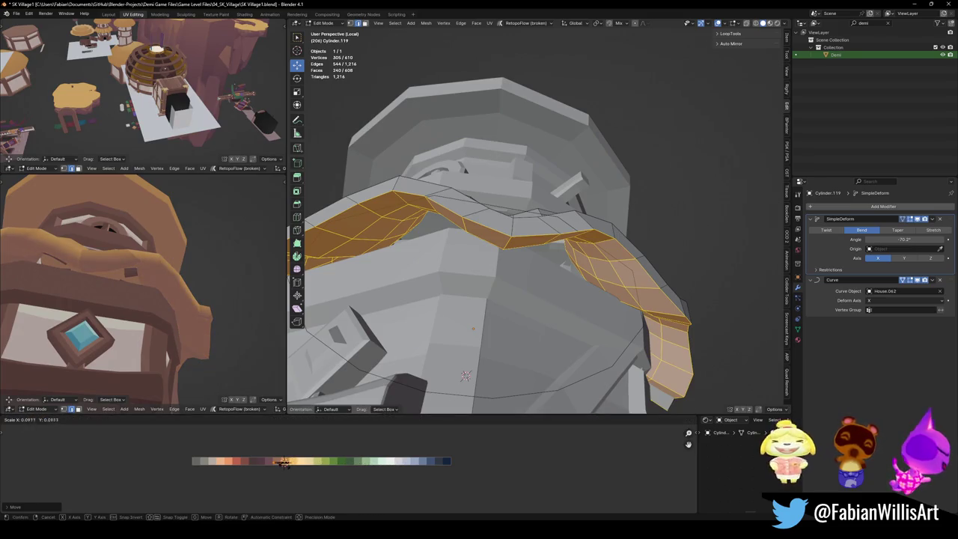
{"action": "left_click", "coordinate": [283, 462]}
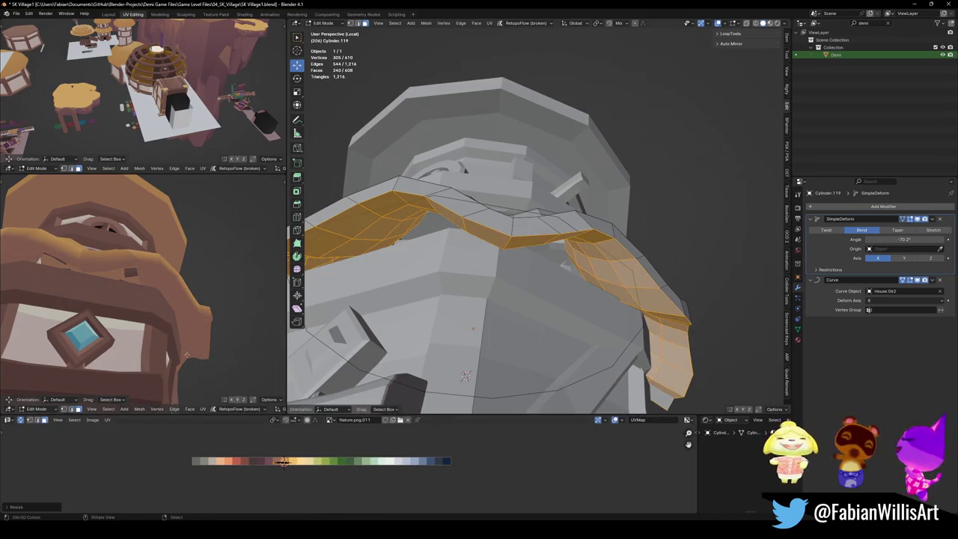
{"action": "middle_click_drag", "start_coordinate": [187, 355], "coordinate": [185, 286]}
Scale the rim face loop's UVs onto the brown palette colour.
{"action": "key", "text": "alt+a"}
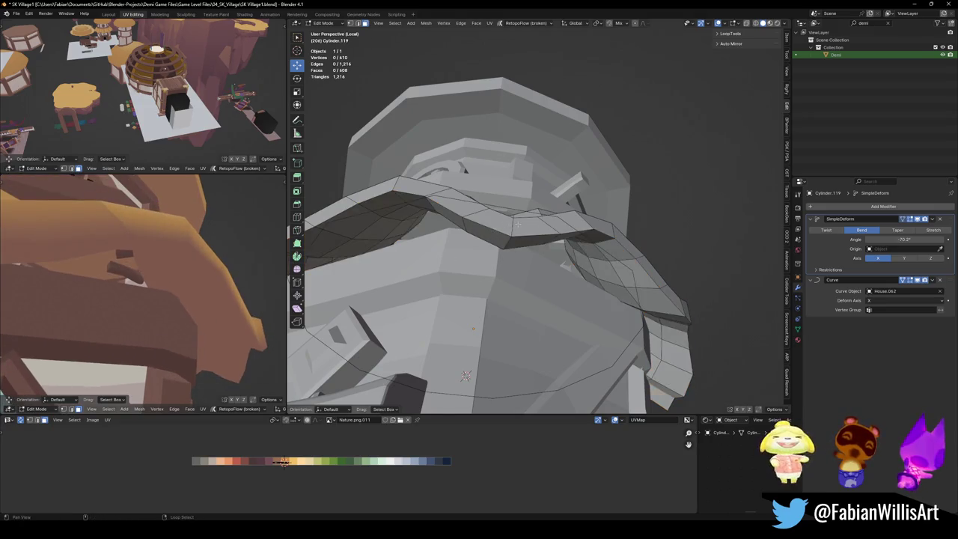
{"action": "left_click", "coordinate": [516, 223], "text": "alt"}
{"action": "key", "text": "s"}
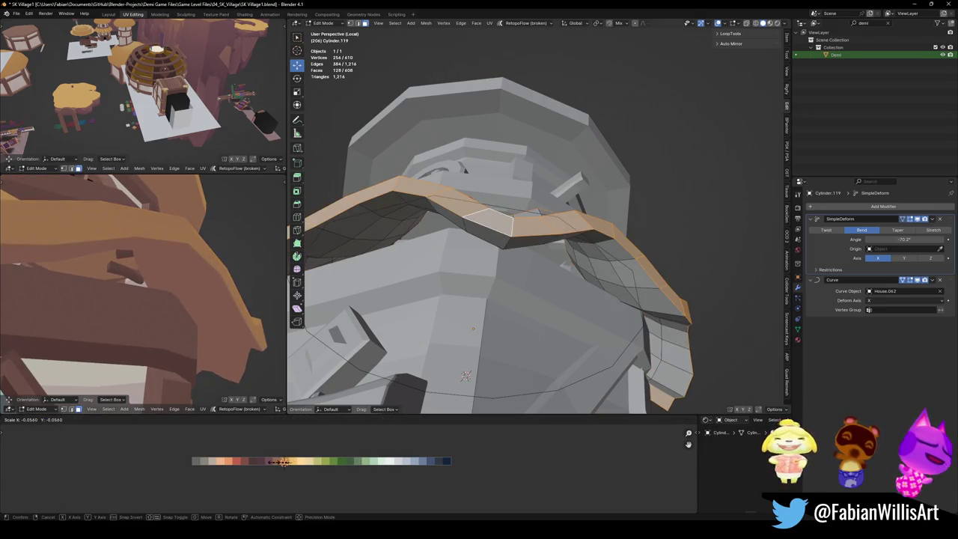
{"action": "left_click", "coordinate": [279, 462]}
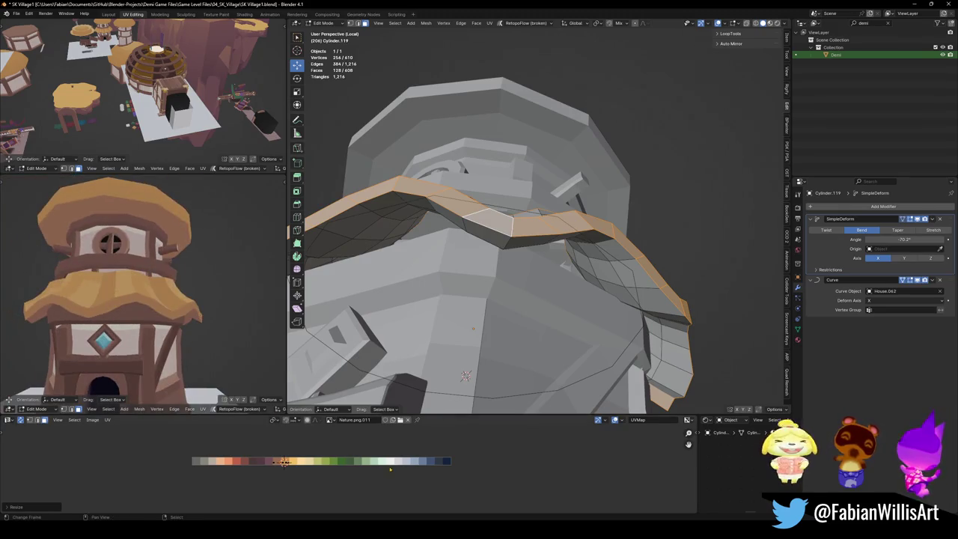
{"action": "key", "text": "alt+a"}
Slide one horizontal roof edge loop to a new position along the band.
{"action": "middle_click_drag", "start_coordinate": [479, 224], "coordinate": [537, 267]}
{"action": "left_click", "coordinate": [537, 268], "text": "alt"}
{"action": "key", "text": "g"}
{"action": "key", "text": "g"}
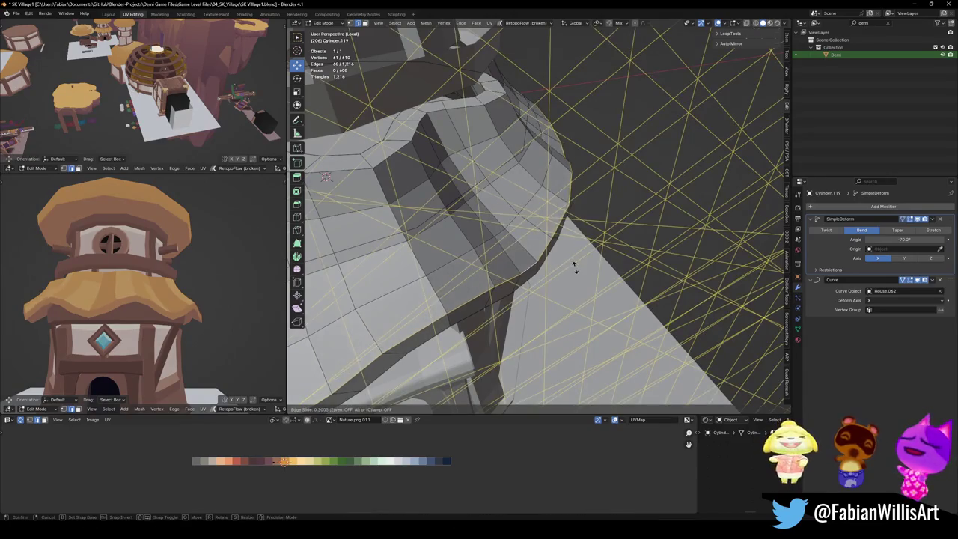
{"action": "left_click", "coordinate": [580, 261]}
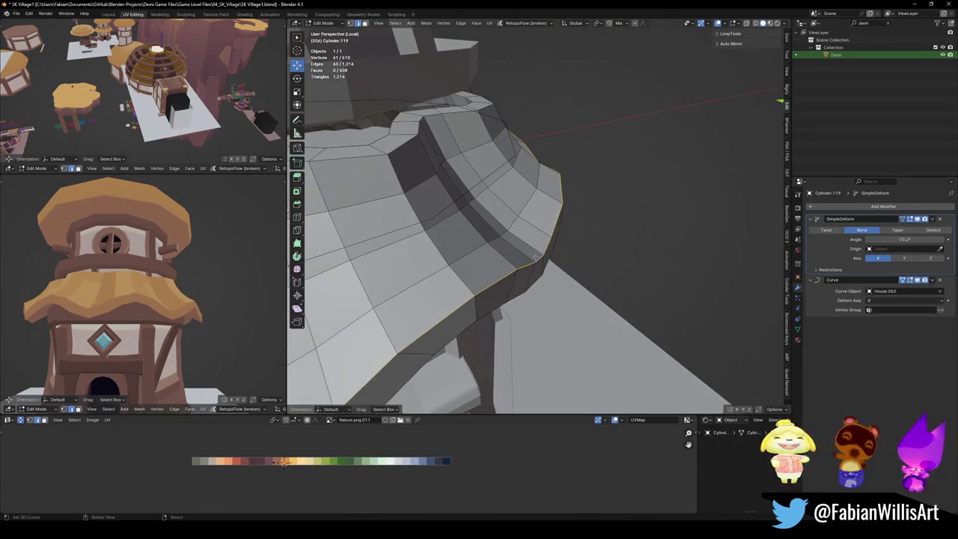
{"action": "scroll", "coordinate": [536, 259], "scroll_direction": "down", "scroll_amount": 5}
{"action": "mouse_move", "coordinate": [535, 258]}
{"action": "middle_mouse_down"}
{"action": "mouse_move", "coordinate": [566, 231]}
{"action": "mouse_move", "coordinate": [559, 228]}
{"action": "middle_mouse_up"}
{"action": "scroll", "coordinate": [588, 251], "scroll_direction": "up", "scroll_amount": 1}
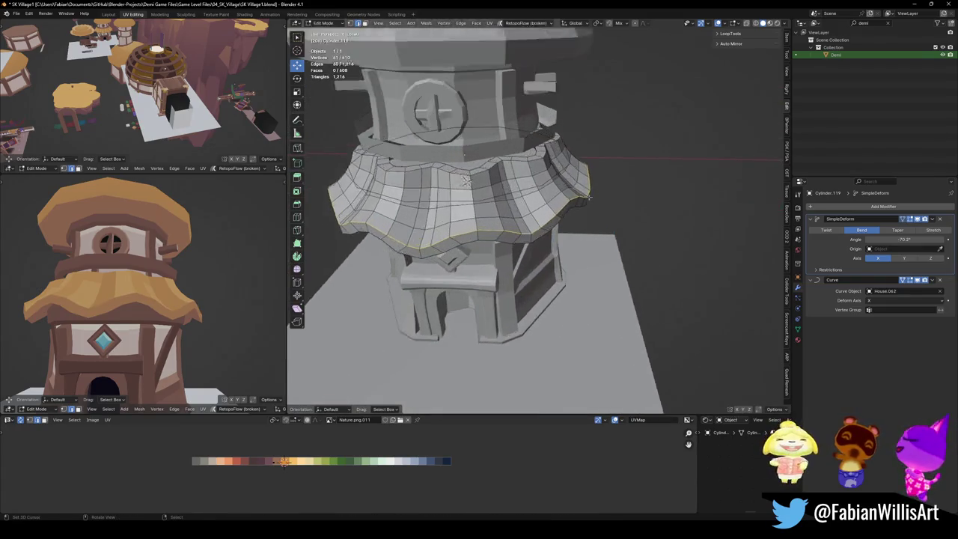
{"action": "scroll", "coordinate": [588, 252], "scroll_direction": "up", "scroll_amount": 2}
{"action": "scroll", "coordinate": [587, 252], "scroll_direction": "up", "scroll_amount": 1}
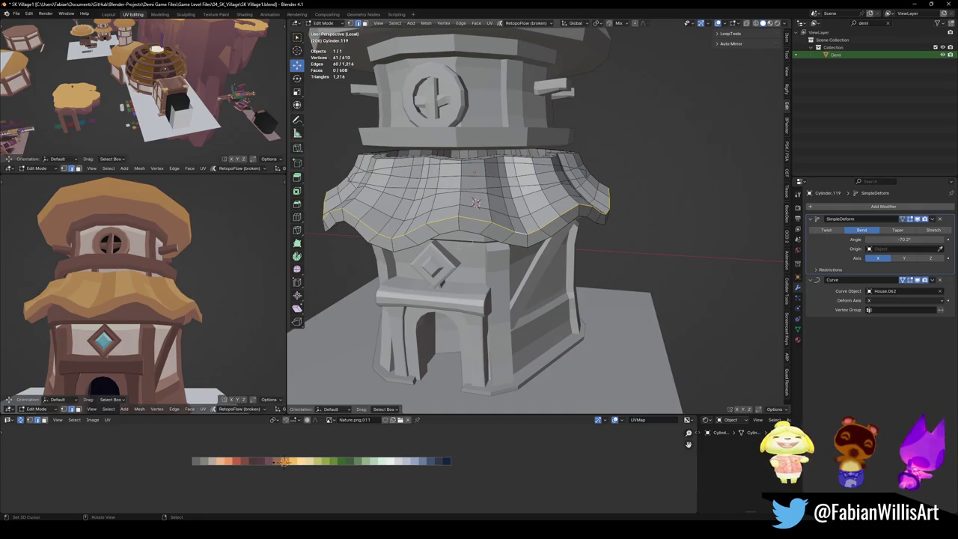
{"action": "scroll", "coordinate": [166, 306], "scroll_direction": "down", "scroll_amount": 1}
{"action": "scroll", "coordinate": [166, 305], "scroll_direction": "down", "scroll_amount": 2}
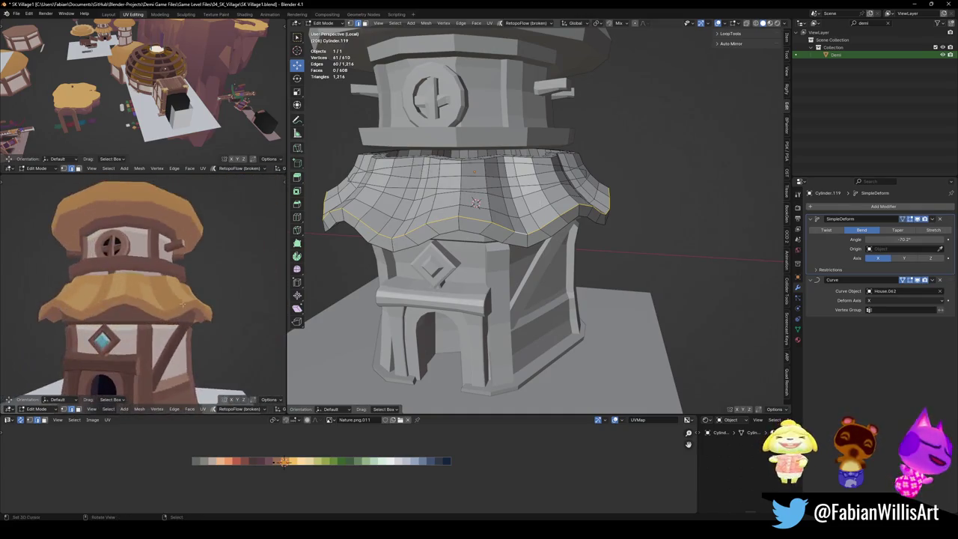
{"action": "scroll", "coordinate": [166, 305], "scroll_direction": "down", "scroll_amount": 2}
{"action": "scroll", "coordinate": [166, 304], "scroll_direction": "up", "scroll_amount": 1}
{"action": "scroll", "coordinate": [239, 292], "scroll_direction": "up", "scroll_amount": 5}
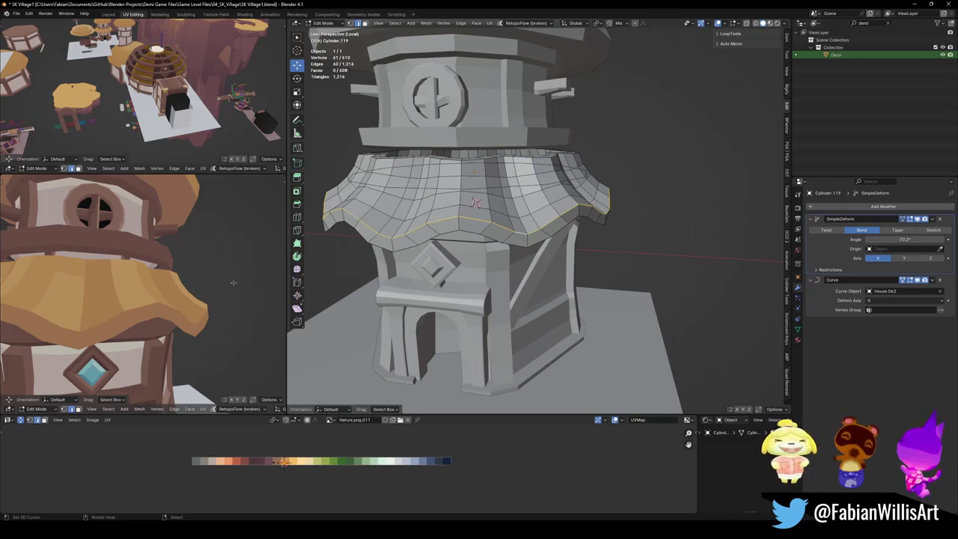
{"action": "scroll", "coordinate": [178, 287], "scroll_direction": "down", "scroll_amount": 4}
{"action": "scroll", "coordinate": [179, 299], "scroll_direction": "down", "scroll_amount": 1}
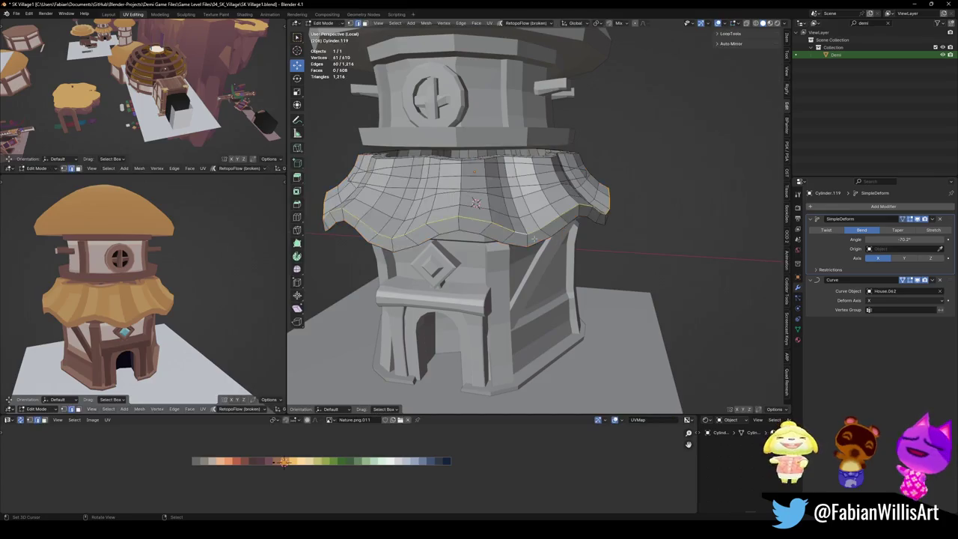
Try a copy of the roof band raised about 0.66 m, then undo it.
{"action": "key", "text": "a"}
{"action": "key", "text": "shift+d"}
{"action": "key", "text": "z"}
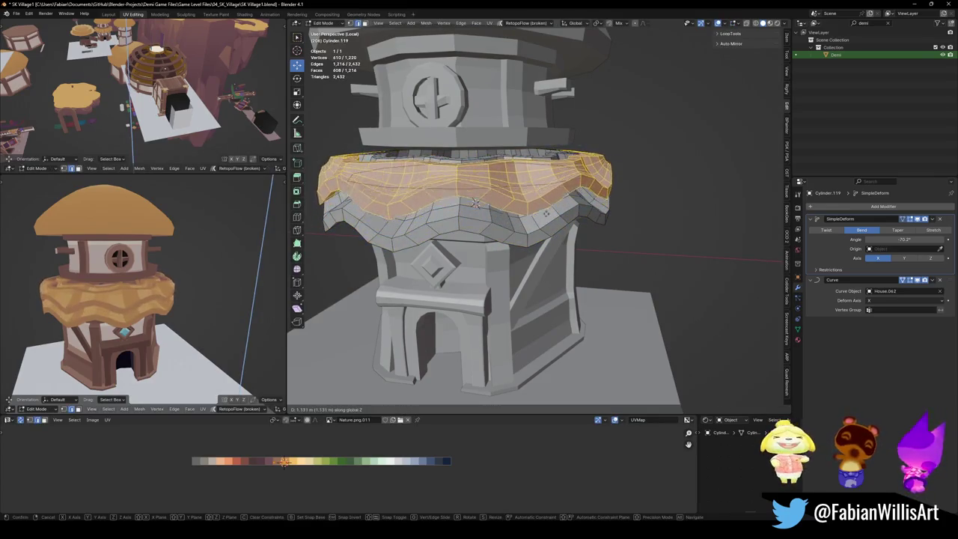
{"action": "left_click", "coordinate": [475, 202]}
{"action": "middle_click_drag", "start_coordinate": [135, 292], "coordinate": [137, 257]}
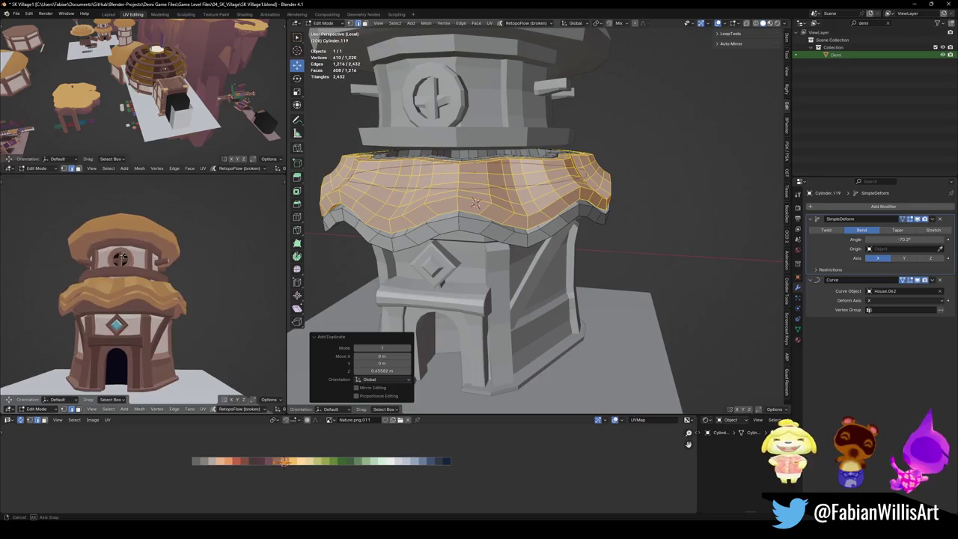
{"action": "key", "text": "ctrl+z"}
{"action": "key", "text": "ctrl+z"}
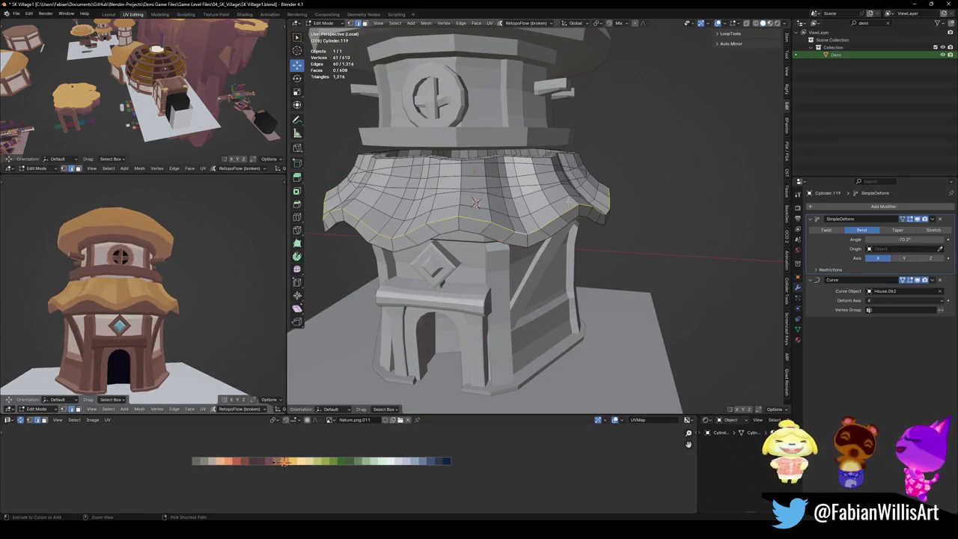
Delete the extra wavy roof ring objects around the tower.
{"action": "key", "text": "Delete"}
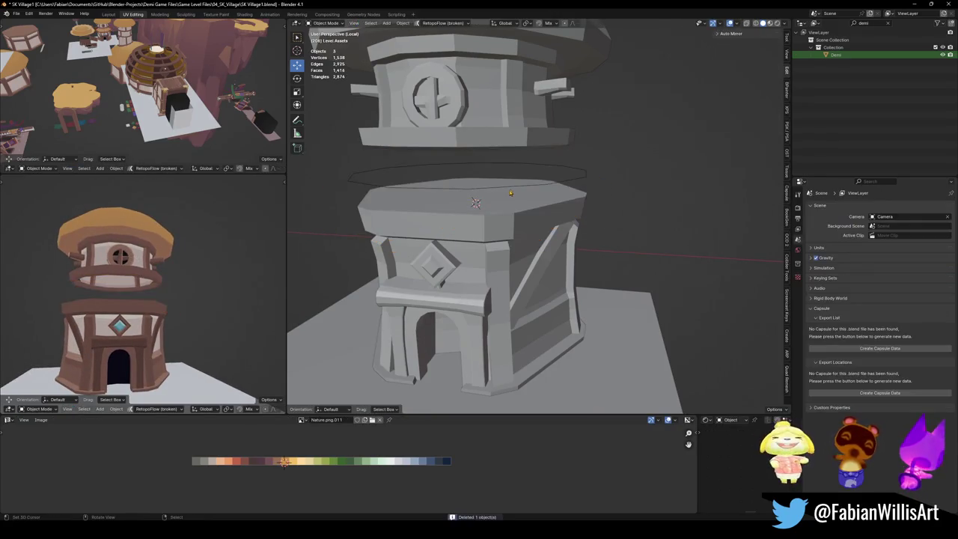
{"action": "key", "text": "ctrl+z"}
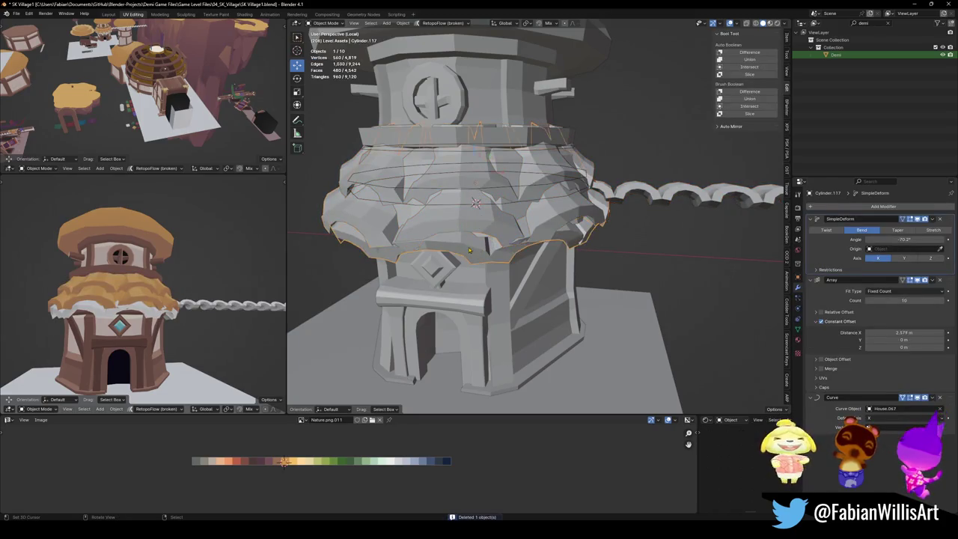
{"action": "key", "text": "Delete"}
{"action": "middle_click_drag", "start_coordinate": [481, 255], "coordinate": [472, 263]}
{"action": "key", "text": "Delete"}
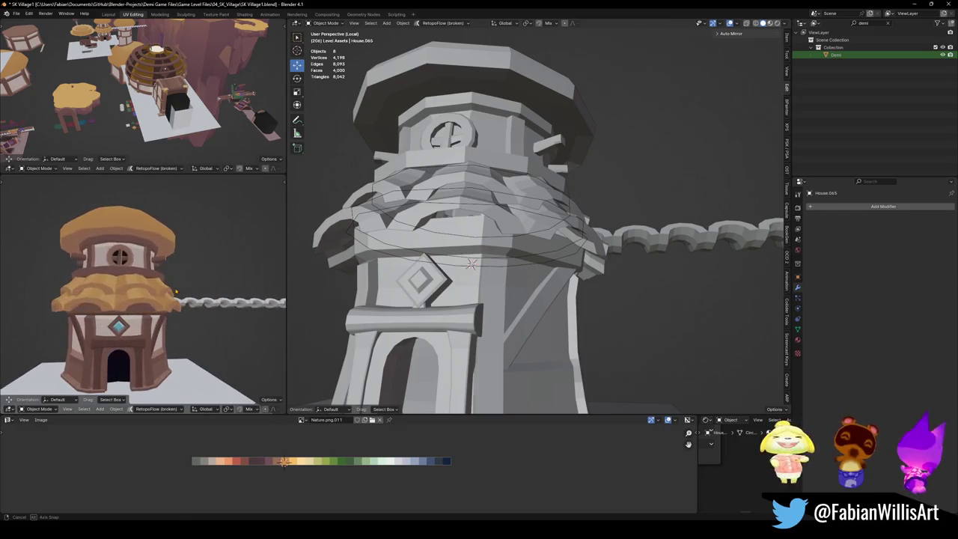
Remove the chain object from the scene.
{"action": "left_click", "coordinate": [204, 304]}
{"action": "key", "text": "h"}
{"action": "scroll", "coordinate": [274, 277], "scroll_direction": "up", "scroll_amount": 2}
{"action": "scroll", "coordinate": [274, 277], "scroll_direction": "up", "scroll_amount": 2}
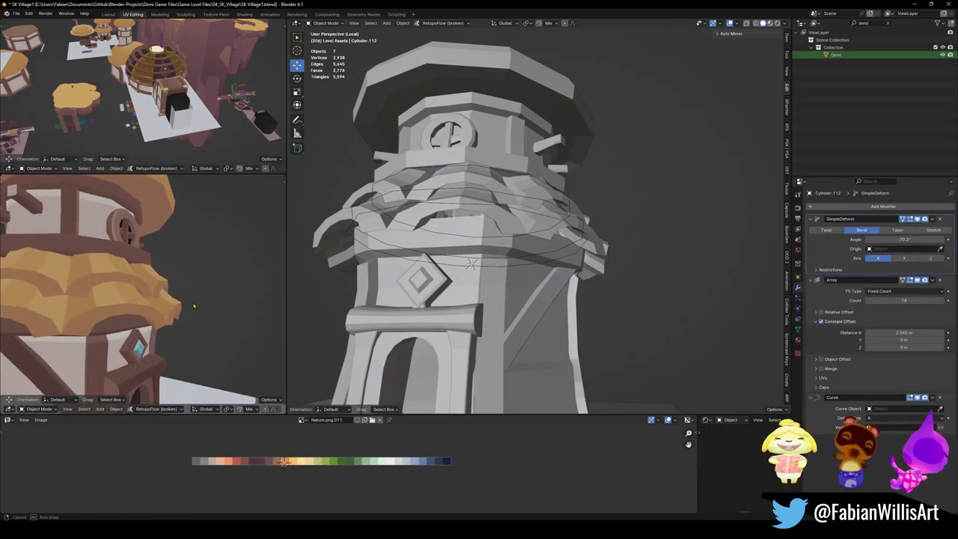
{"action": "scroll", "coordinate": [274, 277], "scroll_direction": "up", "scroll_amount": 2}
Hide the leafy ruffle ring to check underneath, then reveal it again.
{"action": "middle_click_drag", "start_coordinate": [464, 178], "coordinate": [495, 216]}
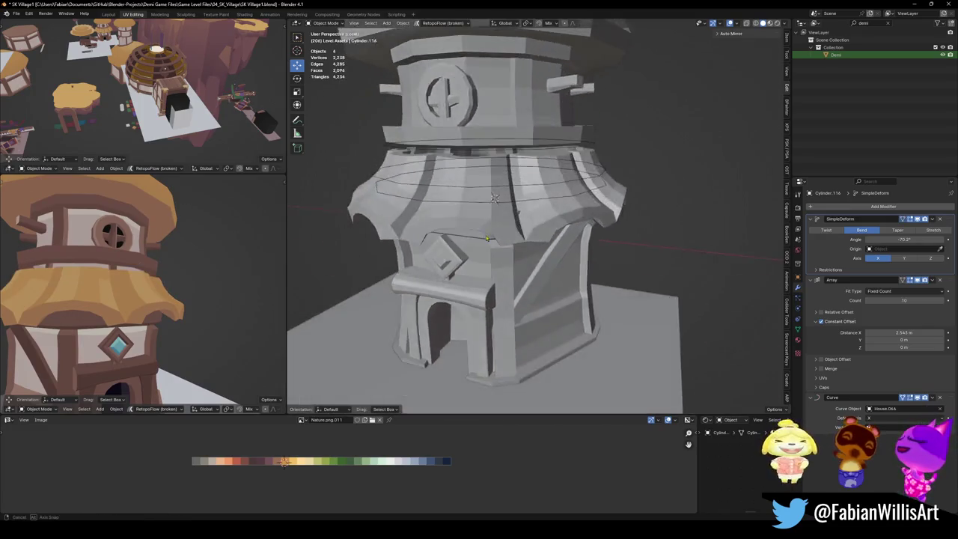
{"action": "left_click", "coordinate": [495, 216]}
{"action": "key", "text": "h"}
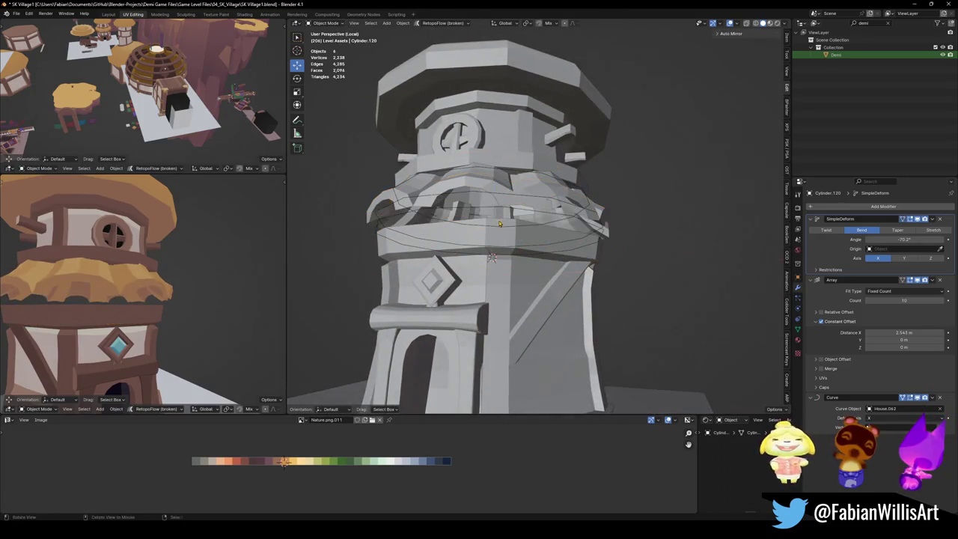
{"action": "key", "text": "alt+h"}
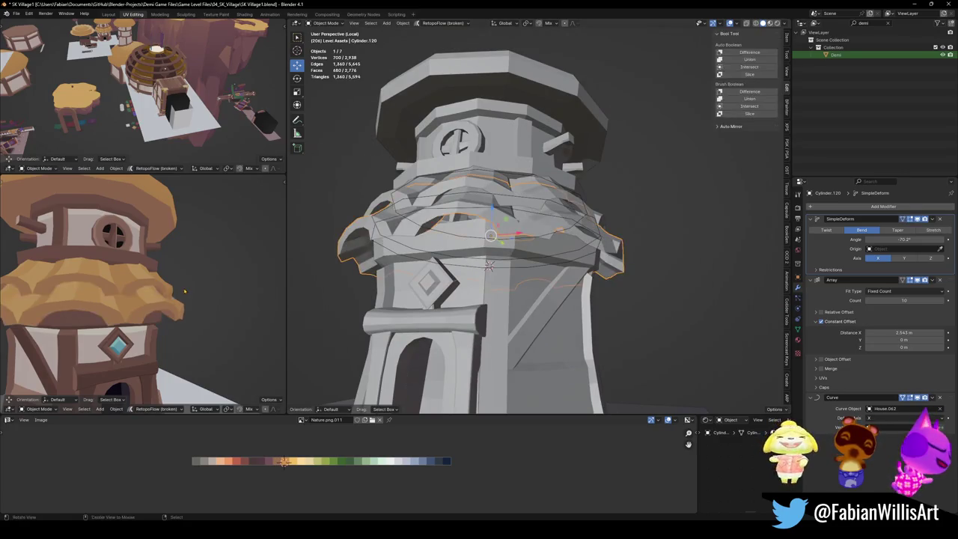
Inspect the house from new angles and select the tower body object.
{"action": "scroll", "coordinate": [135, 307], "scroll_direction": "down", "scroll_amount": 5}
{"action": "middle_click_drag", "start_coordinate": [135, 307], "coordinate": [191, 302]}
{"action": "scroll", "coordinate": [191, 302], "scroll_direction": "up", "scroll_amount": 3}
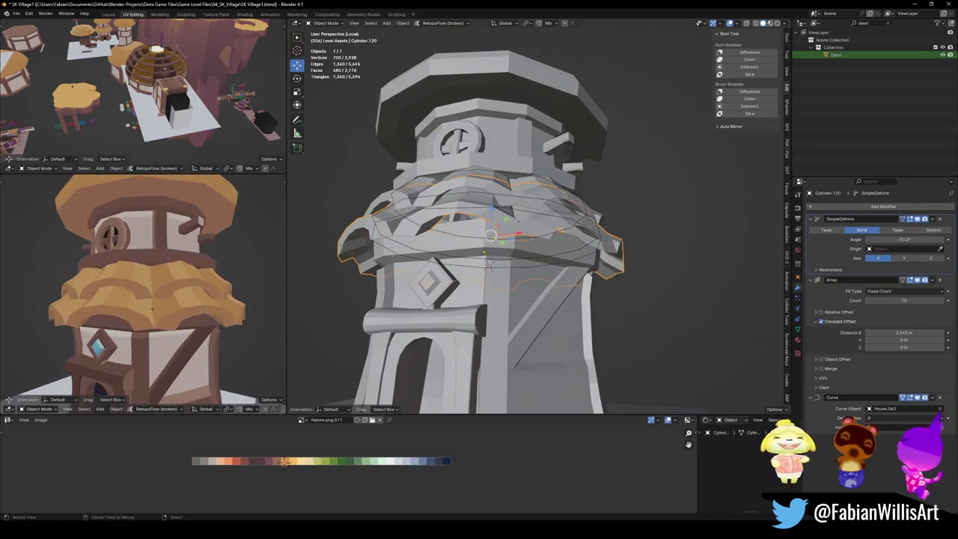
{"action": "middle_click_drag", "start_coordinate": [449, 225], "coordinate": [479, 201]}
{"action": "key", "text": "Tab"}
{"action": "key", "text": "Tab"}
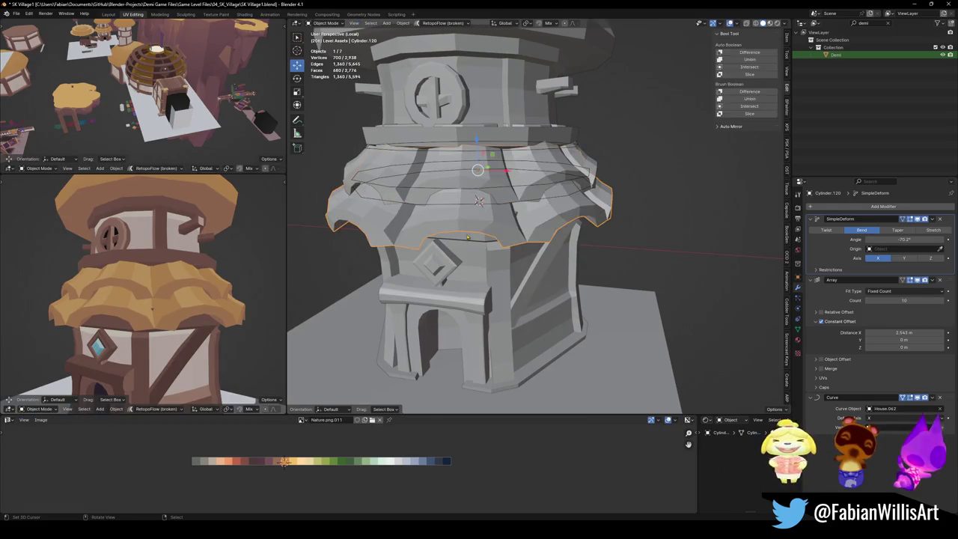
{"action": "scroll", "coordinate": [133, 316], "scroll_direction": "down", "scroll_amount": 4}
{"action": "mouse_move", "coordinate": [133, 316]}
{"action": "middle_mouse_down"}
{"action": "mouse_move", "coordinate": [235, 304]}
{"action": "mouse_move", "coordinate": [194, 307]}
{"action": "middle_mouse_up"}
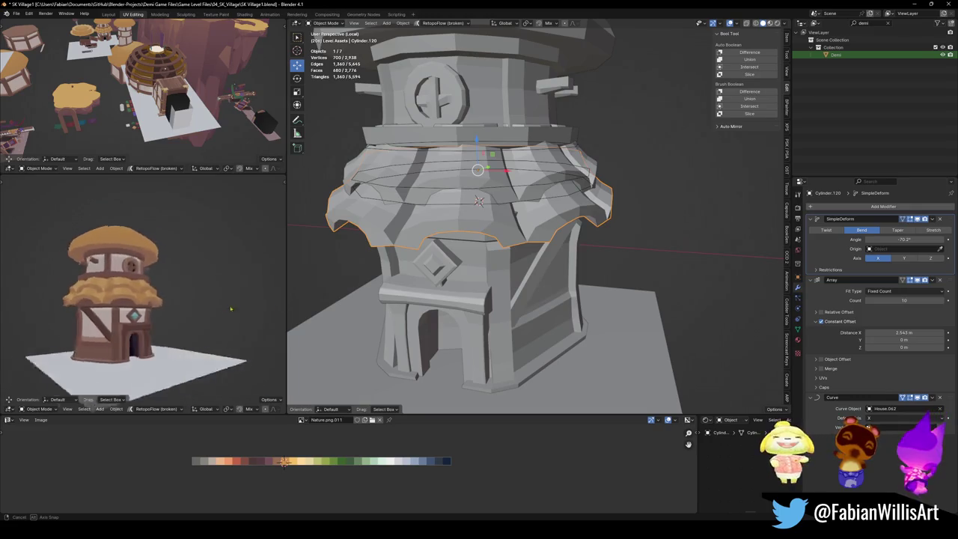
{"action": "scroll", "coordinate": [463, 246], "scroll_direction": "up", "scroll_amount": 2}
{"action": "middle_click_drag", "start_coordinate": [462, 196], "coordinate": [422, 287]}
{"action": "left_click", "coordinate": [423, 287]}
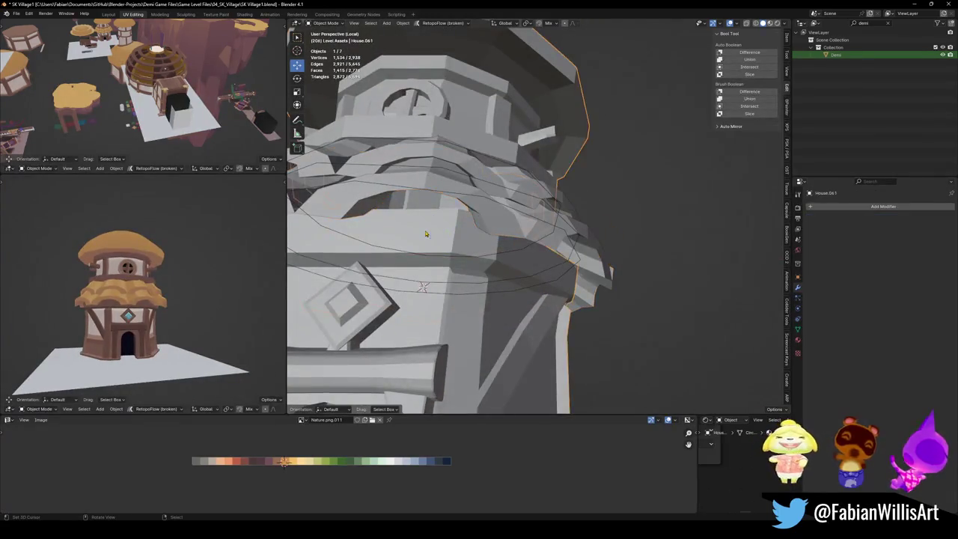
Fatten the tower wall's face loop outward with Alt+S in Edit Mode.
{"action": "key", "text": "Tab"}
{"action": "left_click", "coordinate": [459, 225], "text": "alt"}
{"action": "key", "text": "alt+s"}
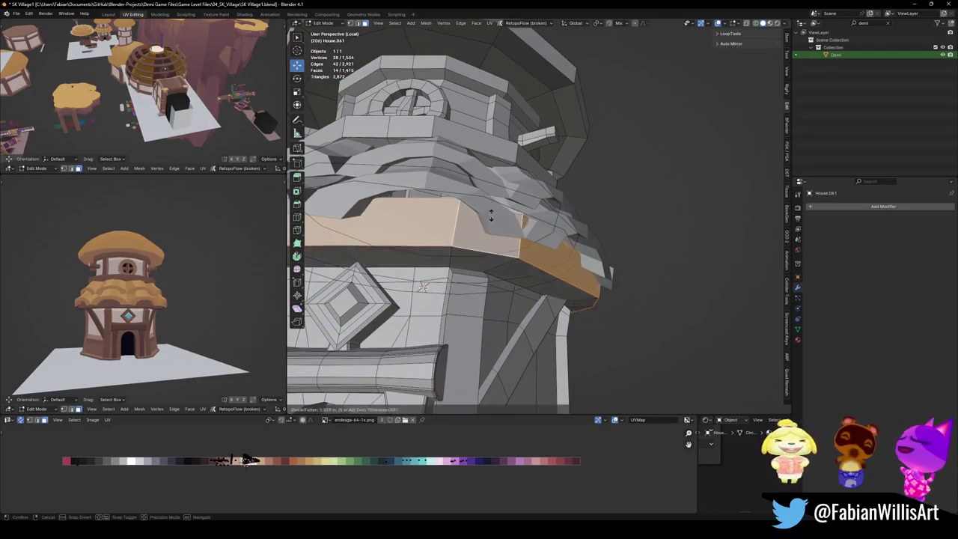
{"action": "left_click", "coordinate": [511, 200]}
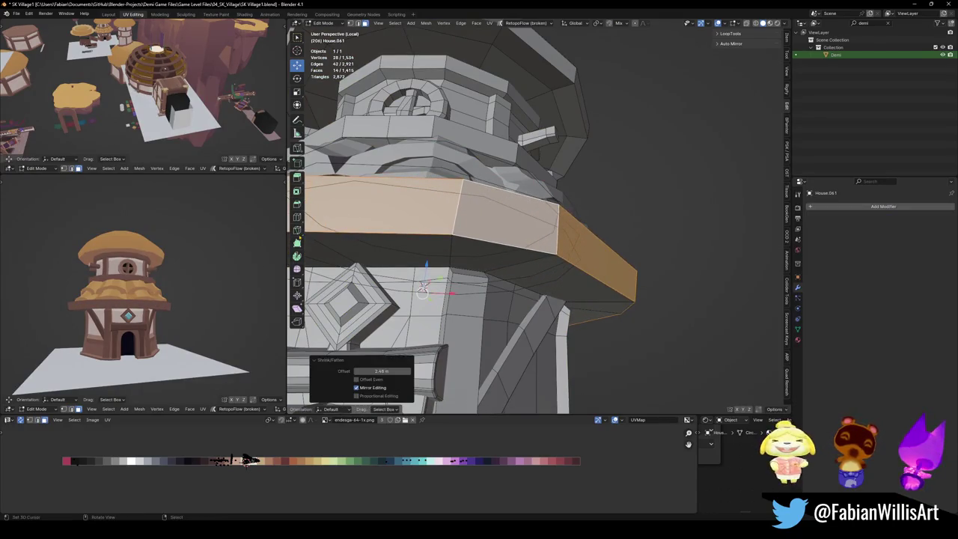
{"action": "scroll", "coordinate": [144, 280], "scroll_direction": "up", "scroll_amount": 3}
{"action": "mouse_move", "coordinate": [144, 314]}
{"action": "middle_mouse_down"}
{"action": "mouse_move", "coordinate": [143, 280]}
{"action": "mouse_move", "coordinate": [133, 298]}
{"action": "middle_mouse_up"}
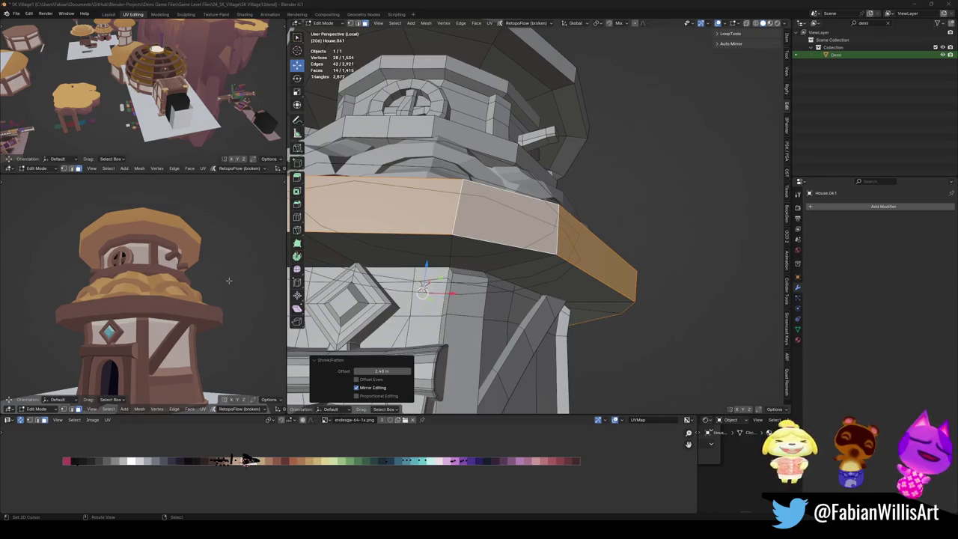
{"action": "scroll", "coordinate": [95, 290], "scroll_direction": "down", "scroll_amount": 3}
{"action": "scroll", "coordinate": [95, 291], "scroll_direction": "up", "scroll_amount": 4}
{"action": "mouse_move", "coordinate": [95, 291]}
{"action": "middle_mouse_down"}
{"action": "mouse_move", "coordinate": [186, 319]}
{"action": "mouse_move", "coordinate": [146, 307]}
{"action": "mouse_move", "coordinate": [154, 303]}
{"action": "middle_mouse_up"}
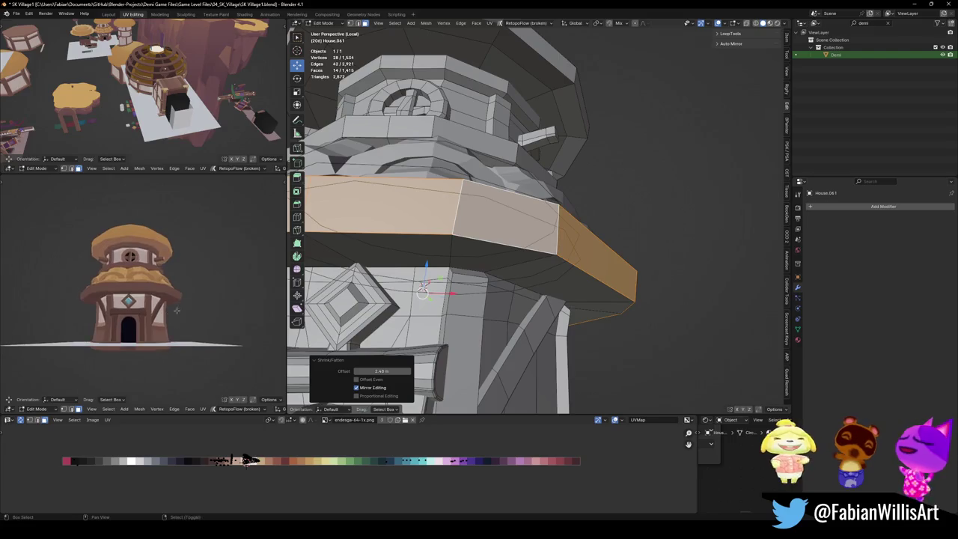
{"action": "scroll", "coordinate": [175, 301], "scroll_direction": "up", "scroll_amount": 3}
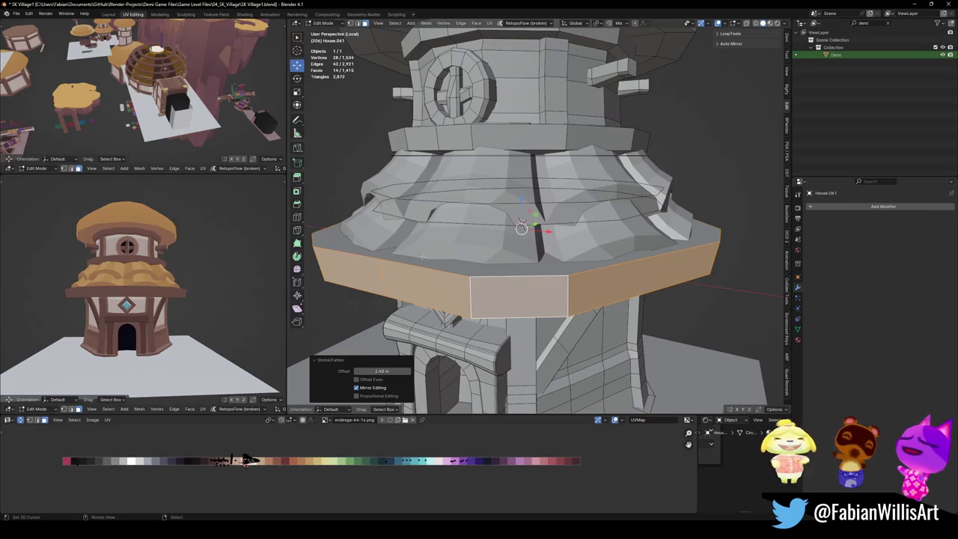
Hide the pushed-out face band and select the upper ruffle ring, keeping its full size.
{"action": "key", "text": "h"}
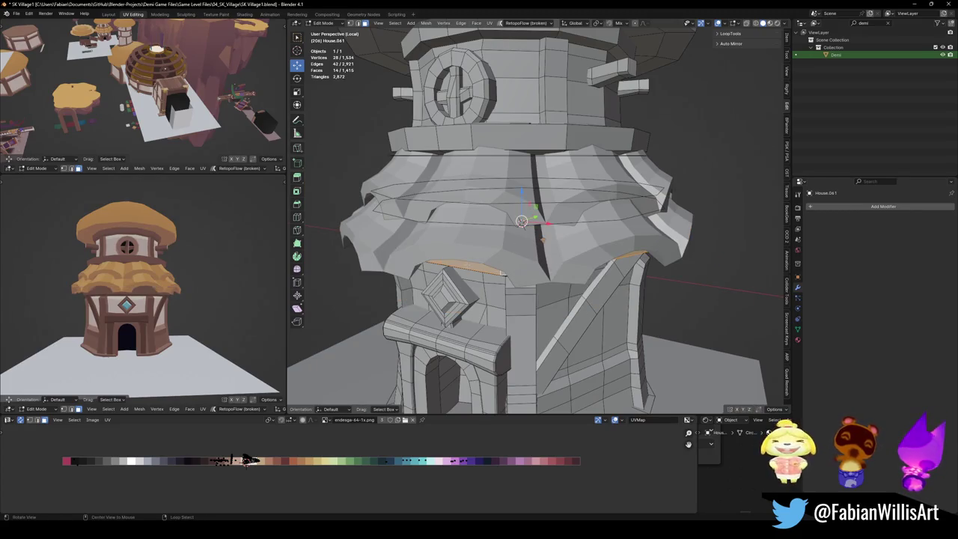
{"action": "key", "text": "Tab"}
{"action": "left_click", "coordinate": [525, 183]}
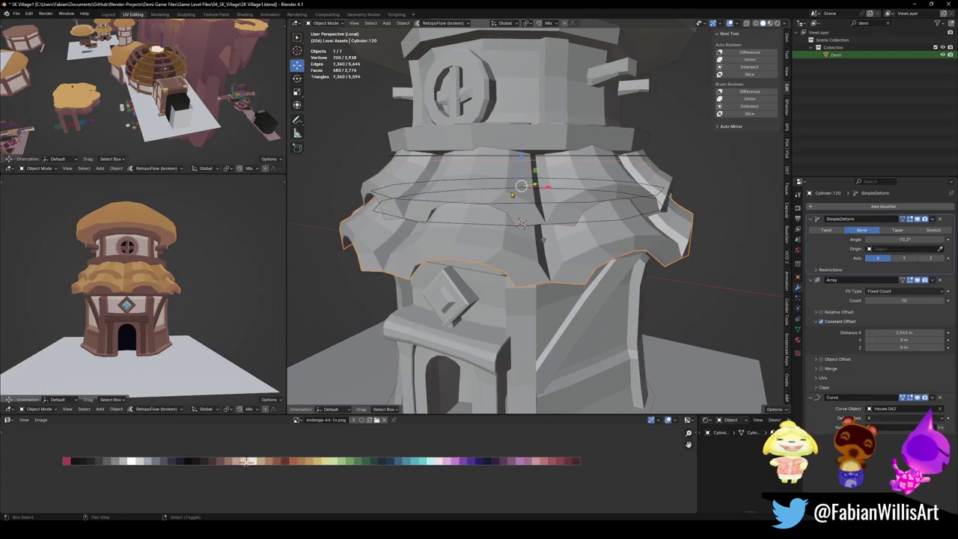
{"action": "key", "text": "s"}
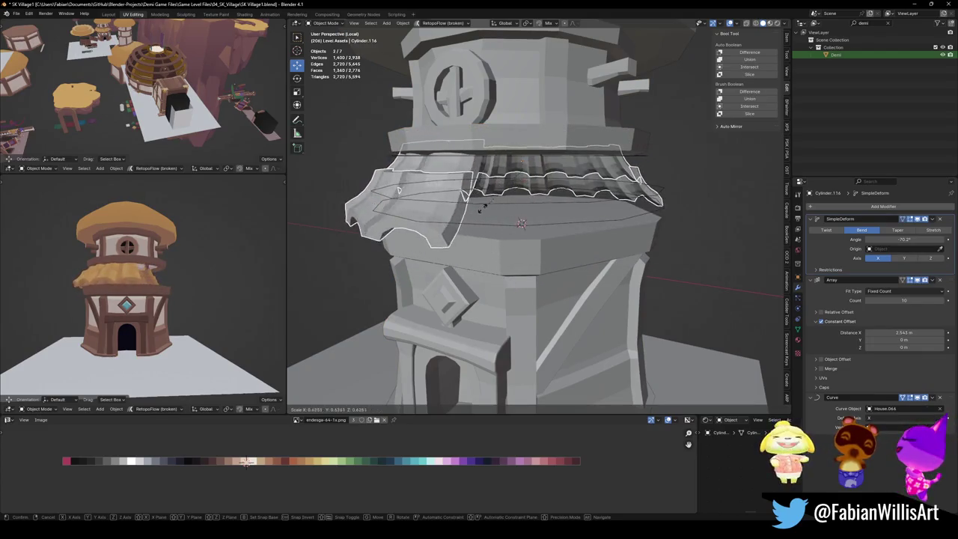
{"action": "right_click", "coordinate": [491, 212]}
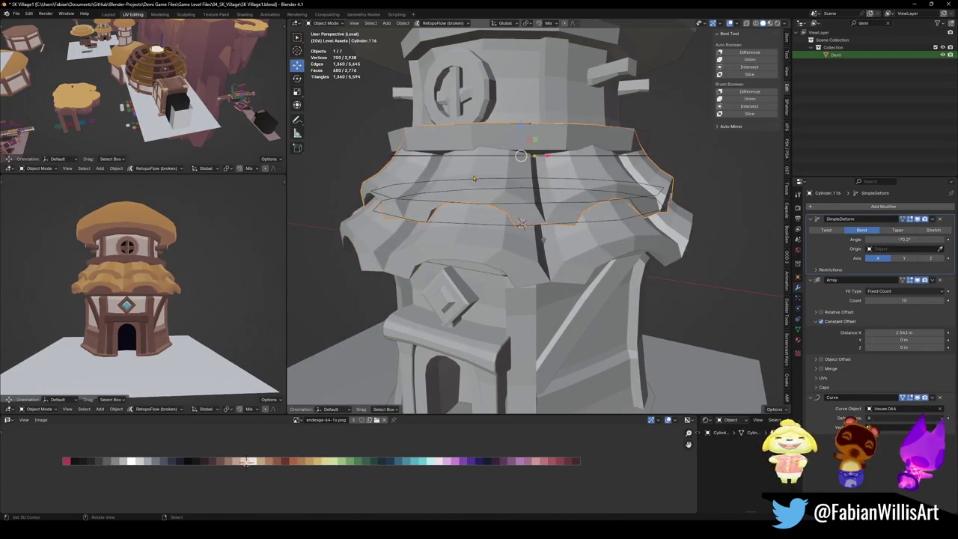
Nudge the ruffle ring's entire mesh slightly along the X axis.
{"action": "key", "text": "Tab"}
{"action": "key", "text": "a"}
{"action": "key", "text": "g"}
{"action": "key", "text": "x"}
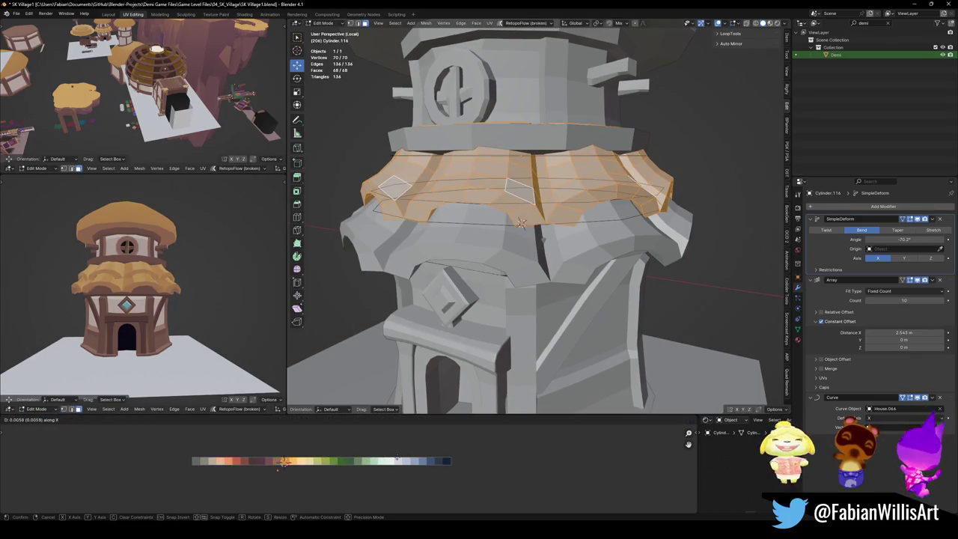
{"action": "key", "text": "Return"}
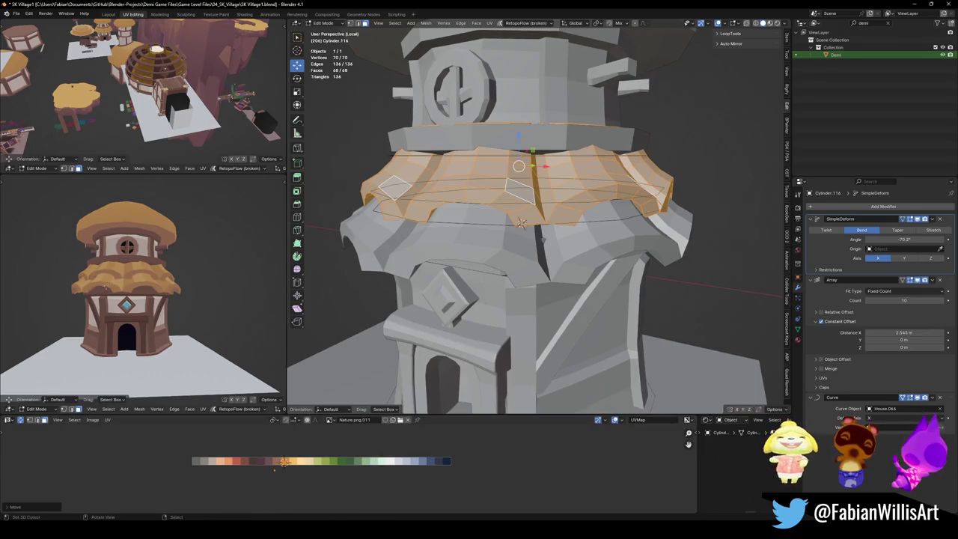
{"action": "scroll", "coordinate": [174, 277], "scroll_direction": "up", "scroll_amount": 3}
{"action": "scroll", "coordinate": [174, 277], "scroll_direction": "up", "scroll_amount": 1}
{"action": "scroll", "coordinate": [174, 277], "scroll_direction": "up", "scroll_amount": 2}
{"action": "scroll", "coordinate": [175, 278], "scroll_direction": "down", "scroll_amount": 2}
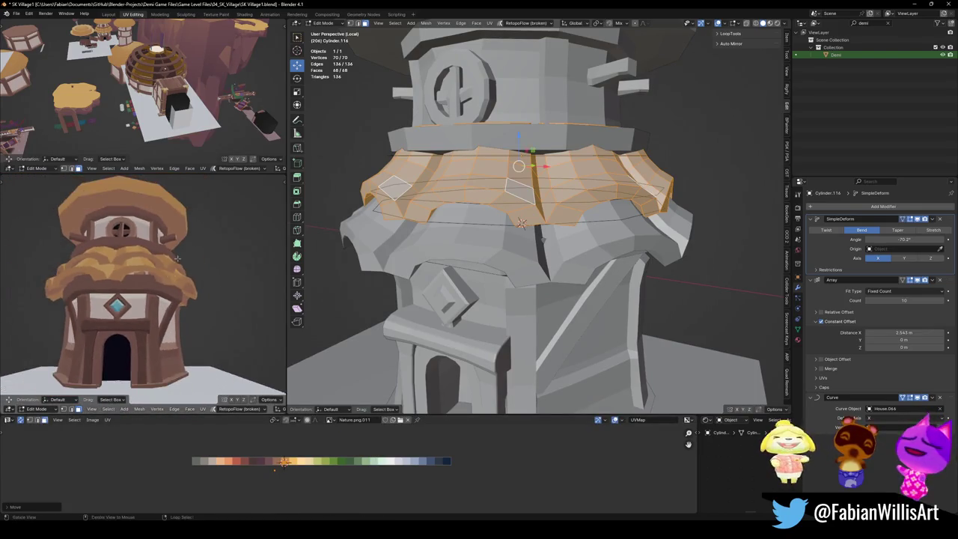
{"action": "scroll", "coordinate": [180, 288], "scroll_direction": "down", "scroll_amount": 1}
{"action": "scroll", "coordinate": [188, 304], "scroll_direction": "down", "scroll_amount": 2}
{"action": "scroll", "coordinate": [192, 316], "scroll_direction": "down", "scroll_amount": 2}
{"action": "middle_click_drag", "start_coordinate": [192, 315], "coordinate": [187, 300]}
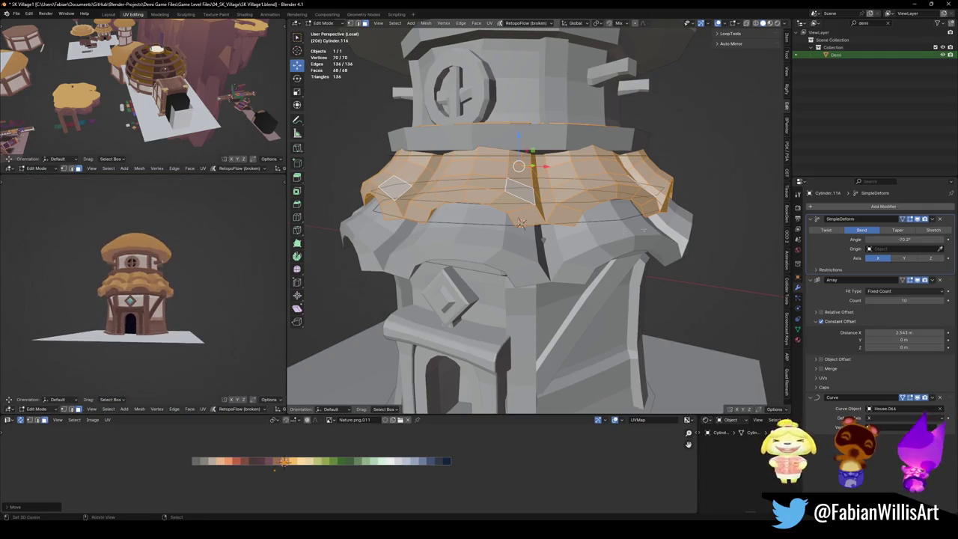
{"action": "key", "text": "Tab"}
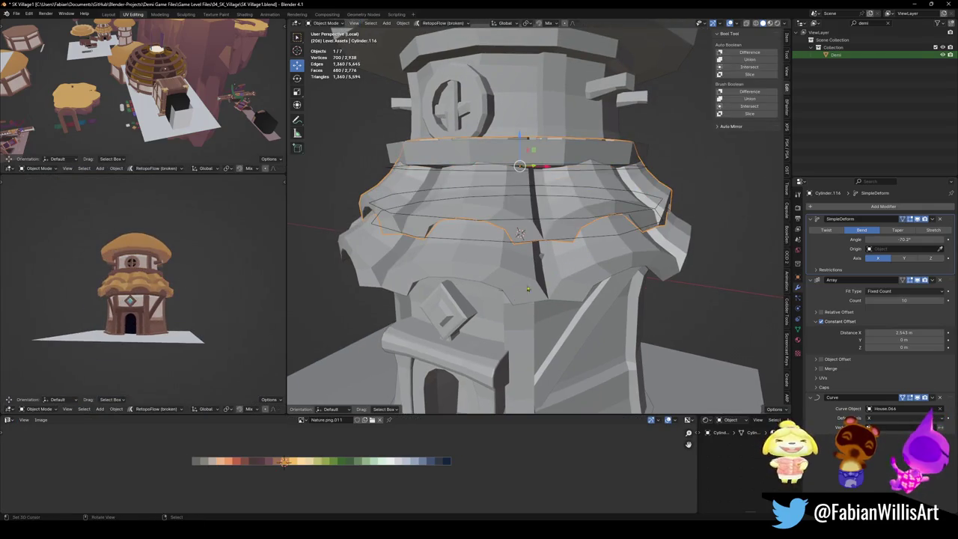
Delete the stray House.067 object.
{"action": "left_click", "coordinate": [585, 243], "text": "shift"}
{"action": "middle_click_drag", "start_coordinate": [585, 244], "coordinate": [567, 225]}
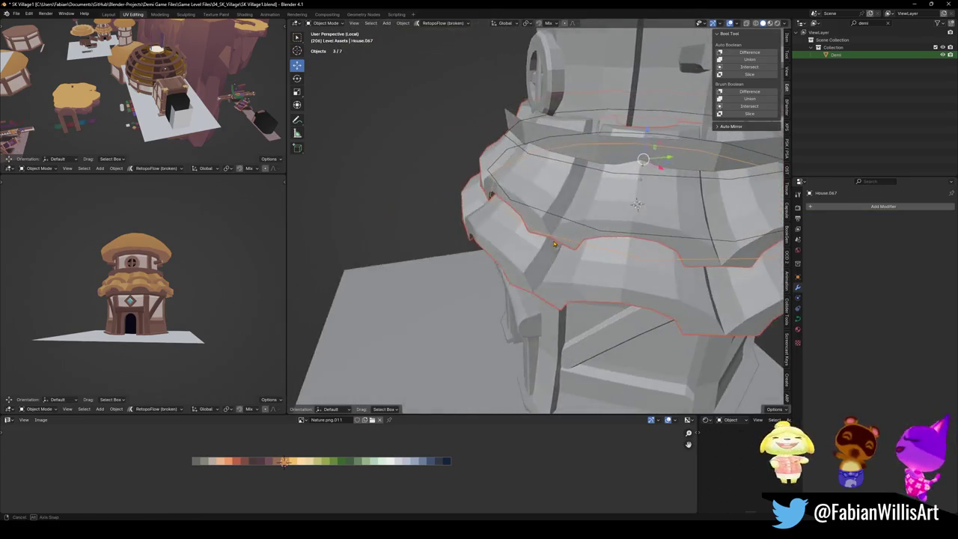
{"action": "left_click", "coordinate": [607, 177]}
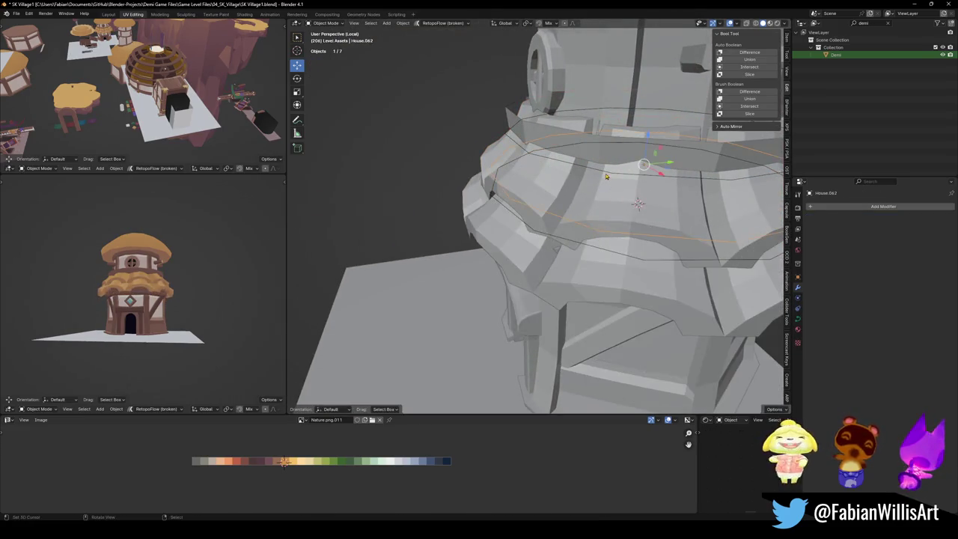
{"action": "left_click", "coordinate": [604, 253]}
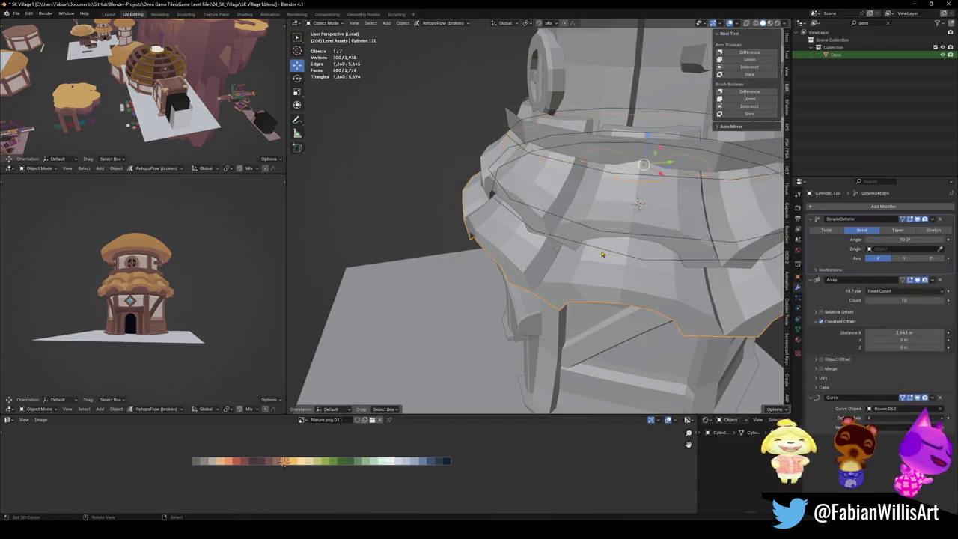
{"action": "key", "text": "Delete"}
Shrink the lower ruffle ring Cylinder.120 to 0.754.
{"action": "mouse_move", "coordinate": [605, 253]}
{"action": "middle_mouse_down"}
{"action": "mouse_move", "coordinate": [564, 250]}
{"action": "mouse_move", "coordinate": [578, 176]}
{"action": "middle_mouse_up"}
{"action": "left_click", "coordinate": [588, 227]}
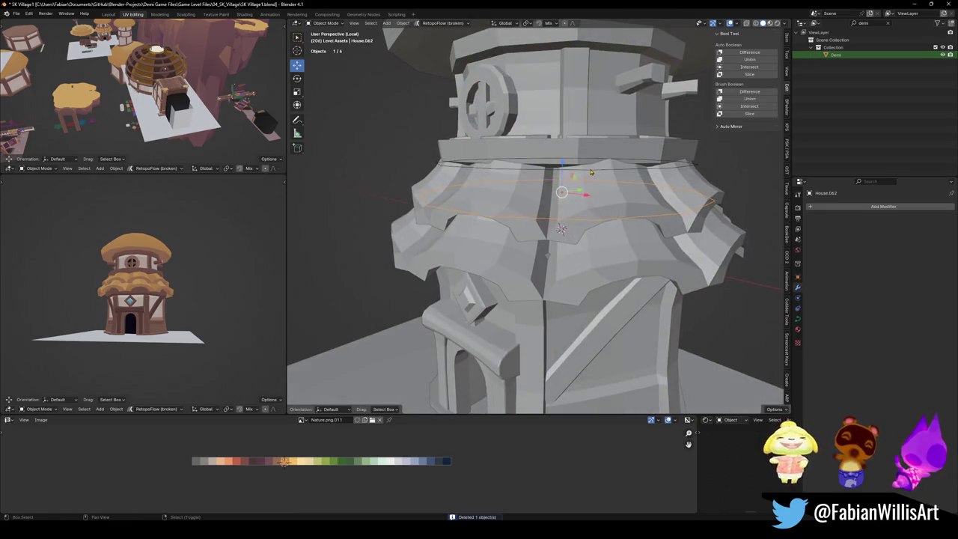
{"action": "left_click", "coordinate": [579, 229]}
{"action": "key", "text": "s"}
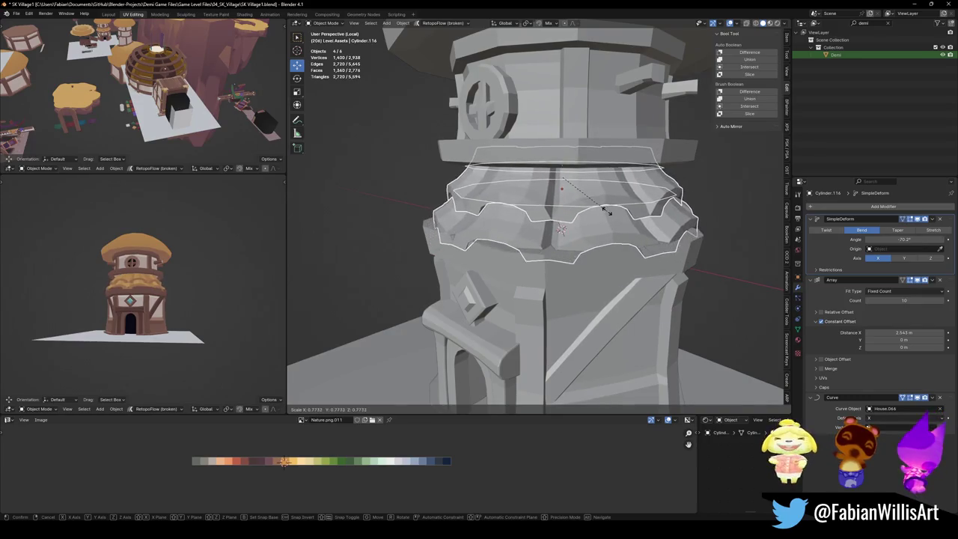
{"action": "left_click", "coordinate": [609, 216]}
{"action": "scroll", "coordinate": [133, 304], "scroll_direction": "up", "scroll_amount": 5}
{"action": "middle_click_drag", "start_coordinate": [133, 305], "coordinate": [150, 292]}
{"action": "scroll", "coordinate": [150, 292], "scroll_direction": "down", "scroll_amount": 3}
Lower Cylinder.120 along Z and scale it slightly smaller.
{"action": "key", "text": "g"}
{"action": "key", "text": "z"}
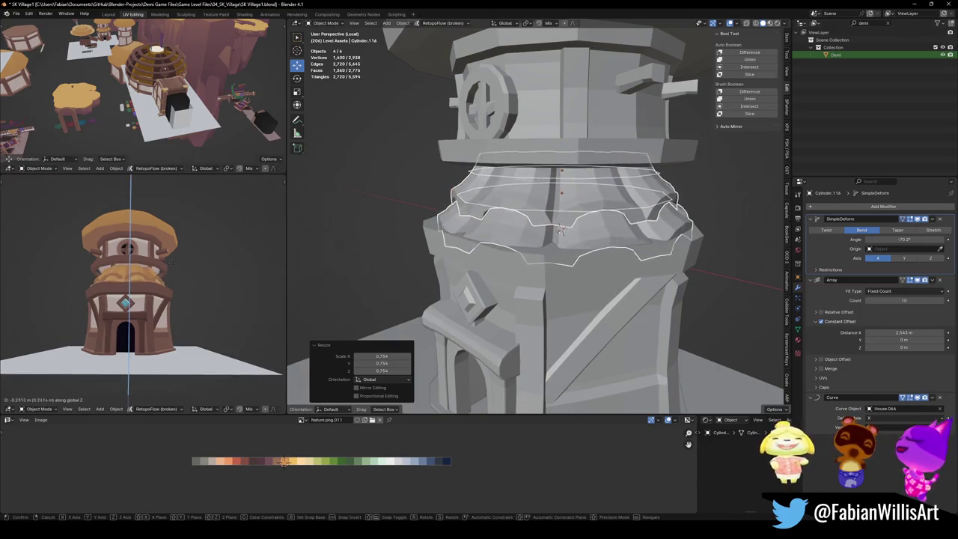
{"action": "left_click", "coordinate": [184, 263]}
{"action": "key", "text": "ctrl+z"}
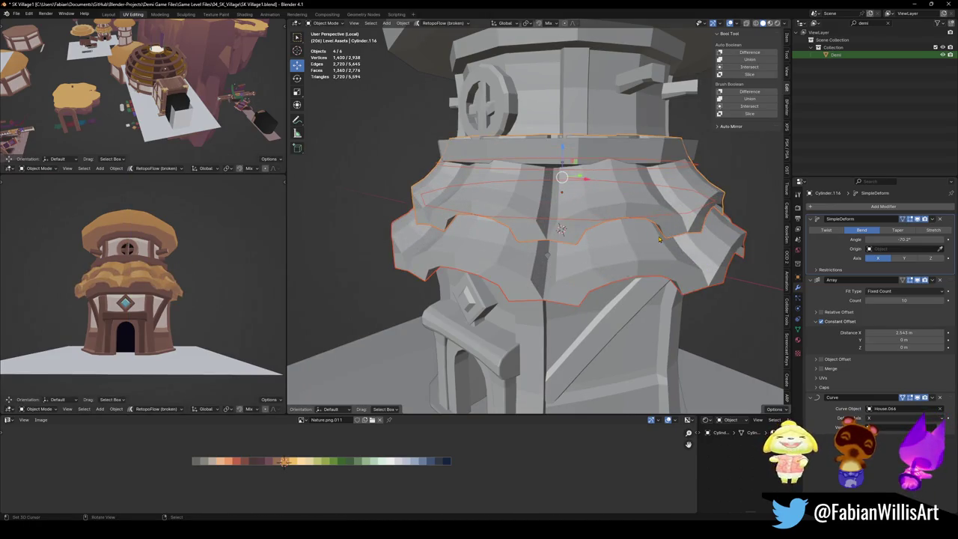
{"action": "key", "text": "g"}
{"action": "key", "text": "z"}
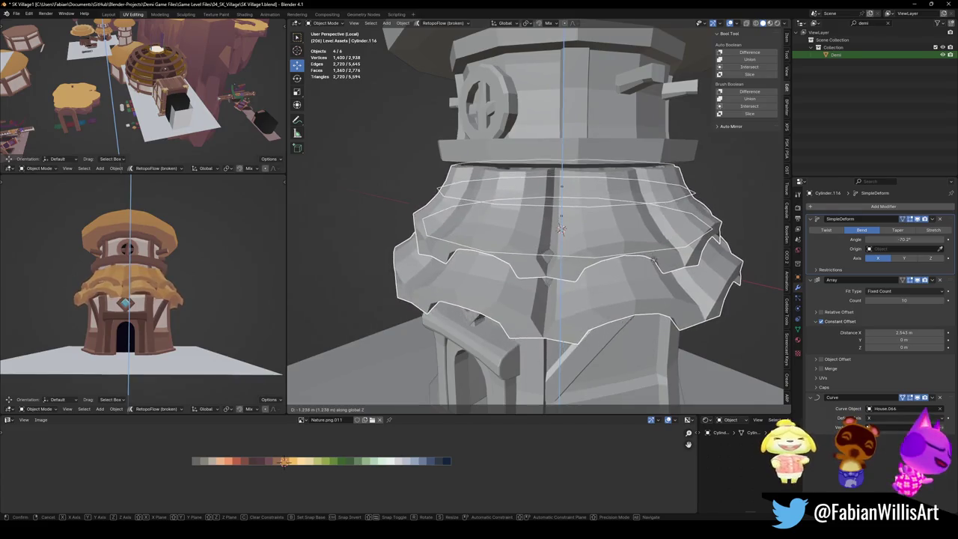
{"action": "left_click", "coordinate": [561, 229]}
{"action": "key", "text": "s"}
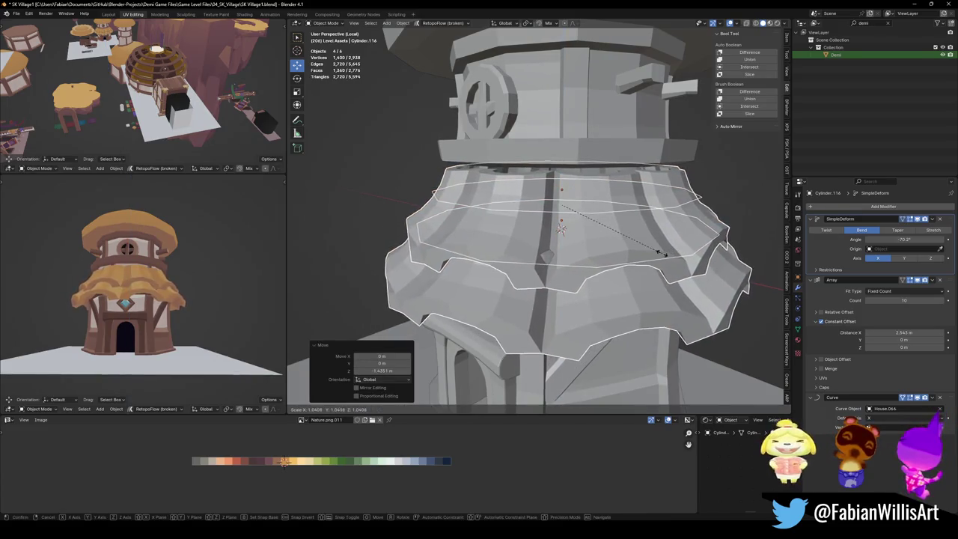
{"action": "left_click", "coordinate": [656, 258]}
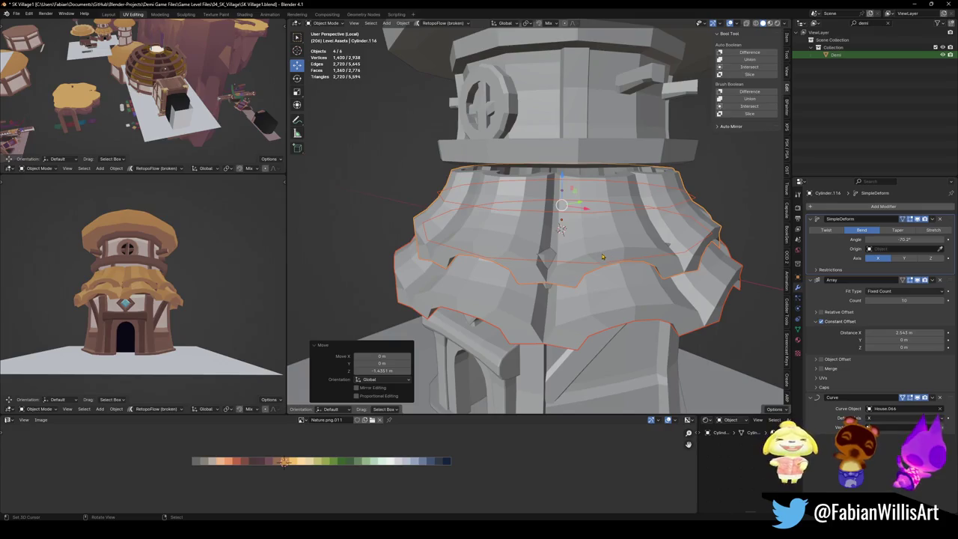
{"action": "scroll", "coordinate": [150, 292], "scroll_direction": "up", "scroll_amount": 4}
{"action": "mouse_move", "coordinate": [150, 293]}
{"action": "middle_mouse_down"}
{"action": "mouse_move", "coordinate": [173, 295]}
{"action": "mouse_move", "coordinate": [190, 279]}
{"action": "middle_mouse_up"}
{"action": "scroll", "coordinate": [191, 277], "scroll_direction": "down", "scroll_amount": 5}
{"action": "scroll", "coordinate": [190, 277], "scroll_direction": "up", "scroll_amount": 5}
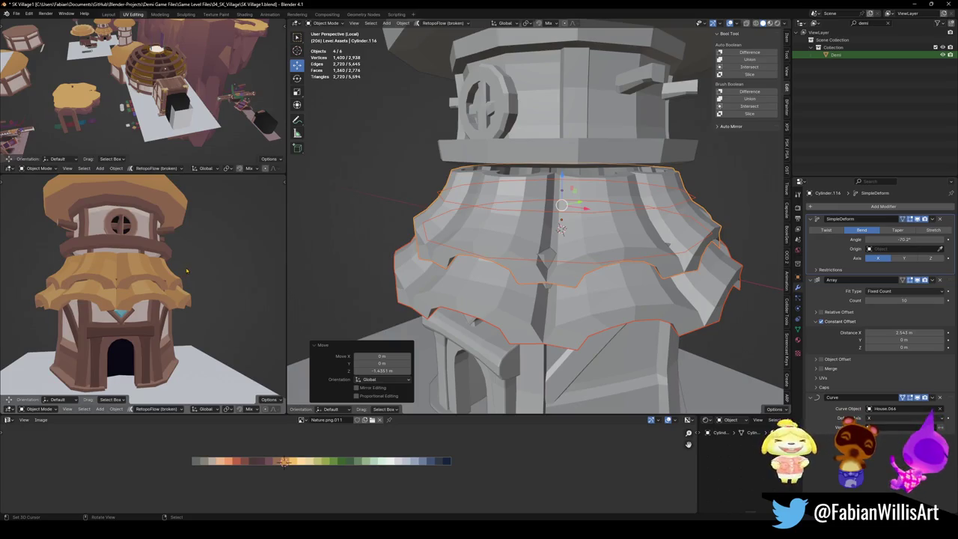
Duplicate the ruffle ring 1.7431 m higher and scale the copy to 0.924.
{"action": "left_click", "coordinate": [533, 217]}
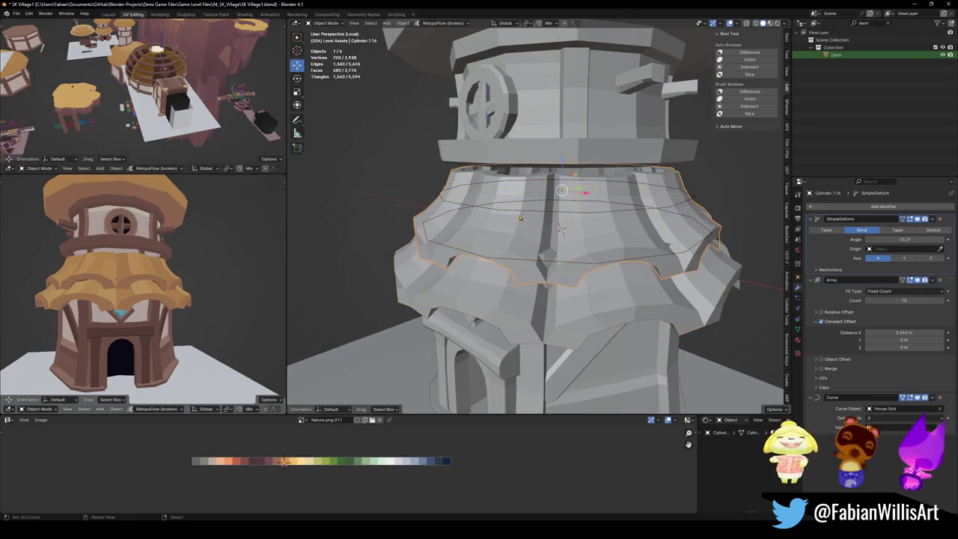
{"action": "key", "text": "shift+d"}
{"action": "key", "text": "z"}
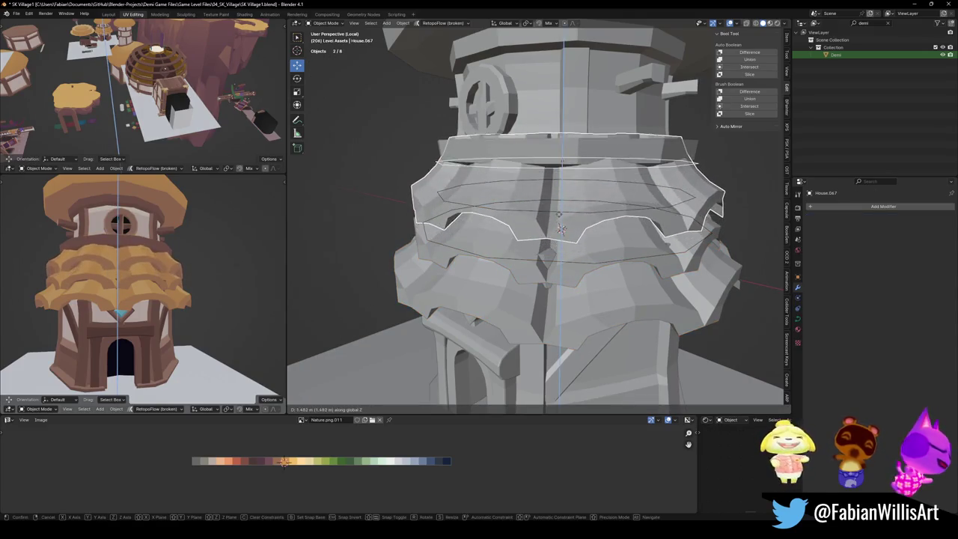
{"action": "left_click", "coordinate": [561, 225]}
{"action": "key", "text": "s"}
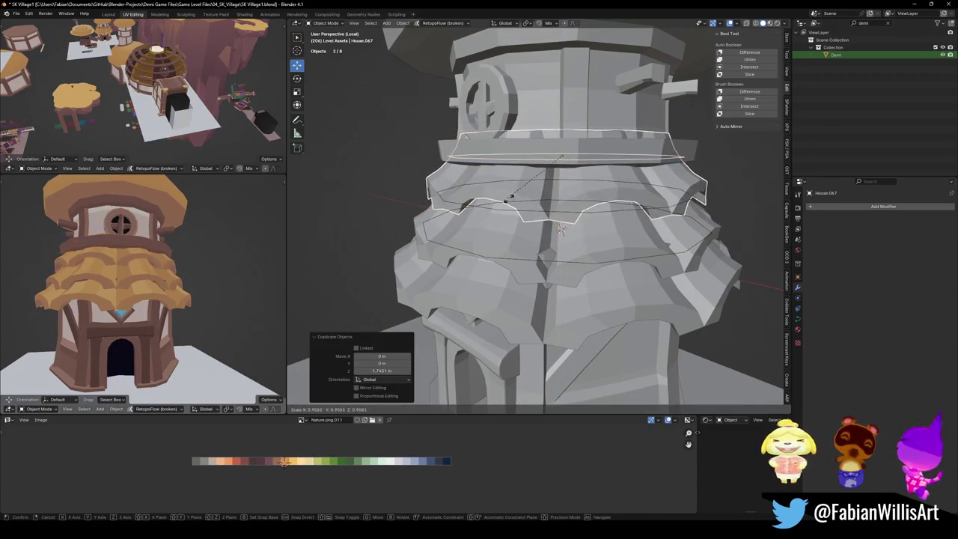
{"action": "left_click", "coordinate": [561, 229]}
Fine-tune the copied ring's vertical position, then deselect everything.
{"action": "key", "text": "g"}
{"action": "key", "text": "z"}
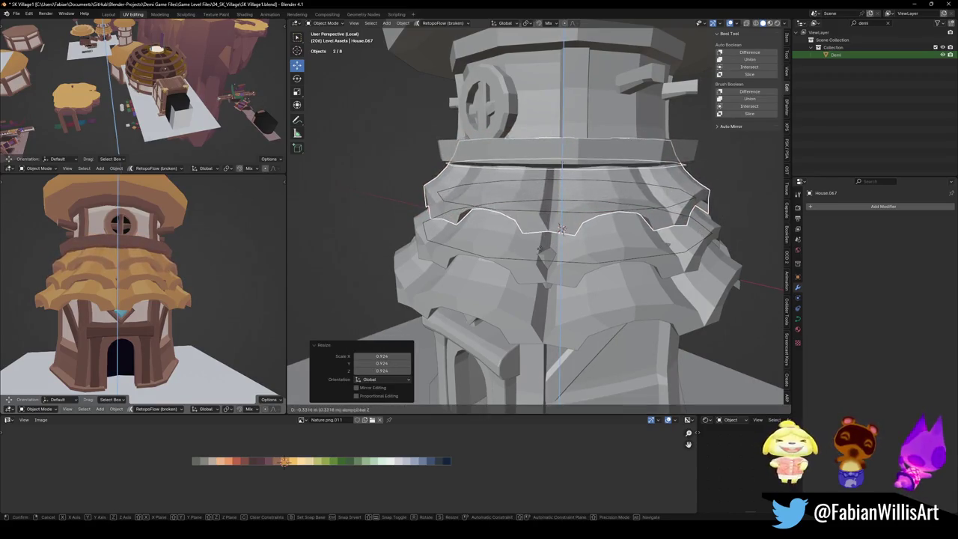
{"action": "left_click", "coordinate": [561, 229]}
{"action": "key", "text": "g"}
{"action": "key", "text": "z"}
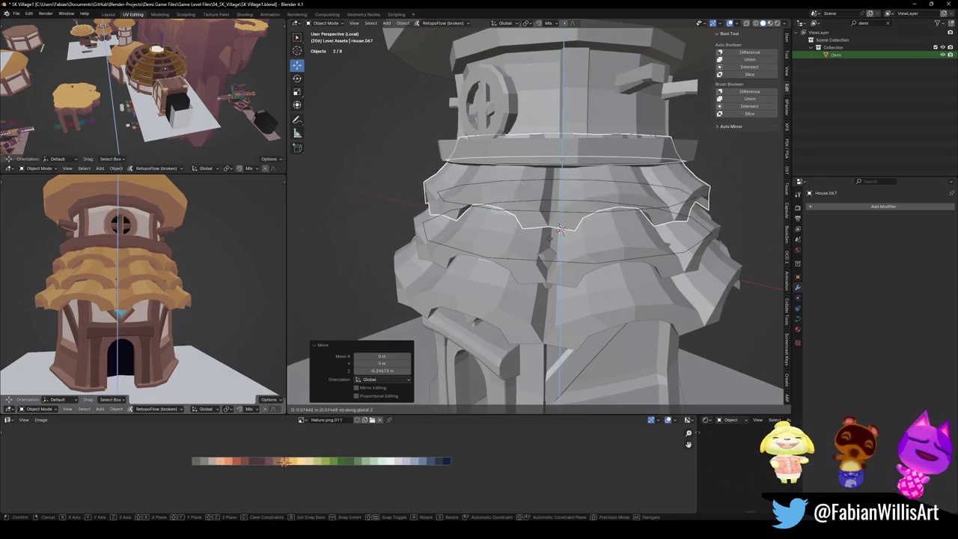
{"action": "left_click", "coordinate": [561, 230]}
{"action": "mouse_move", "coordinate": [113, 243]}
{"action": "middle_mouse_down"}
{"action": "mouse_move", "coordinate": [94, 283]}
{"action": "mouse_move", "coordinate": [187, 285]}
{"action": "middle_mouse_up"}
{"action": "scroll", "coordinate": [267, 288], "scroll_direction": "down", "scroll_amount": 3}
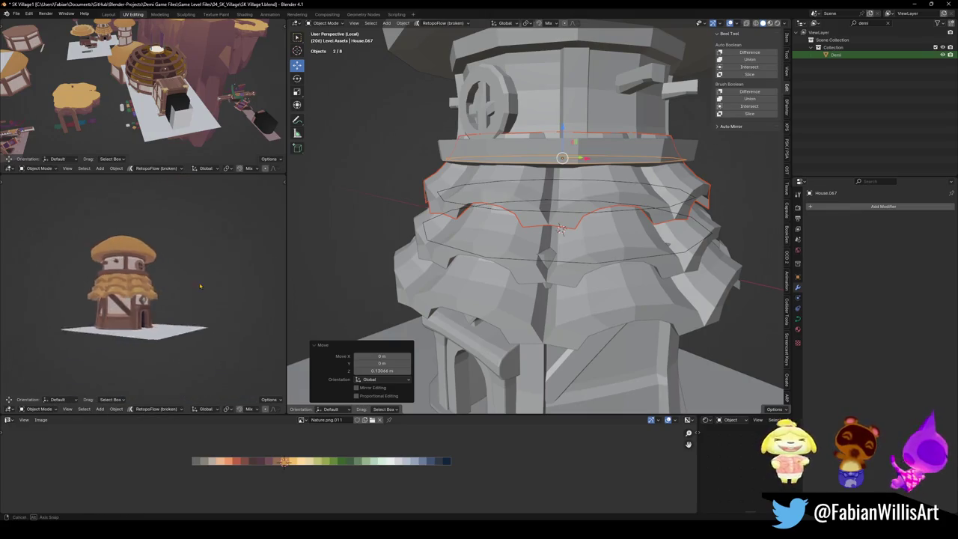
{"action": "scroll", "coordinate": [247, 284], "scroll_direction": "up", "scroll_amount": 3}
{"action": "middle_click_drag", "start_coordinate": [209, 274], "coordinate": [184, 285]}
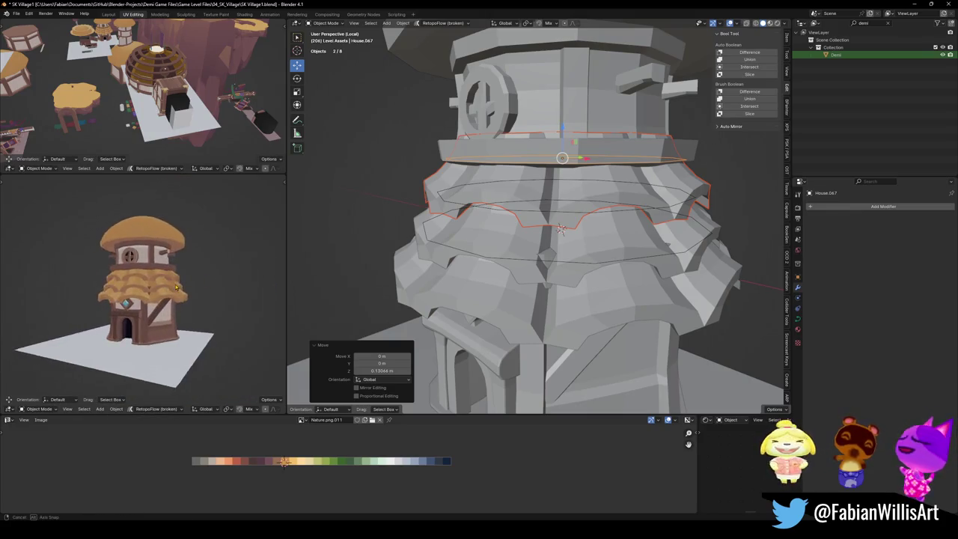
{"action": "scroll", "coordinate": [184, 285], "scroll_direction": "up", "scroll_amount": 3}
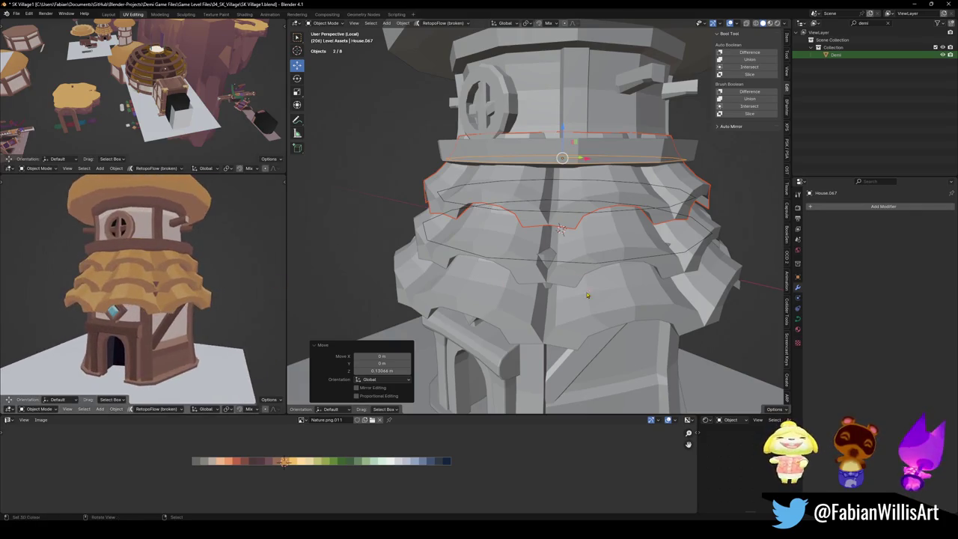
{"action": "middle_click_drag", "start_coordinate": [562, 270], "coordinate": [581, 285]}
{"action": "key", "text": "alt+a"}
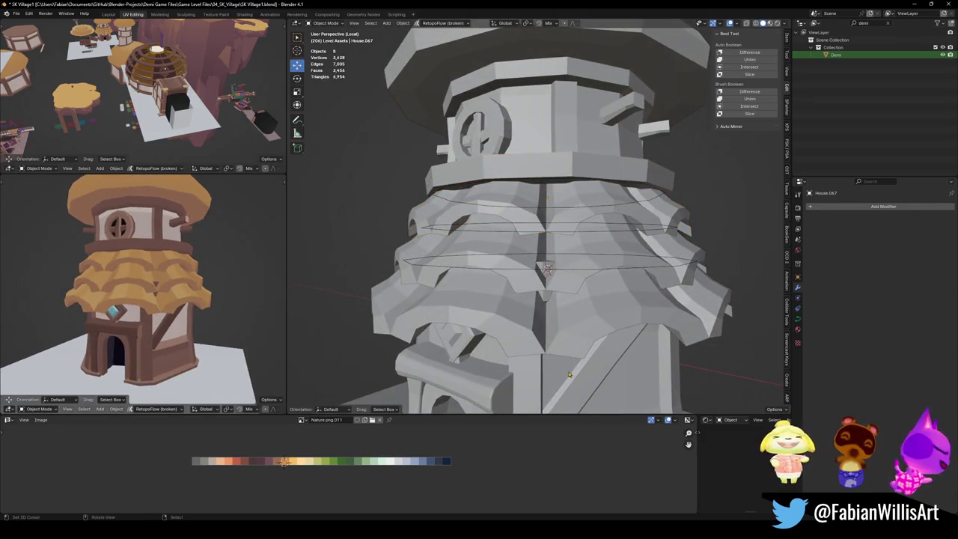
Try shrinking the house body to 0.919 and lowering it along Z.
{"action": "left_click", "coordinate": [570, 372]}
{"action": "key", "text": "s"}
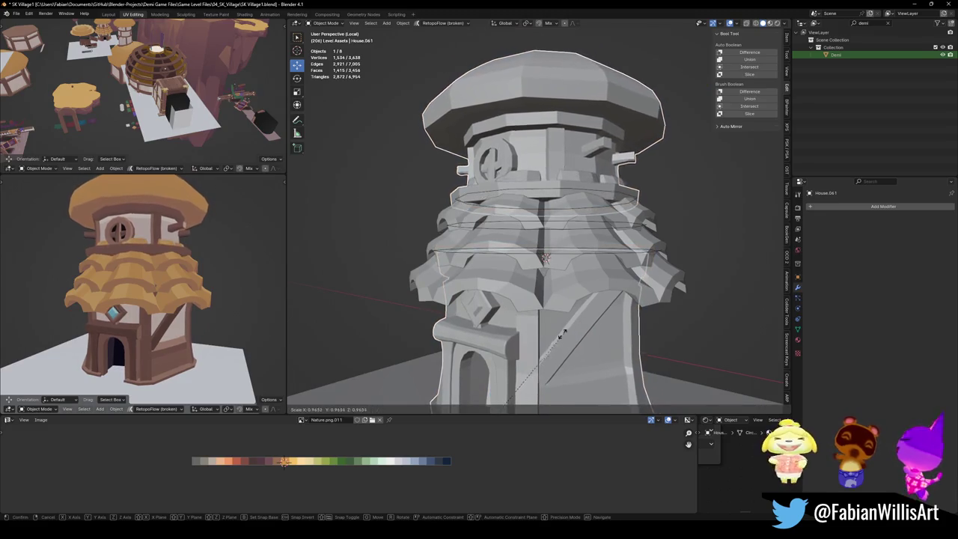
{"action": "key", "text": "Escape"}
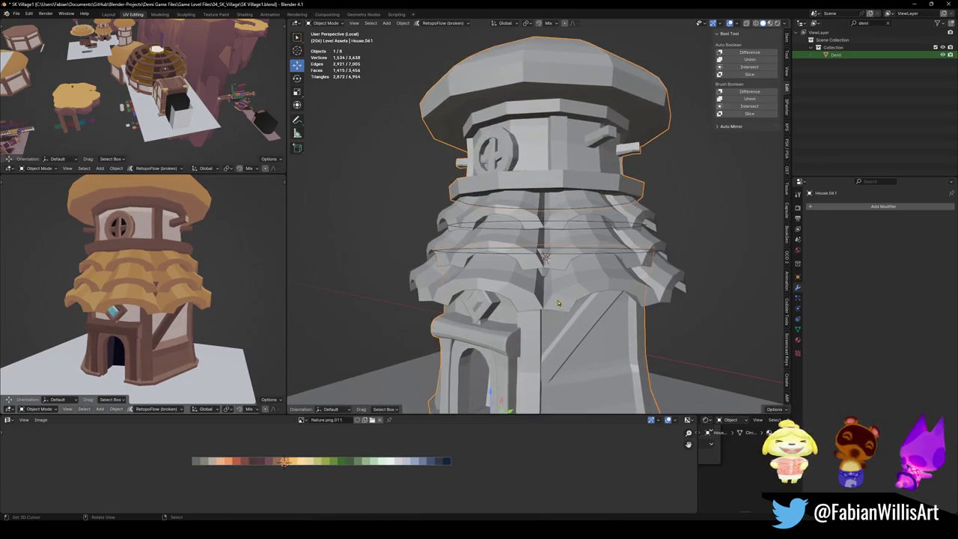
{"action": "key", "text": "s"}
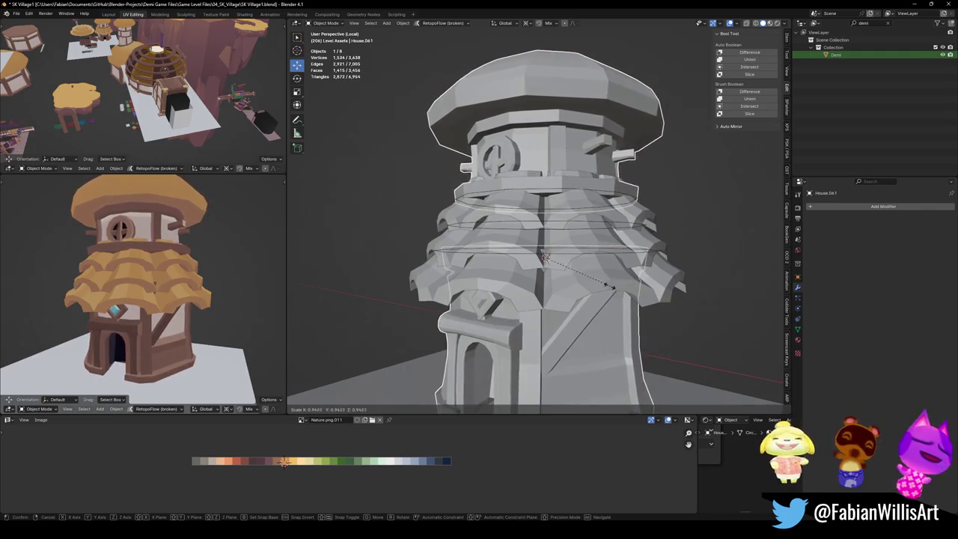
{"action": "left_click", "coordinate": [582, 291]}
{"action": "middle_click_drag", "start_coordinate": [150, 285], "coordinate": [202, 271]}
{"action": "key", "text": "g"}
{"action": "key", "text": "z"}
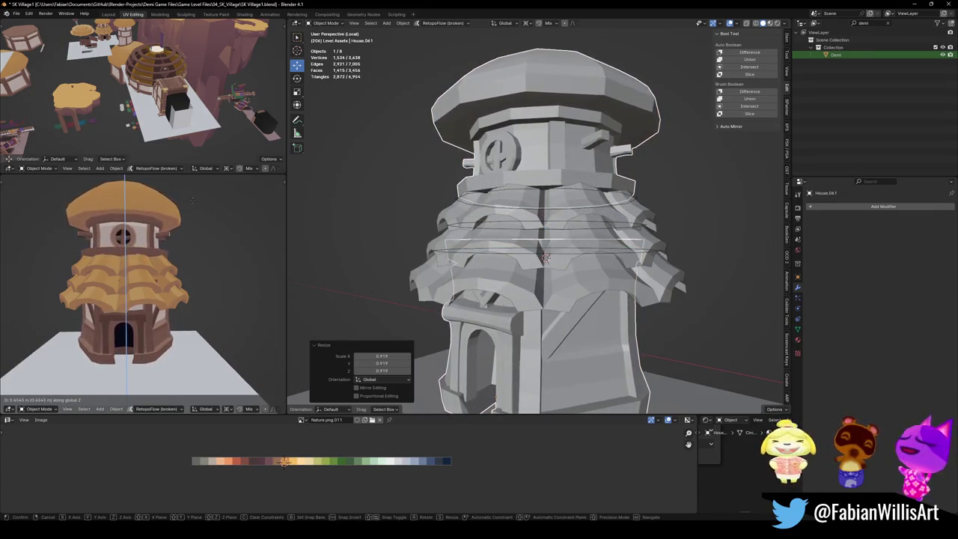
{"action": "left_click", "coordinate": [196, 201]}
Undo the house resize and move, then delete the two extra ruffle bands.
{"action": "scroll", "coordinate": [180, 240], "scroll_direction": "down", "scroll_amount": 2}
{"action": "scroll", "coordinate": [173, 256], "scroll_direction": "down", "scroll_amount": 2}
{"action": "middle_click_drag", "start_coordinate": [173, 256], "coordinate": [201, 274]}
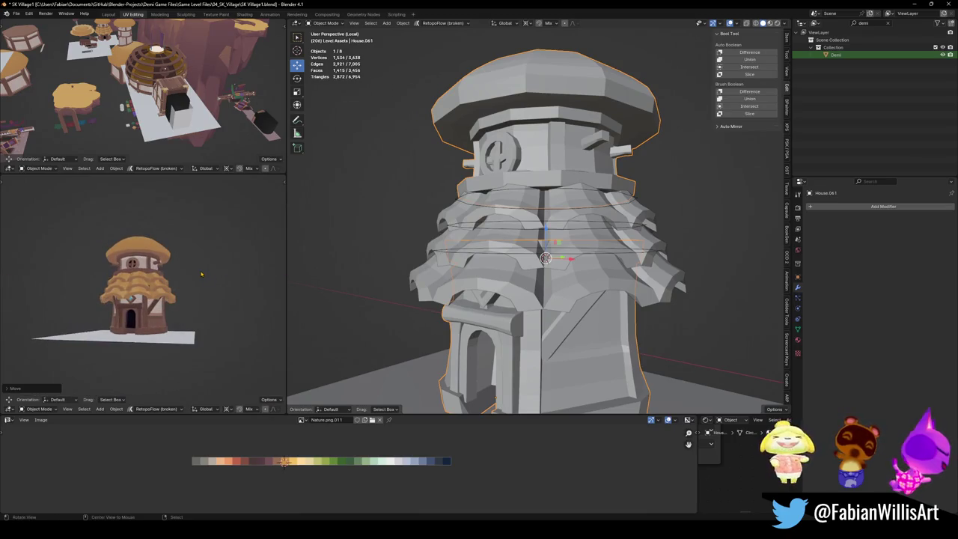
{"action": "scroll", "coordinate": [199, 274], "scroll_direction": "up", "scroll_amount": 3}
{"action": "key", "text": "ctrl+z"}
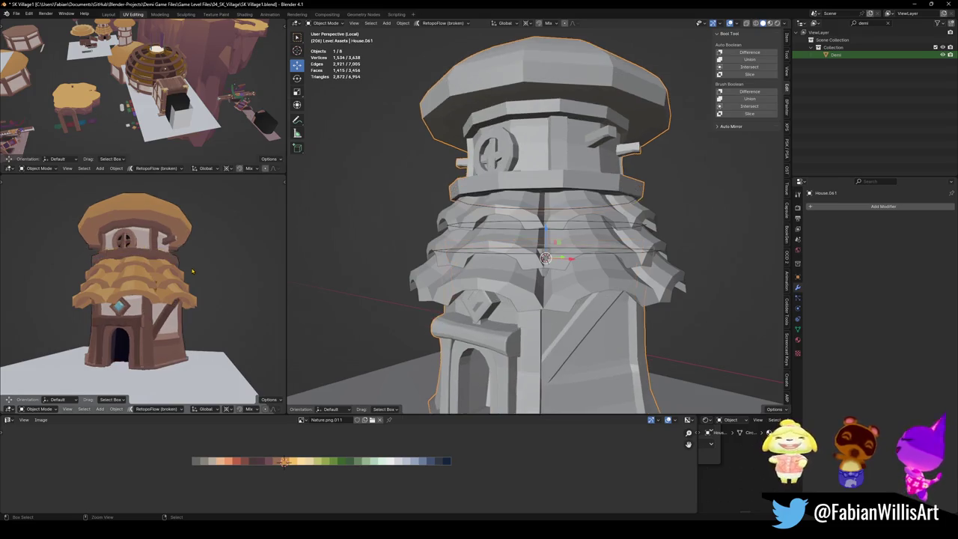
{"action": "key", "text": "ctrl+z"}
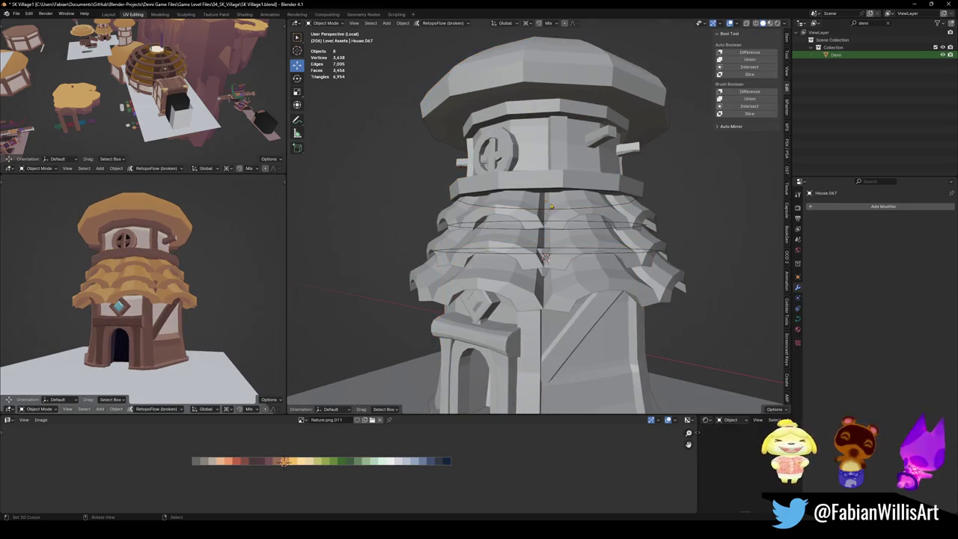
{"action": "key", "text": "Delete"}
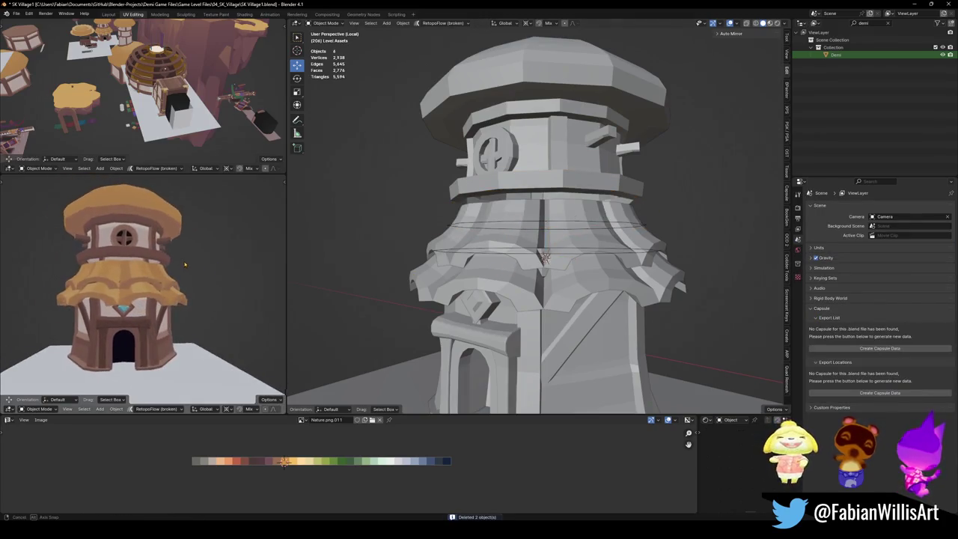
{"action": "left_click", "coordinate": [533, 211]}
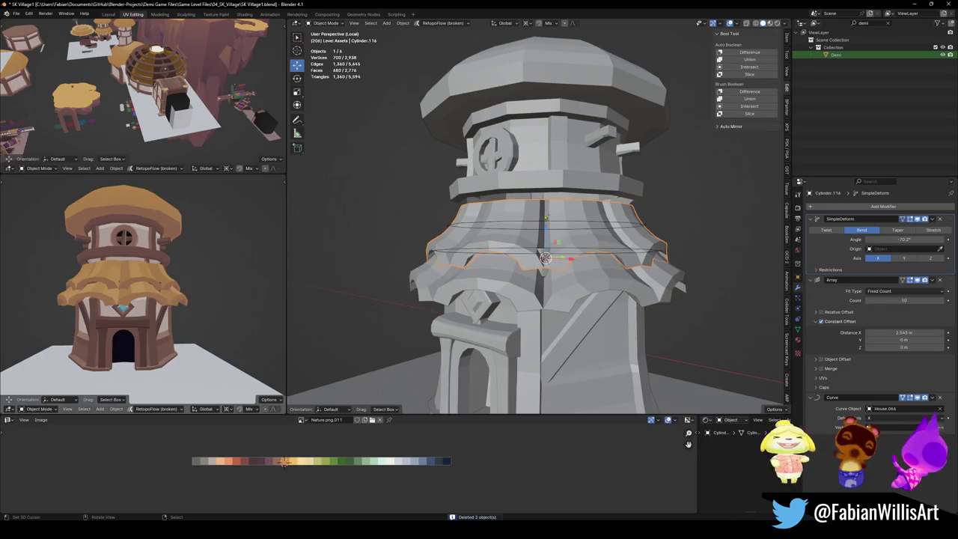
Widen the ruffle ring by scaling it along the X axis.
{"action": "key", "text": "s"}
{"action": "key", "text": "z"}
{"action": "key", "text": "y"}
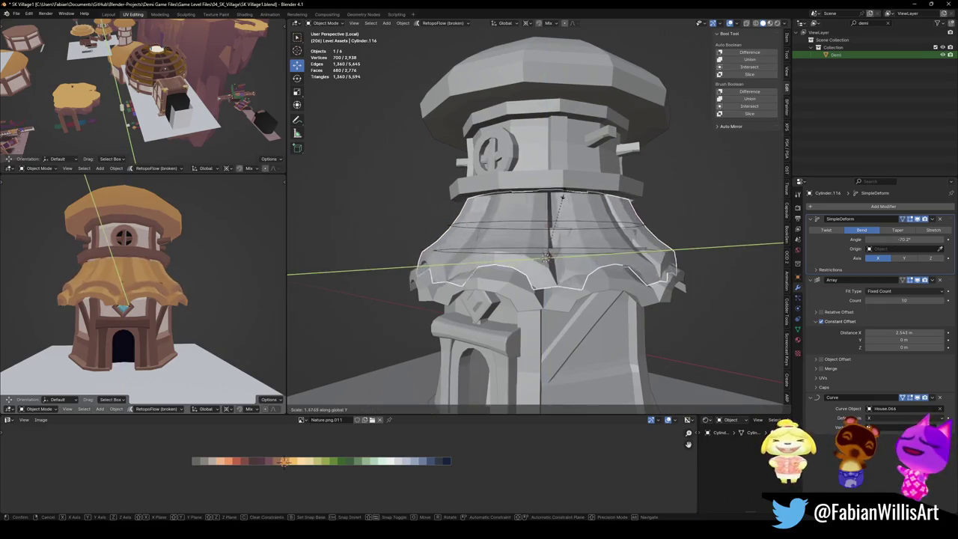
{"action": "key", "text": "x"}
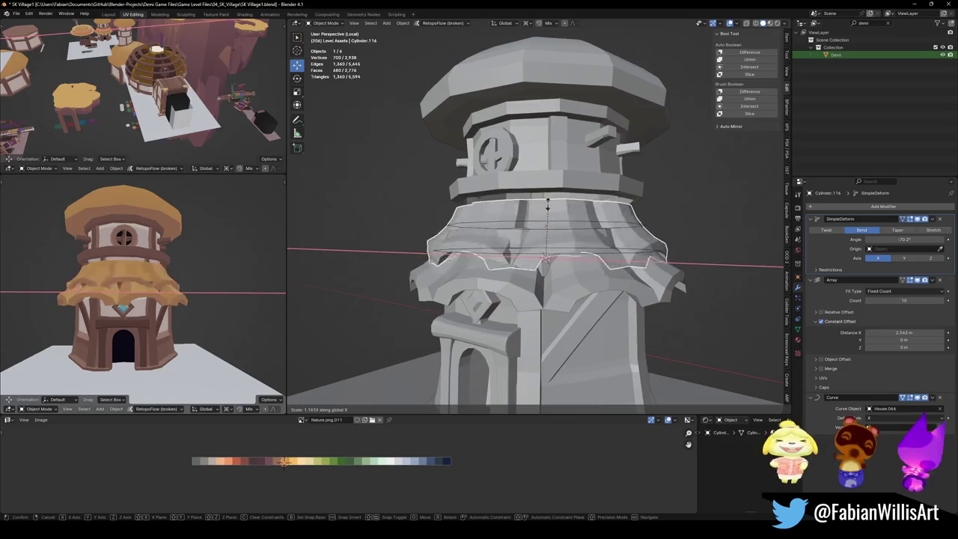
{"action": "left_click", "coordinate": [541, 218]}
Stretch the ring above the ruffle band vertically to 1.226 and lower it.
{"action": "left_click", "coordinate": [528, 231], "text": "shift"}
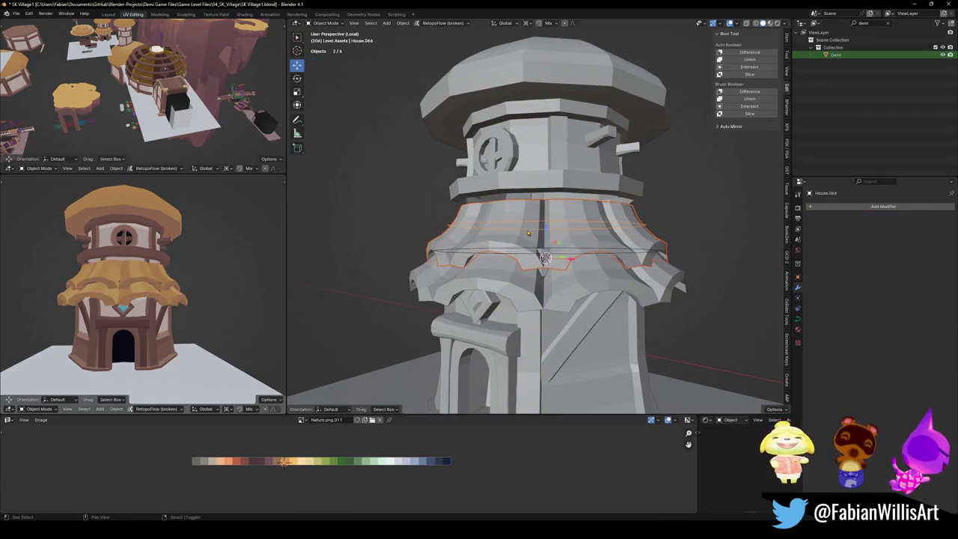
{"action": "key", "text": "s"}
{"action": "key", "text": "z"}
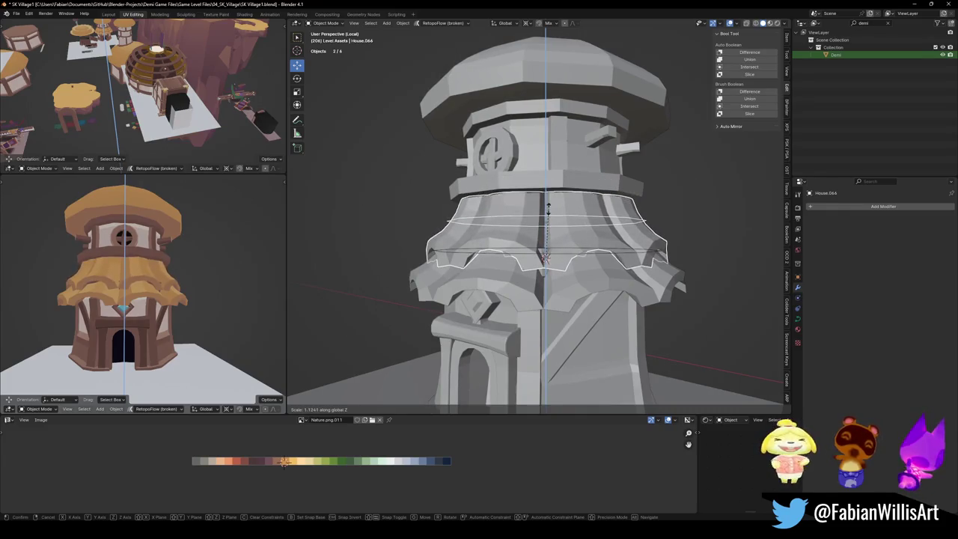
{"action": "left_click", "coordinate": [552, 201]}
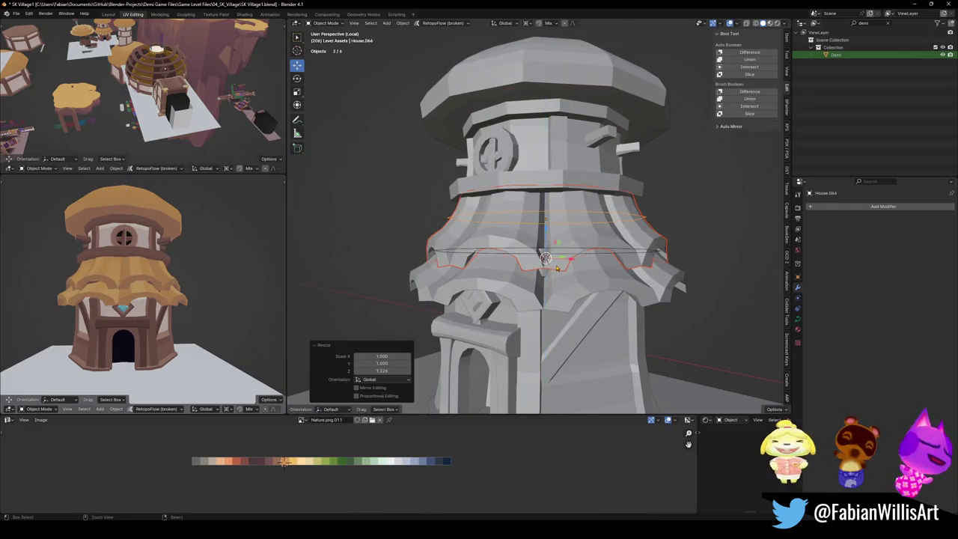
{"action": "key", "text": "g"}
{"action": "key", "text": "z"}
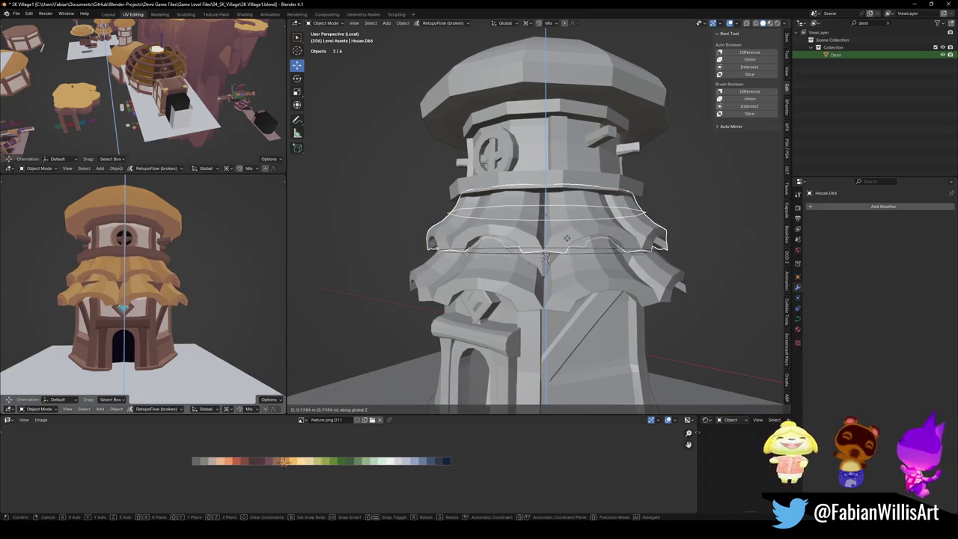
{"action": "left_click", "coordinate": [563, 242]}
Move the lower straw ruffle band Cylinder.120 down the tower along Z.
{"action": "left_click", "coordinate": [525, 255]}
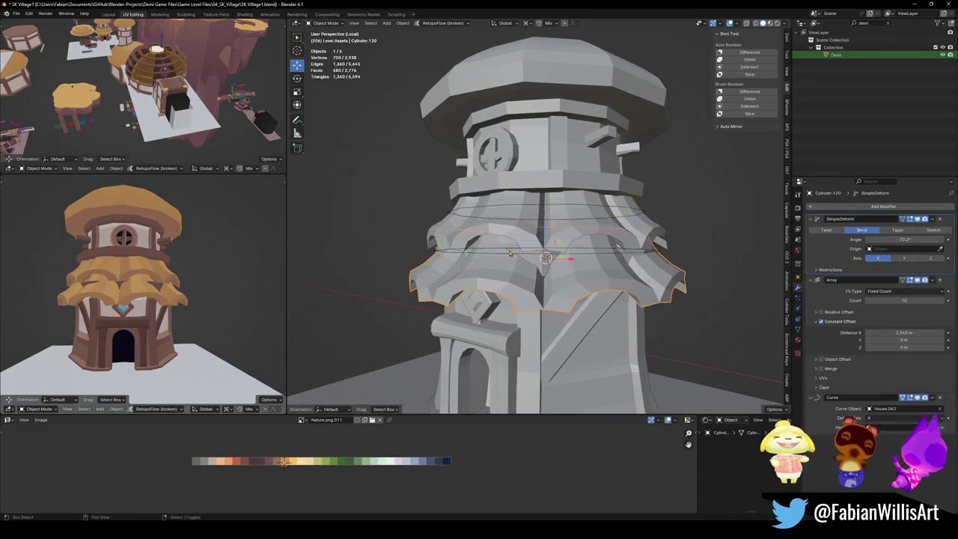
{"action": "left_click", "coordinate": [496, 251]}
{"action": "key", "text": "g"}
{"action": "key", "text": "z"}
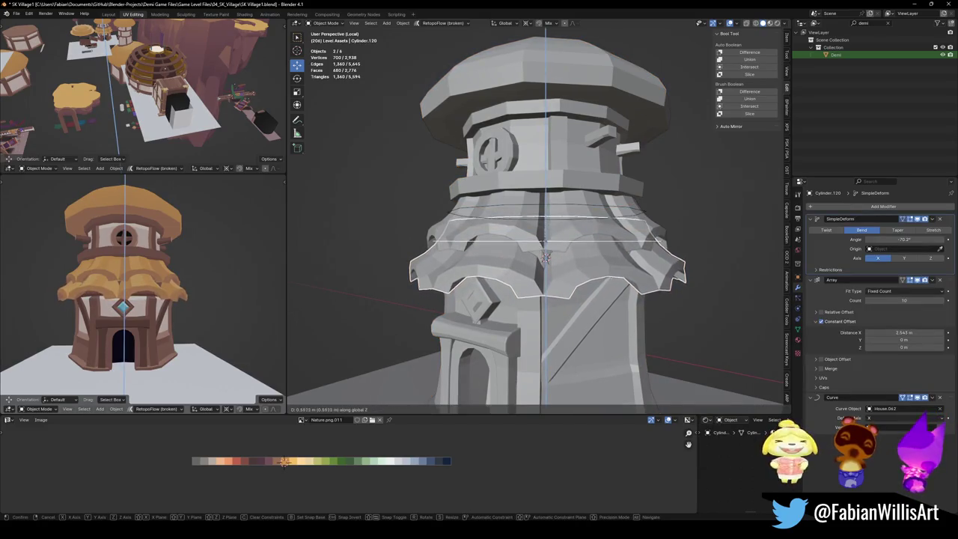
{"action": "left_click", "coordinate": [546, 247]}
{"action": "middle_click_drag", "start_coordinate": [143, 284], "coordinate": [180, 269]}
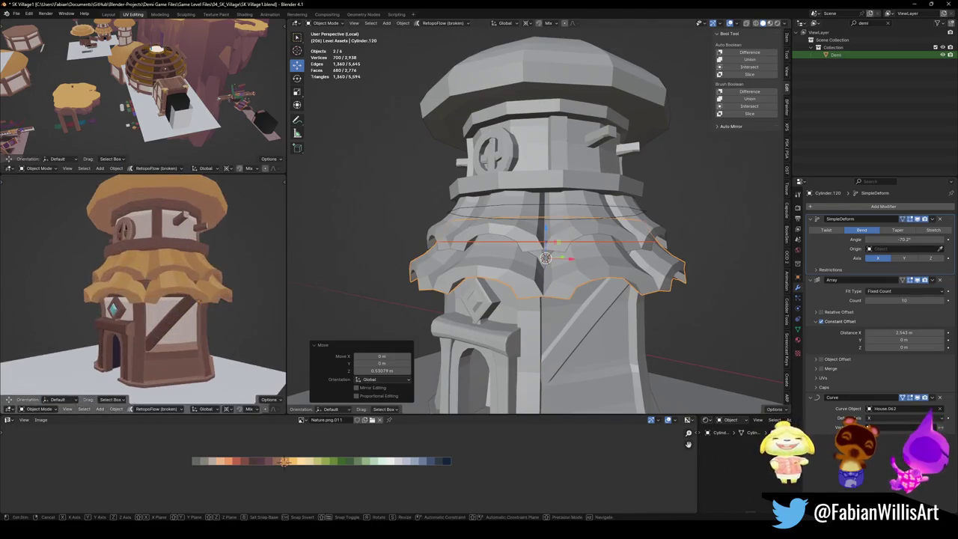
{"action": "key", "text": "g"}
{"action": "key", "text": "z"}
{"action": "left_click", "coordinate": [208, 291]}
Deselect and inspect the house from several angles in the preview view.
{"action": "left_click", "coordinate": [202, 298]}
{"action": "middle_click_drag", "start_coordinate": [202, 298], "coordinate": [196, 322]}
{"action": "scroll", "coordinate": [135, 299], "scroll_direction": "up", "scroll_amount": 5}
{"action": "scroll", "coordinate": [159, 247], "scroll_direction": "down", "scroll_amount": 5}
{"action": "mouse_move", "coordinate": [120, 287]}
{"action": "middle_mouse_down"}
{"action": "mouse_move", "coordinate": [207, 295]}
{"action": "mouse_move", "coordinate": [179, 279]}
{"action": "middle_mouse_up"}
{"action": "scroll", "coordinate": [179, 279], "scroll_direction": "up", "scroll_amount": 4}
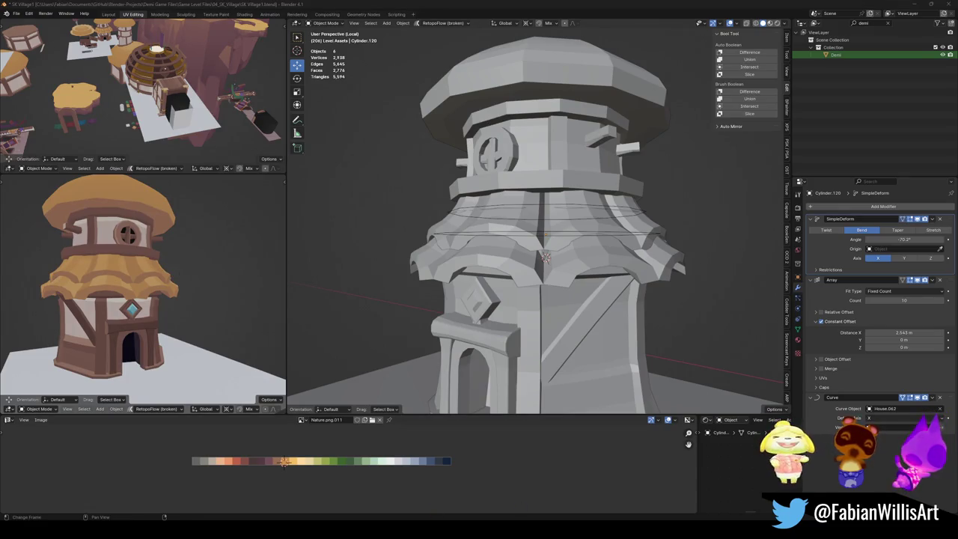
{"action": "scroll", "coordinate": [196, 300], "scroll_direction": "down", "scroll_amount": 5}
{"action": "mouse_move", "coordinate": [187, 307]}
{"action": "middle_mouse_down"}
{"action": "mouse_move", "coordinate": [196, 300]}
{"action": "mouse_move", "coordinate": [172, 318]}
{"action": "middle_mouse_up"}
{"action": "scroll", "coordinate": [196, 299], "scroll_direction": "up", "scroll_amount": 2}
{"action": "scroll", "coordinate": [199, 300], "scroll_direction": "up", "scroll_amount": 2}
Save the file and select the upper ruffle band.
{"action": "key", "text": "ctrl+s"}
{"action": "scroll", "coordinate": [163, 324], "scroll_direction": "up", "scroll_amount": 2}
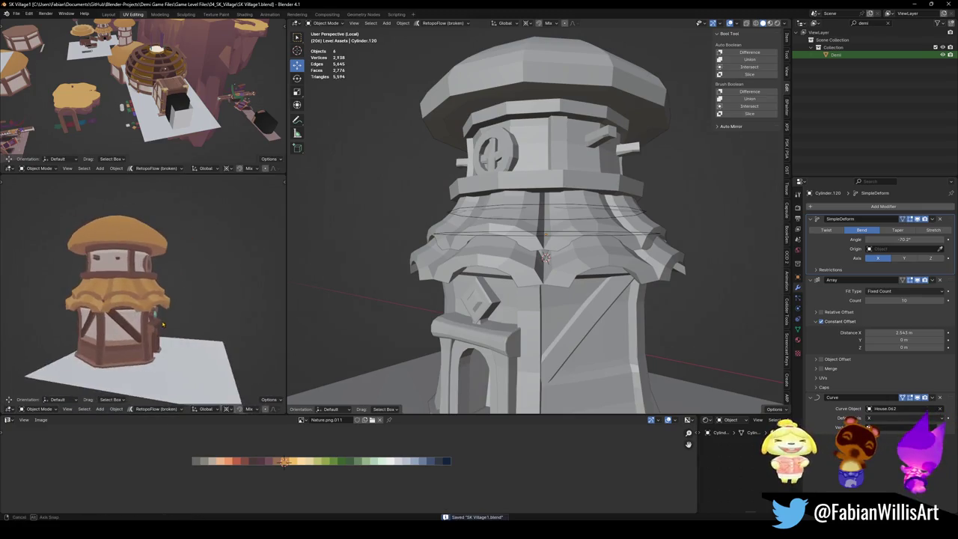
{"action": "middle_click_drag", "start_coordinate": [528, 248], "coordinate": [522, 215]}
{"action": "left_click", "coordinate": [522, 206], "text": "shift"}
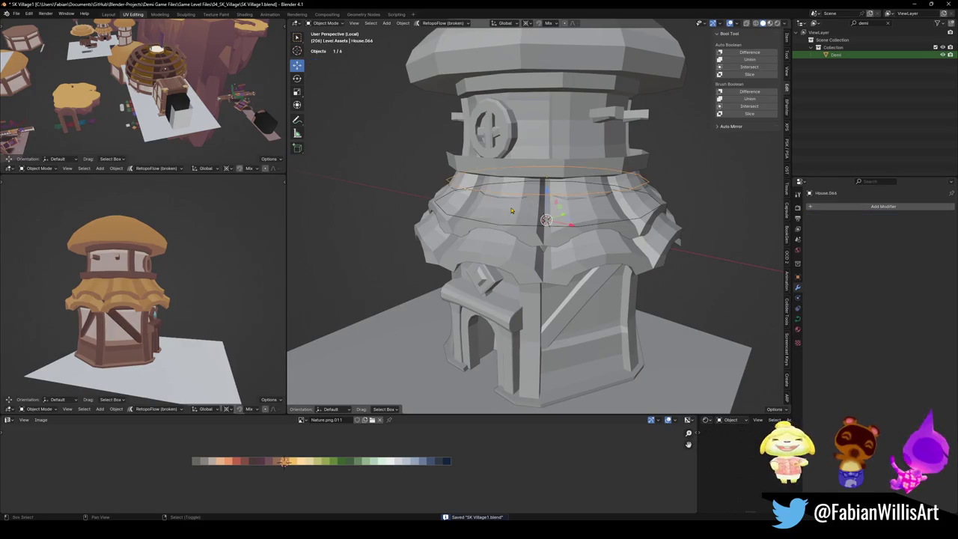
Rotate upper ruffle band Cylinder.116 -20° around Z, raise it about 0.83 m, compare with undo/redo.
{"action": "scroll", "coordinate": [570, 217], "scroll_direction": "up", "scroll_amount": 3}
{"action": "key", "text": "g"}
{"action": "right_click", "coordinate": [619, 237]}
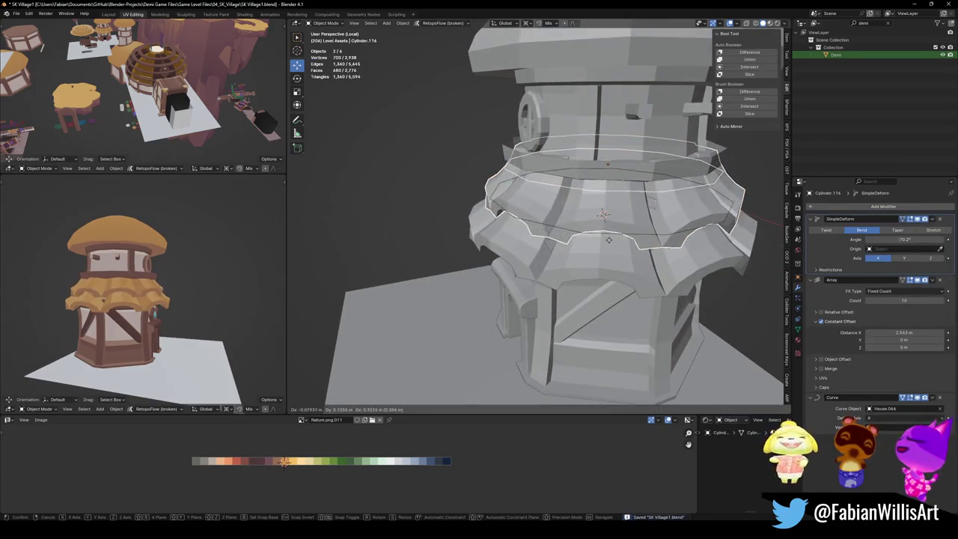
{"action": "middle_click_drag", "start_coordinate": [619, 237], "coordinate": [651, 254]}
{"action": "key", "text": "r"}
{"action": "key", "text": "z"}
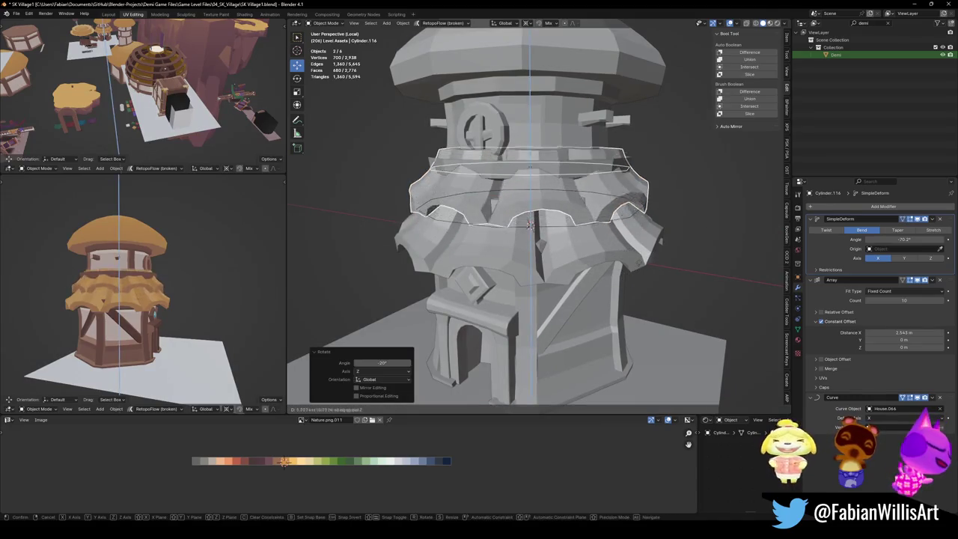
{"action": "key", "text": "Return"}
{"action": "middle_click_drag", "start_coordinate": [120, 299], "coordinate": [182, 357]}
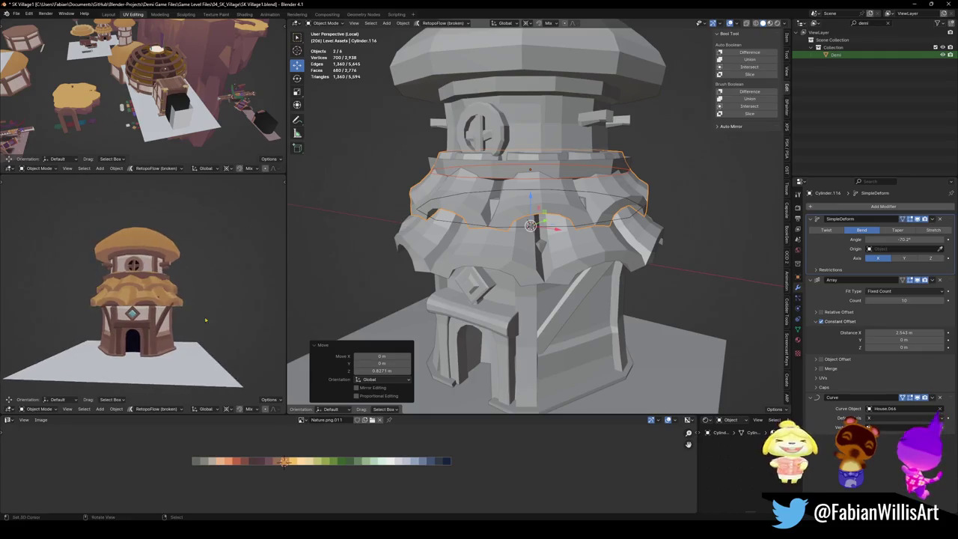
{"action": "scroll", "coordinate": [183, 358], "scroll_direction": "up", "scroll_amount": 2}
{"action": "key", "text": "ctrl+z"}
{"action": "key", "text": "ctrl+shift+z"}
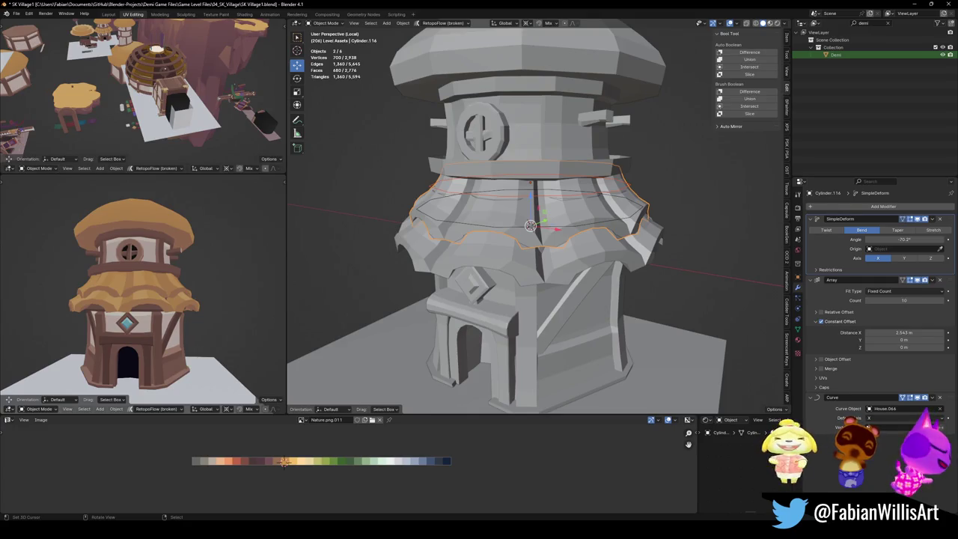
{"action": "key", "text": "alt+a"}
{"action": "middle_click_drag", "start_coordinate": [487, 314], "coordinate": [529, 260]}
Save the file and add a new mesh plane to the scene.
{"action": "key", "text": "ctrl+s"}
{"action": "left_click", "coordinate": [529, 260]}
{"action": "key", "text": "shift+s"}
{"action": "key", "text": "shift+a"}
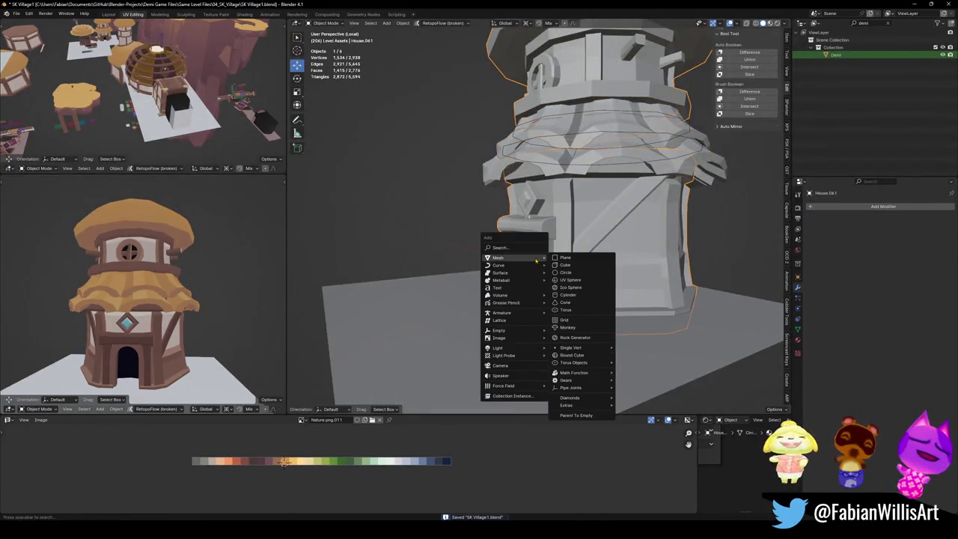
{"action": "left_click", "coordinate": [576, 262]}
{"action": "mouse_move", "coordinate": [576, 262]}
{"action": "middle_mouse_down"}
{"action": "mouse_move", "coordinate": [634, 284]}
{"action": "mouse_move", "coordinate": [569, 292]}
{"action": "middle_mouse_up"}
Scale the plane by 2.103 and move it -2.5783 along Y before the door.
{"action": "key", "text": "s"}
{"action": "left_click", "coordinate": [633, 284]}
{"action": "key", "text": "g"}
{"action": "key", "text": "y"}
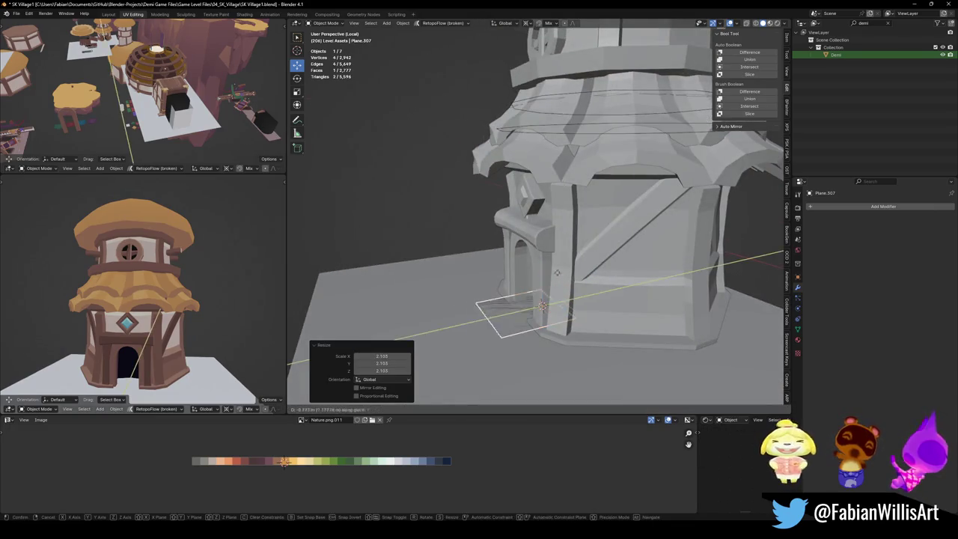
{"action": "left_click", "coordinate": [549, 285]}
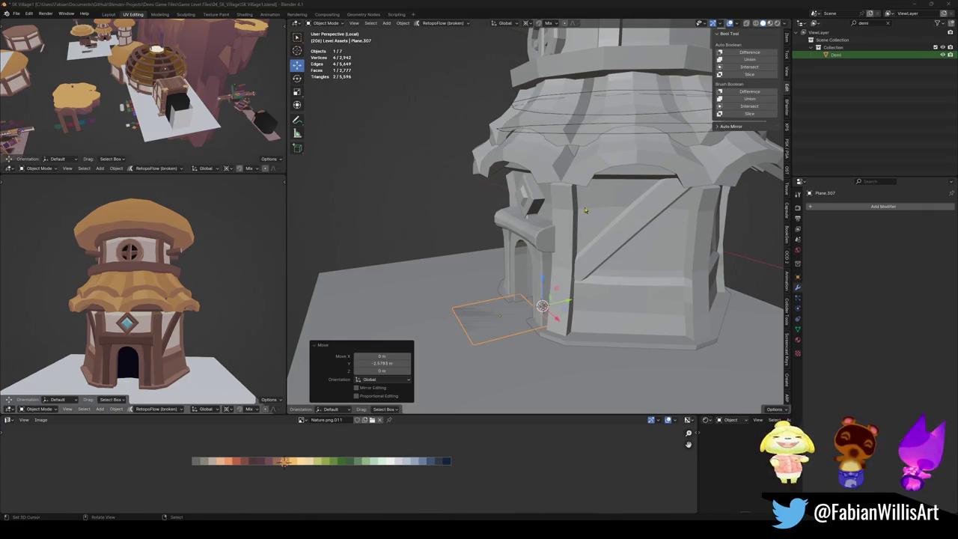
In Edit Mode, lift the plane to doorway height and tilt it 20.2° around X.
{"action": "middle_click_drag", "start_coordinate": [542, 307], "coordinate": [592, 315]}
{"action": "key", "text": "Tab"}
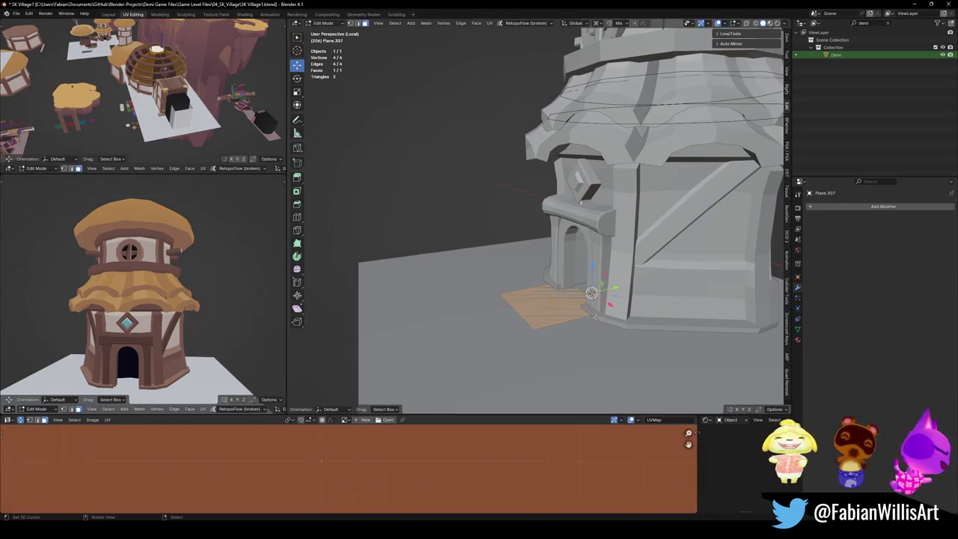
{"action": "key", "text": "g"}
{"action": "key", "text": "z"}
{"action": "left_click", "coordinate": [597, 242]}
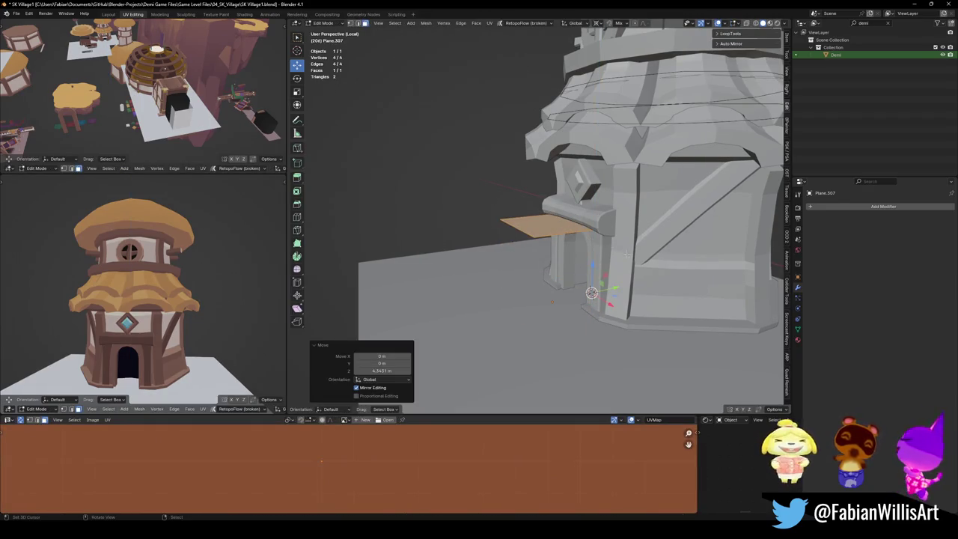
{"action": "middle_click_drag", "start_coordinate": [571, 295], "coordinate": [567, 225]}
{"action": "key", "text": "r"}
{"action": "key", "text": "x"}
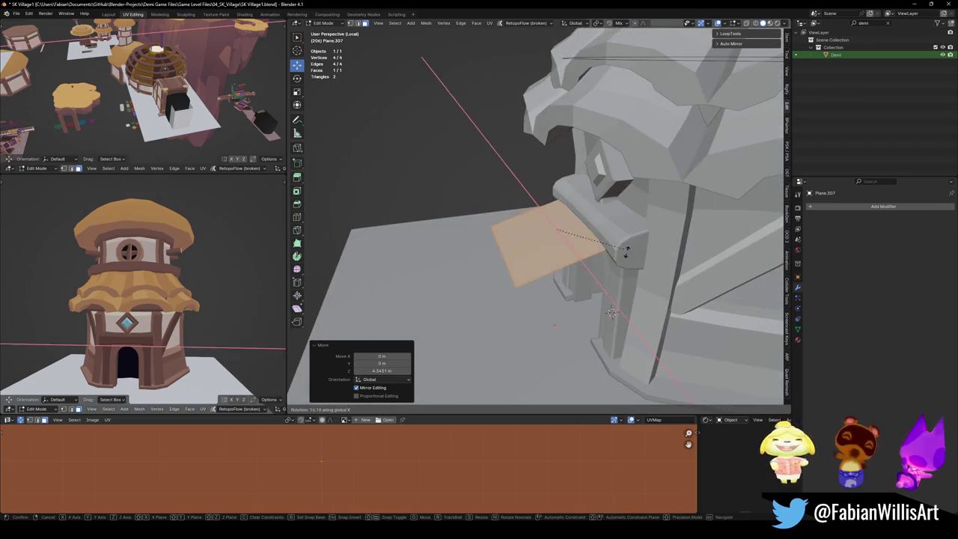
{"action": "left_click", "coordinate": [630, 244]}
{"action": "key", "text": "g"}
{"action": "key", "text": "z"}
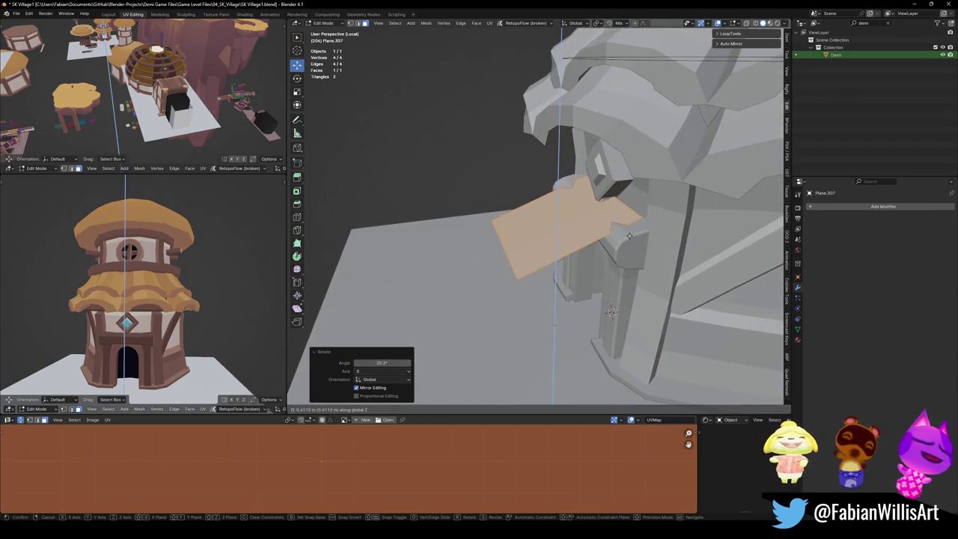
{"action": "left_click", "coordinate": [632, 236]}
Extrude the plank's outer edge outward and add a loop cut across it.
{"action": "mouse_move", "coordinate": [632, 236]}
{"action": "middle_mouse_down"}
{"action": "mouse_move", "coordinate": [635, 256]}
{"action": "mouse_move", "coordinate": [599, 239]}
{"action": "mouse_move", "coordinate": [606, 225]}
{"action": "middle_mouse_up"}
{"action": "left_click", "coordinate": [592, 238]}
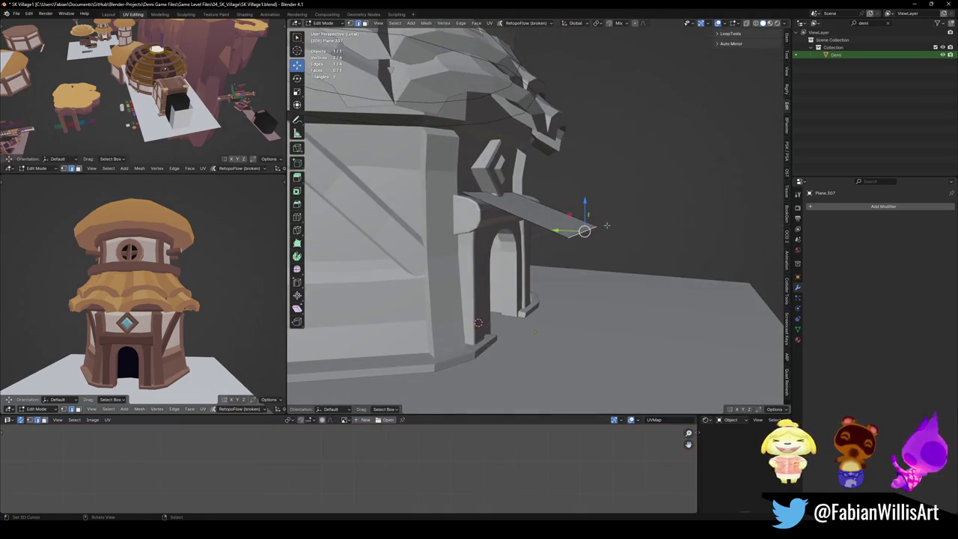
{"action": "key", "text": "e"}
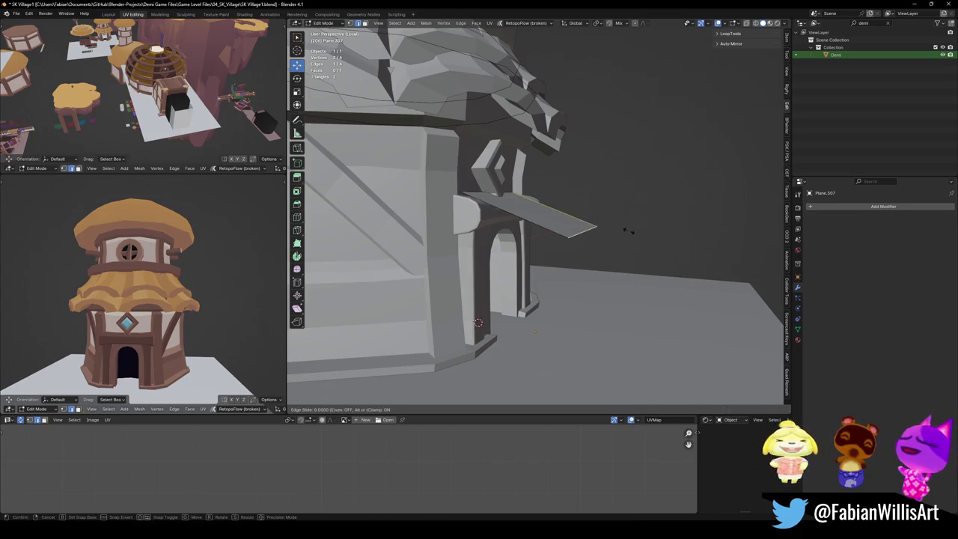
{"action": "left_click", "coordinate": [621, 244]}
{"action": "key", "text": "ctrl+r"}
{"action": "left_click", "coordinate": [624, 244]}
{"action": "mouse_move", "coordinate": [623, 245]}
{"action": "middle_mouse_down"}
{"action": "mouse_move", "coordinate": [632, 248]}
{"action": "mouse_move", "coordinate": [599, 224]}
{"action": "middle_mouse_up"}
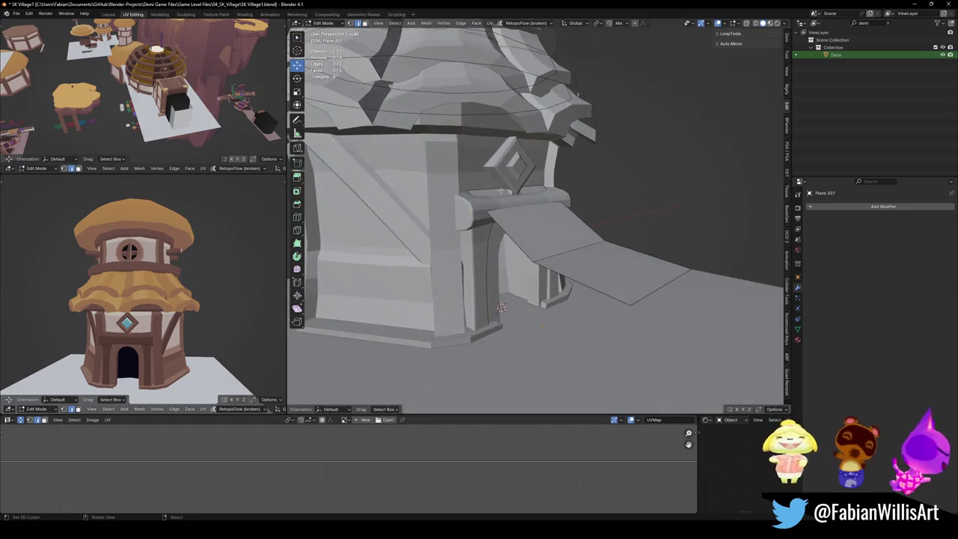
Slide the loop cut, lower the plank's far end, and bevel the bend into a curve.
{"action": "key", "text": "g"}
{"action": "left_click", "coordinate": [554, 212]}
{"action": "mouse_move", "coordinate": [554, 212]}
{"action": "middle_mouse_down"}
{"action": "mouse_move", "coordinate": [569, 245]}
{"action": "mouse_move", "coordinate": [658, 266]}
{"action": "middle_mouse_up"}
{"action": "left_click_drag", "start_coordinate": [669, 250], "coordinate": [576, 255]}
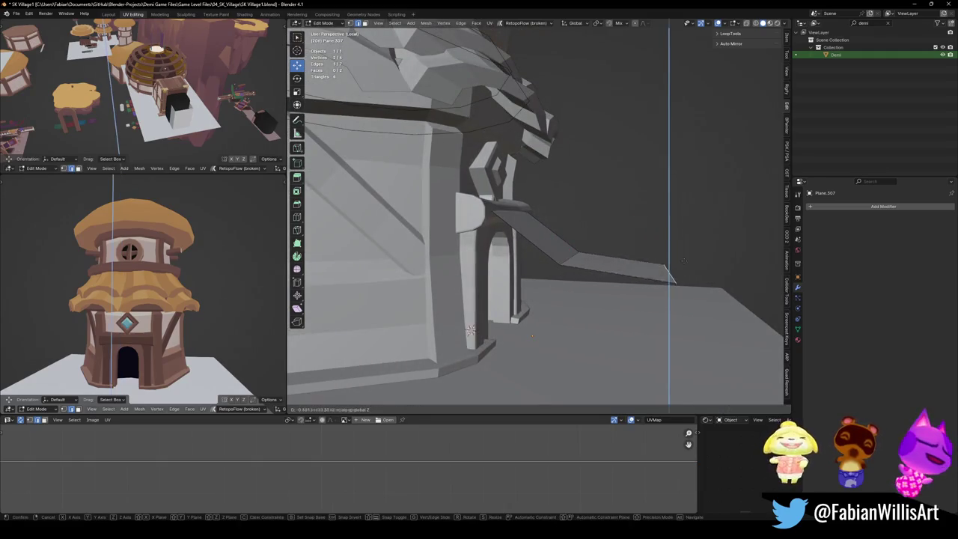
{"action": "middle_click_drag", "start_coordinate": [576, 255], "coordinate": [569, 257]}
{"action": "key", "text": "ctrl+b"}
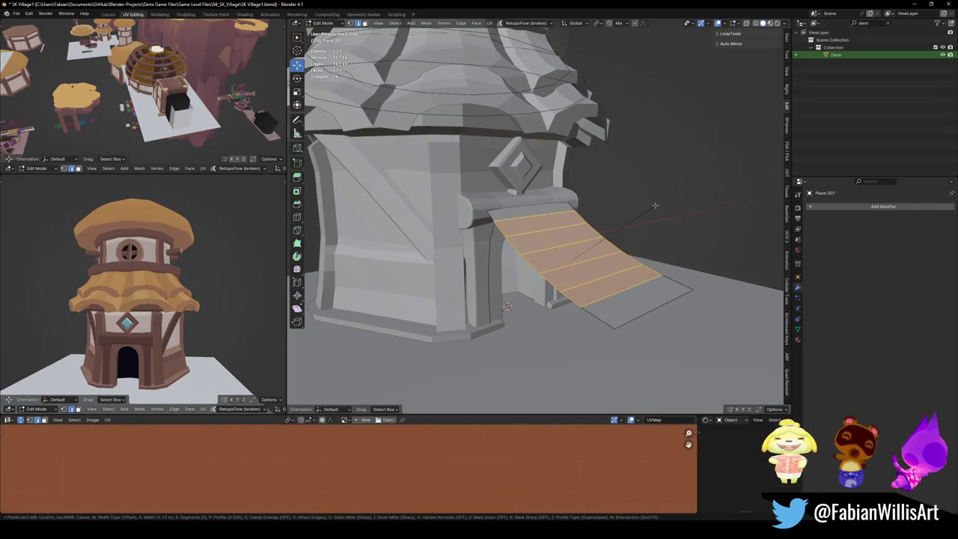
{"action": "left_click", "coordinate": [662, 204]}
Extrude the plank's end edge down -0.8957 along Z toward the ground.
{"action": "mouse_move", "coordinate": [662, 204]}
{"action": "middle_mouse_down"}
{"action": "mouse_move", "coordinate": [552, 225]}
{"action": "mouse_move", "coordinate": [599, 225]}
{"action": "middle_mouse_up"}
{"action": "left_click", "coordinate": [581, 238]}
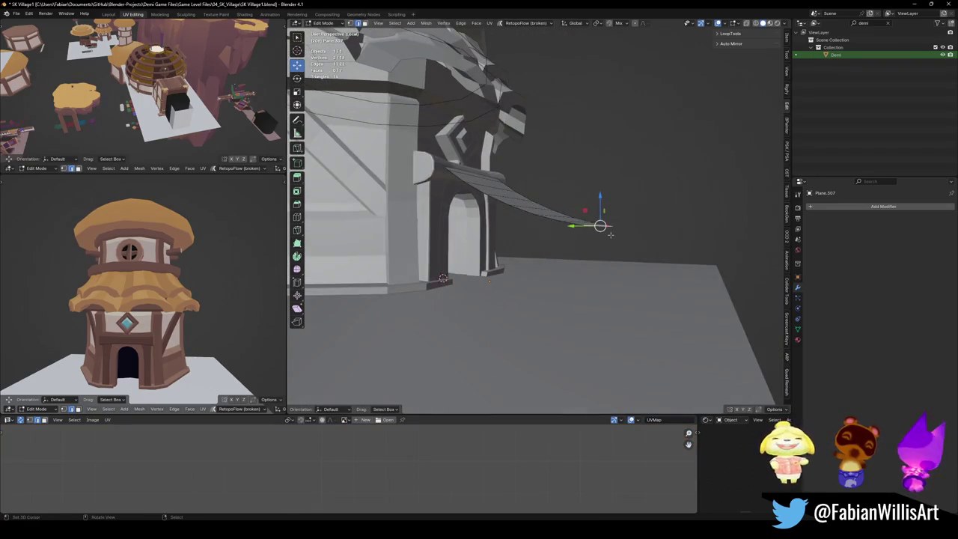
{"action": "key", "text": "e"}
{"action": "key", "text": "z"}
{"action": "left_click", "coordinate": [627, 259]}
{"action": "left_click", "coordinate": [628, 258]}
{"action": "mouse_move", "coordinate": [628, 259]}
{"action": "middle_mouse_down"}
{"action": "mouse_move", "coordinate": [479, 272]}
{"action": "mouse_move", "coordinate": [599, 262]}
{"action": "mouse_move", "coordinate": [544, 230]}
{"action": "middle_mouse_up"}
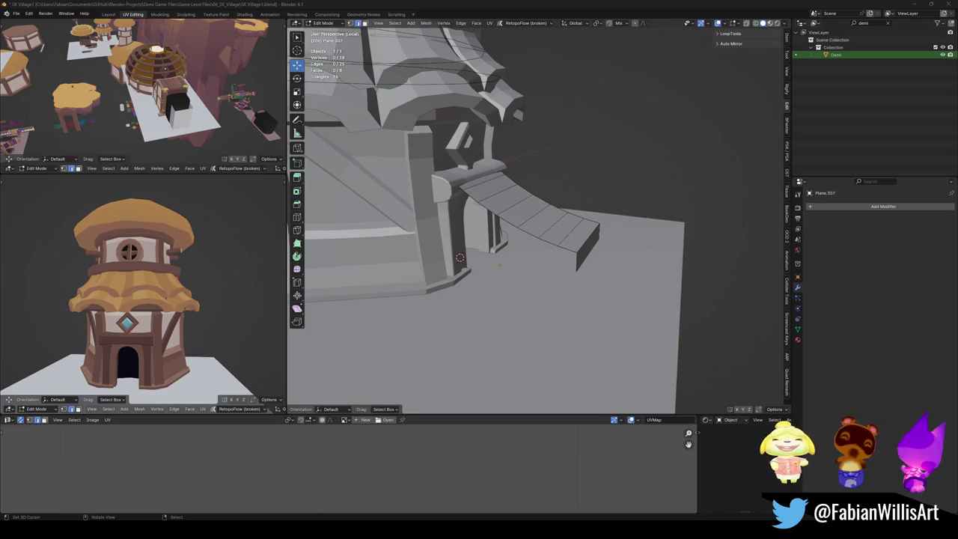
Zoom out to view the whole tower, ground plane and ramp, then save the file.
{"action": "scroll", "coordinate": [621, 162], "scroll_direction": "down", "scroll_amount": 5}
{"action": "mouse_move", "coordinate": [621, 163]}
{"action": "middle_mouse_down"}
{"action": "mouse_move", "coordinate": [635, 242]}
{"action": "mouse_move", "coordinate": [613, 226]}
{"action": "middle_mouse_up"}
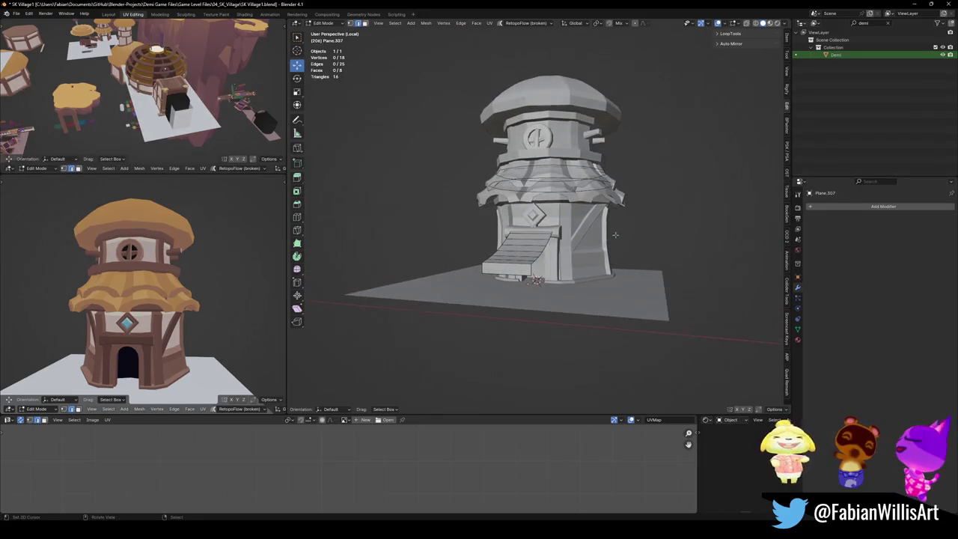
{"action": "key", "text": "ctrl+s"}
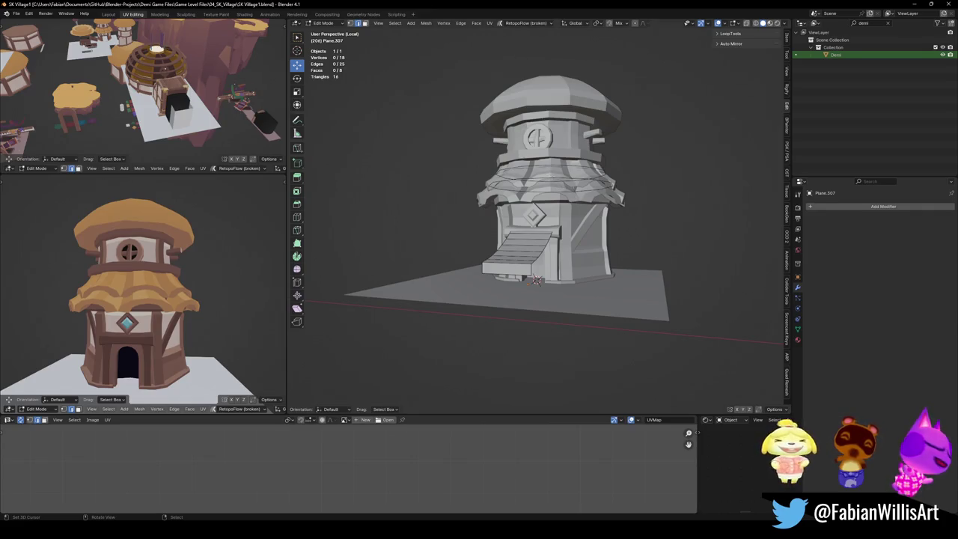
Try a loop cut on the upper straw band, then cancel back to Object Mode.
{"action": "scroll", "coordinate": [536, 280], "scroll_direction": "up", "scroll_amount": 4}
{"action": "middle_click_drag", "start_coordinate": [535, 281], "coordinate": [532, 281]}
{"action": "key", "text": "alt+q"}
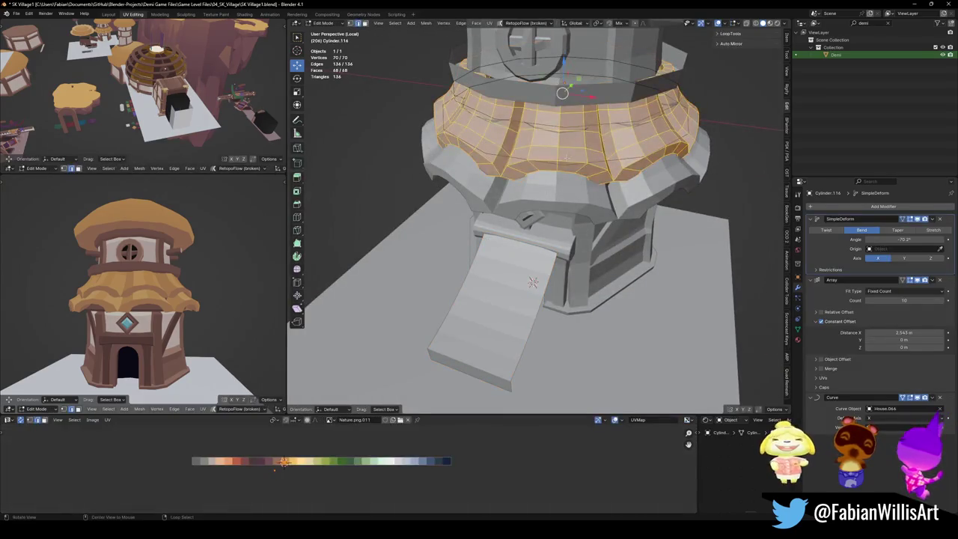
{"action": "key", "text": "KP_Decimal"}
{"action": "key", "text": "alt+a"}
{"action": "key", "text": "z"}
{"action": "key", "text": "ctrl+r"}
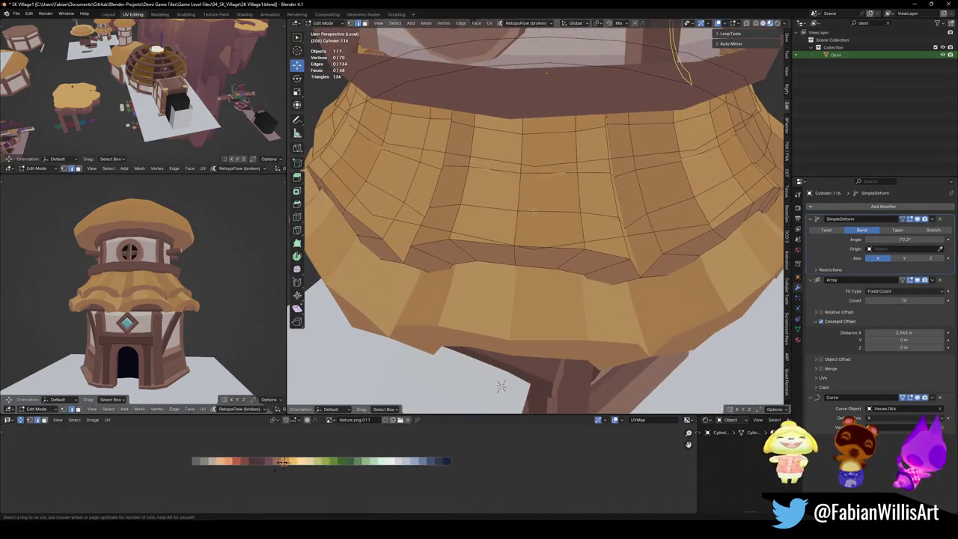
{"action": "scroll", "coordinate": [501, 385], "scroll_direction": "down", "scroll_amount": 5}
{"action": "mouse_move", "coordinate": [500, 386]}
{"action": "middle_mouse_down"}
{"action": "mouse_move", "coordinate": [630, 333]}
{"action": "mouse_move", "coordinate": [555, 315]}
{"action": "middle_mouse_up"}
{"action": "key", "text": "Escape"}
{"action": "key", "text": "Tab"}
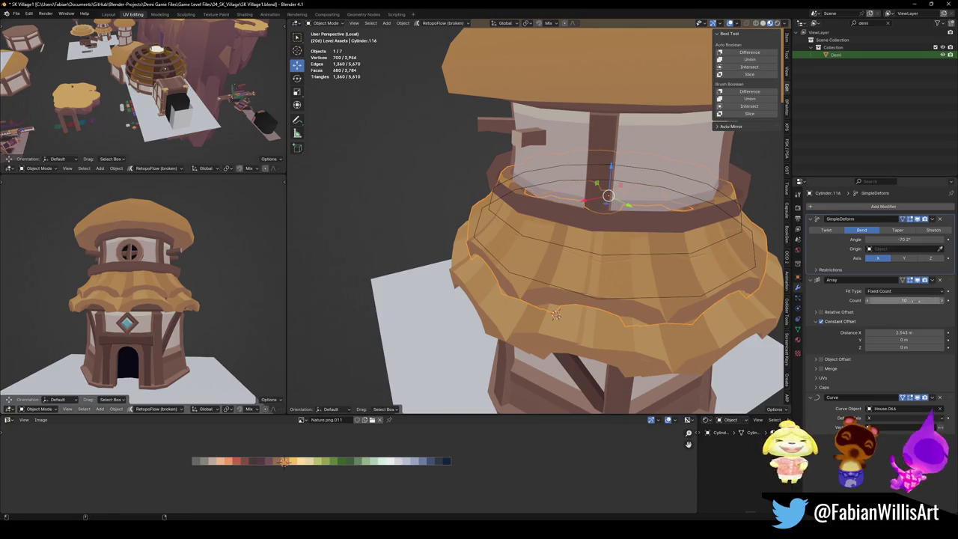
Lower the Array Distance X to 2.299 m and slightly adjust Cylinder.120's array spacing.
{"action": "left_click_drag", "start_coordinate": [906, 332], "coordinate": [876, 332]}
{"action": "key", "text": "alt+a"}
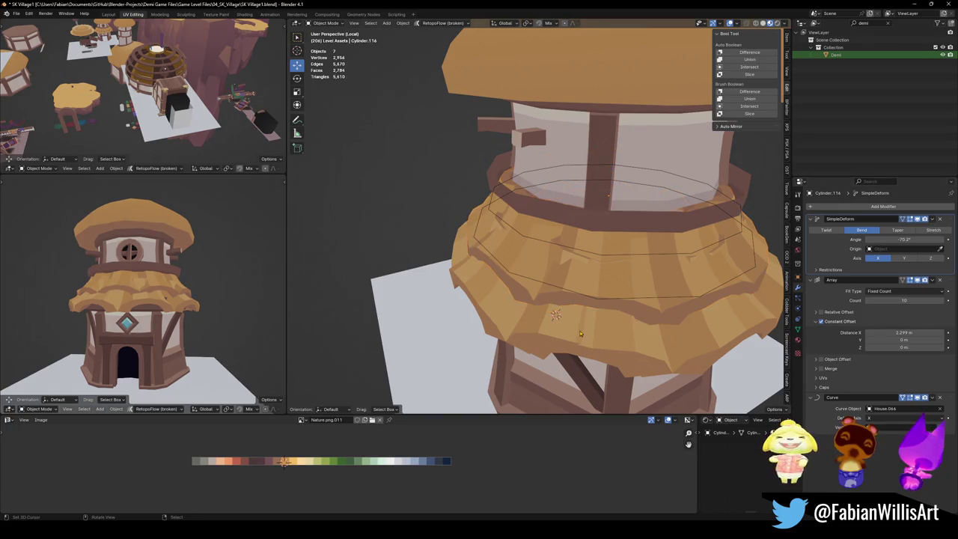
{"action": "left_click", "coordinate": [581, 334]}
{"action": "mouse_move", "coordinate": [902, 333]}
{"action": "left_mouse_down"}
{"action": "mouse_move", "coordinate": [921, 333]}
{"action": "mouse_move", "coordinate": [899, 332]}
{"action": "left_mouse_up"}
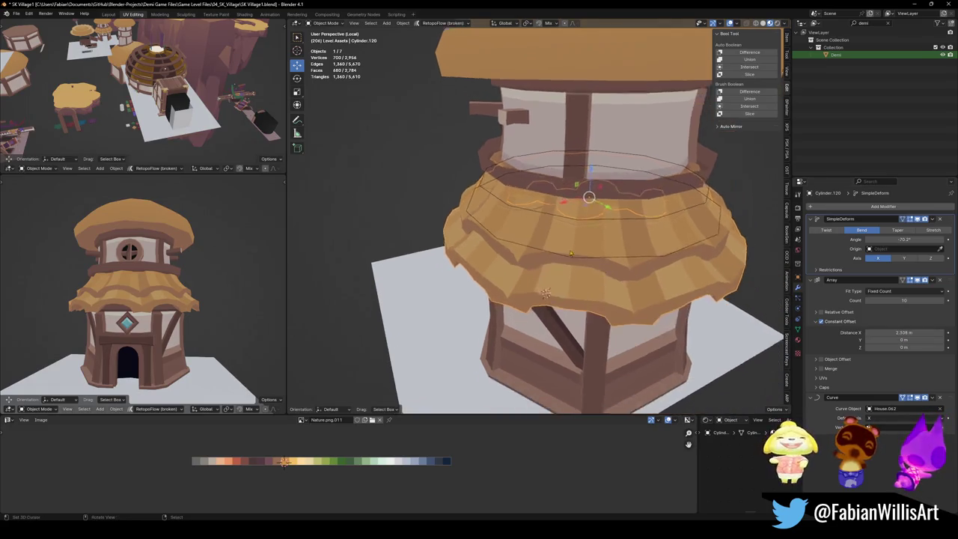
{"action": "scroll", "coordinate": [576, 254], "scroll_direction": "up", "scroll_amount": 3}
Cut several new vertical edge loops into the upper straw band's mesh.
{"action": "left_click", "coordinate": [576, 253]}
{"action": "key", "text": "Tab"}
{"action": "key", "text": "alt+a"}
{"action": "key", "text": "ctrl+r"}
{"action": "scroll", "coordinate": [627, 283], "scroll_direction": "up", "scroll_amount": 1}
{"action": "left_click", "coordinate": [627, 283]}
{"action": "key", "text": "ctrl+r"}
{"action": "scroll", "coordinate": [669, 284], "scroll_direction": "up", "scroll_amount": 1}
{"action": "left_click", "coordinate": [668, 285]}
{"action": "right_click", "coordinate": [668, 284]}
{"action": "key", "text": "ctrl+r"}
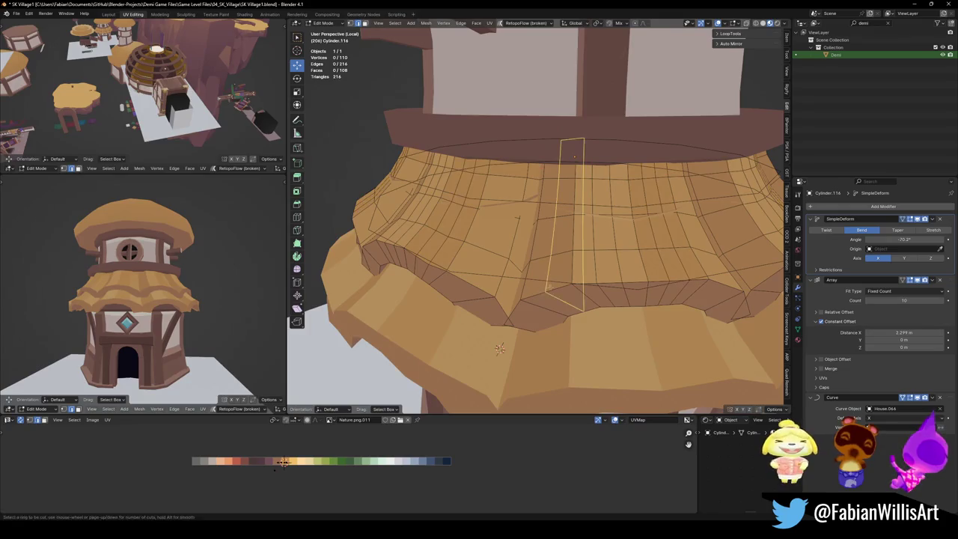
Add another centred edge loop to the upper straw band.
{"action": "left_click", "coordinate": [554, 277]}
{"action": "right_click", "coordinate": [554, 277]}
{"action": "mouse_move", "coordinate": [555, 277]}
{"action": "middle_mouse_down"}
{"action": "mouse_move", "coordinate": [571, 313]}
{"action": "mouse_move", "coordinate": [618, 292]}
{"action": "middle_mouse_up"}
{"action": "key", "text": "alt+a"}
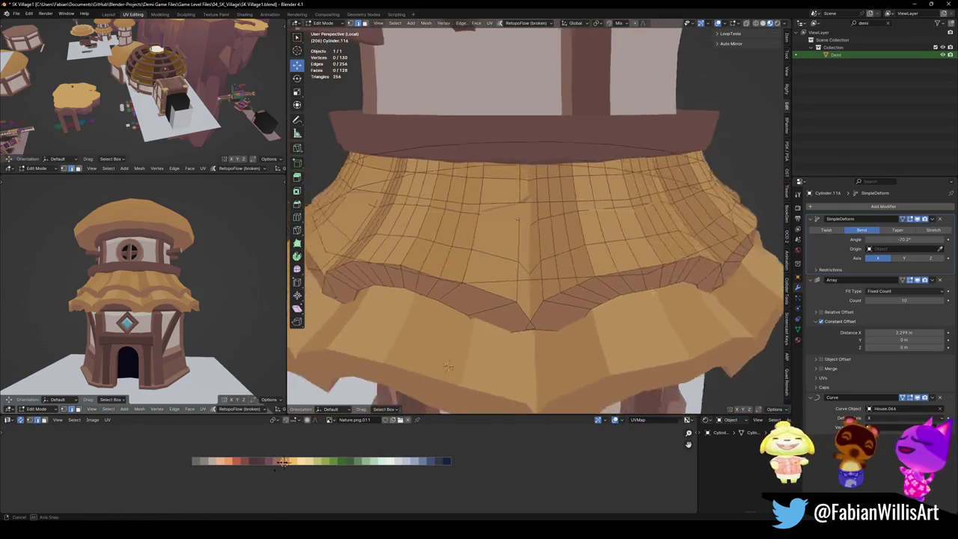
{"action": "key", "text": "ctrl+z"}
{"action": "key", "text": "ctrl+z"}
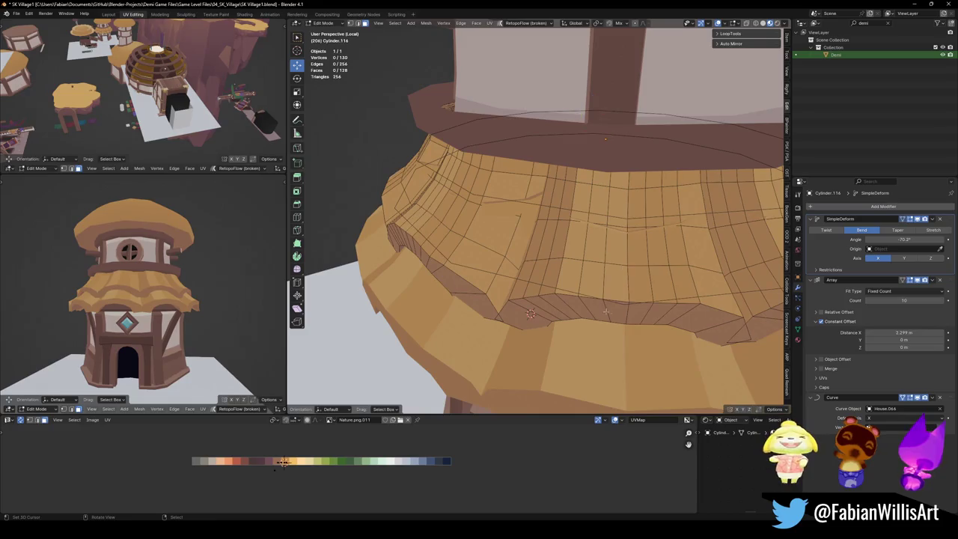
{"action": "key", "text": "ctrl+z"}
{"action": "key", "text": "ctrl+z"}
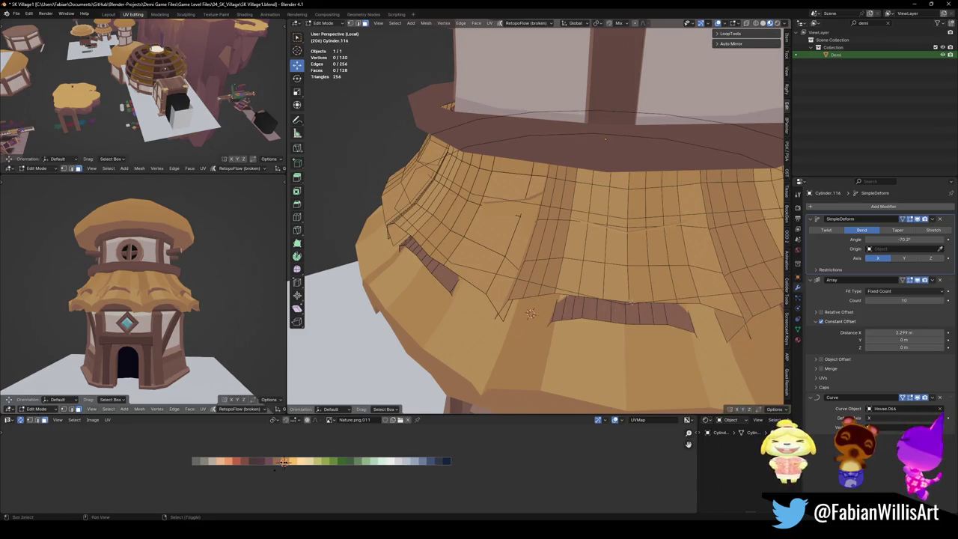
{"action": "middle_click_drag", "start_coordinate": [631, 302], "coordinate": [601, 310]}
{"action": "key", "text": "ctrl+z"}
{"action": "key", "text": "ctrl+shift+z"}
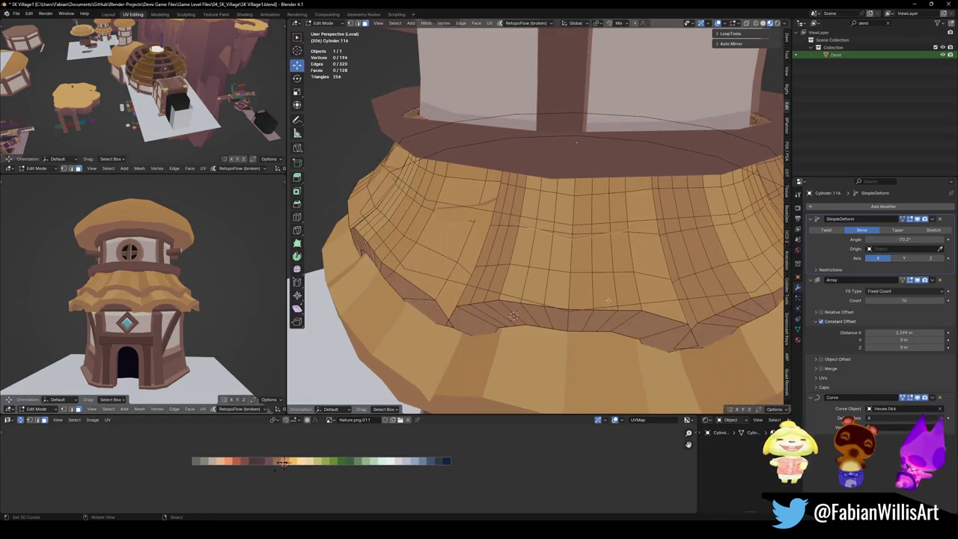
Shift the UVs of two vertical face strips to a lighter palette colour.
{"action": "left_click", "coordinate": [583, 290]}
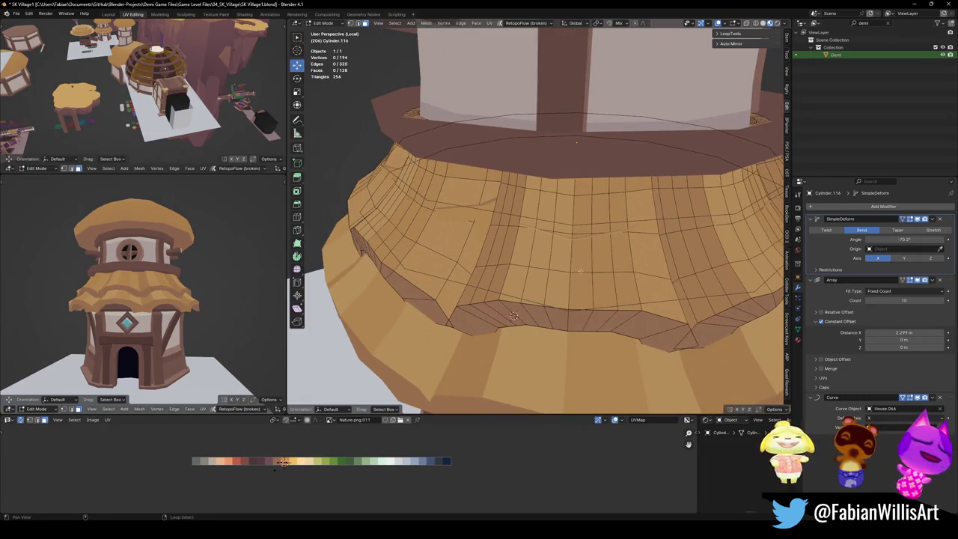
{"action": "left_click", "coordinate": [601, 235], "text": "alt"}
{"action": "scroll", "coordinate": [200, 292], "scroll_direction": "up", "scroll_amount": 1}
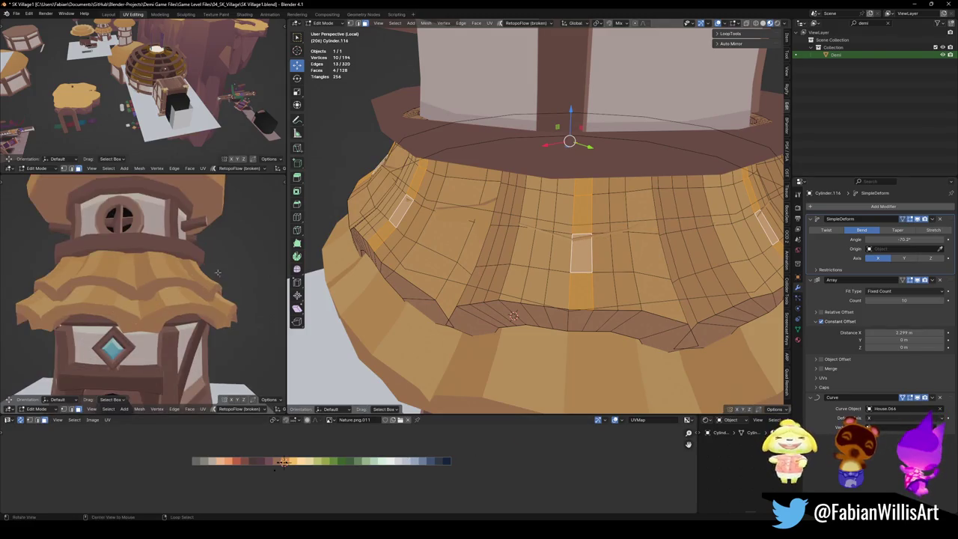
{"action": "scroll", "coordinate": [200, 292], "scroll_direction": "up", "scroll_amount": 1}
{"action": "scroll", "coordinate": [199, 292], "scroll_direction": "up", "scroll_amount": 1}
{"action": "key", "text": "g"}
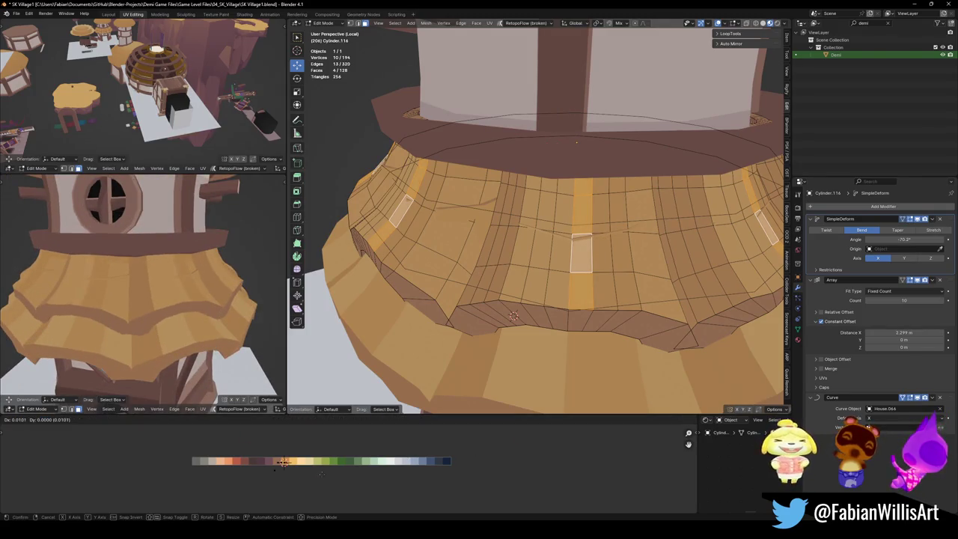
{"action": "left_click", "coordinate": [284, 462]}
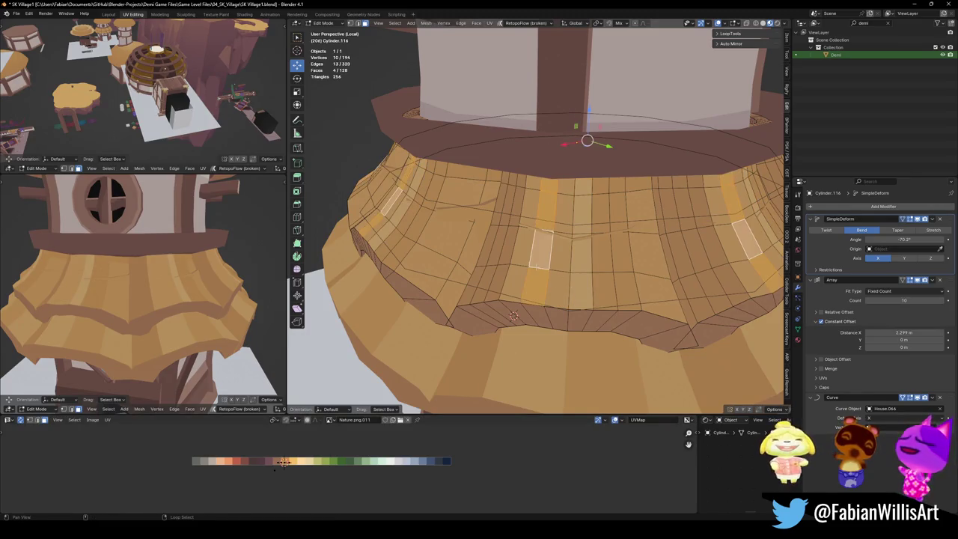
{"action": "key", "text": "g"}
{"action": "left_click", "coordinate": [342, 484]}
{"action": "key", "text": "alt+a"}
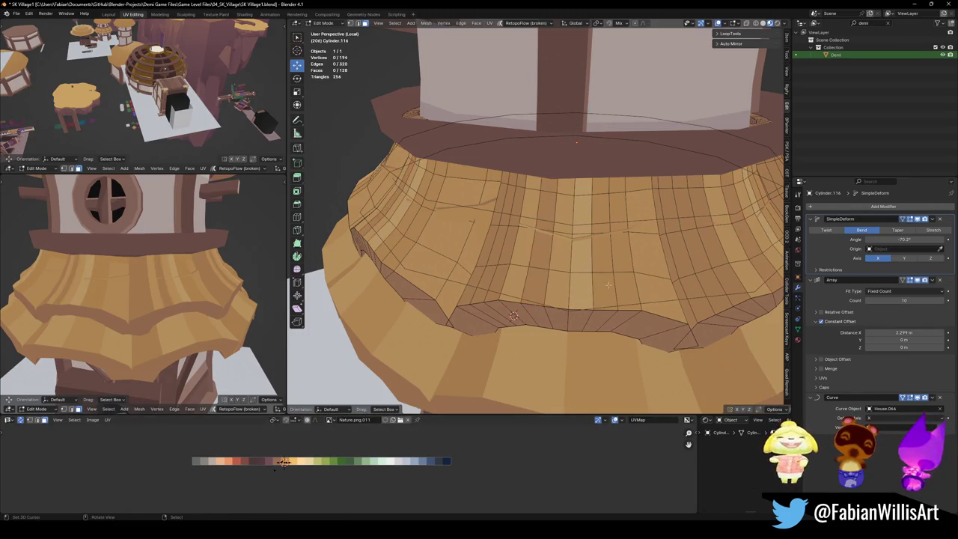
Cut one more edge loop and shift further strips along the straw palette.
{"action": "key", "text": "ctrl+r"}
{"action": "left_click", "coordinate": [653, 232]}
{"action": "right_click", "coordinate": [653, 232]}
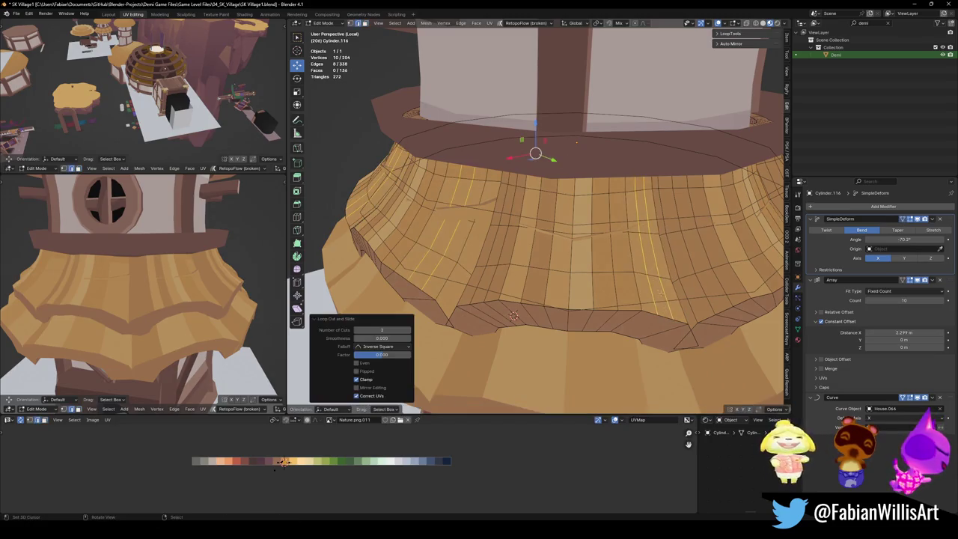
{"action": "key", "text": "ctrl+z"}
{"action": "key", "text": "g"}
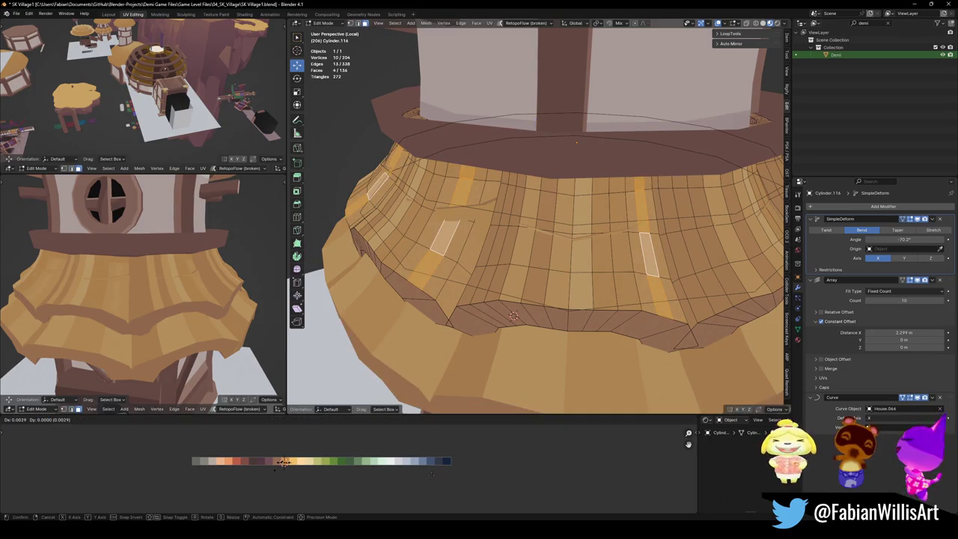
{"action": "left_click", "coordinate": [453, 475]}
In Object Mode, lower both straw pieces by 0.254 m along Z.
{"action": "key", "text": "Tab"}
{"action": "scroll", "coordinate": [539, 255], "scroll_direction": "down", "scroll_amount": 5}
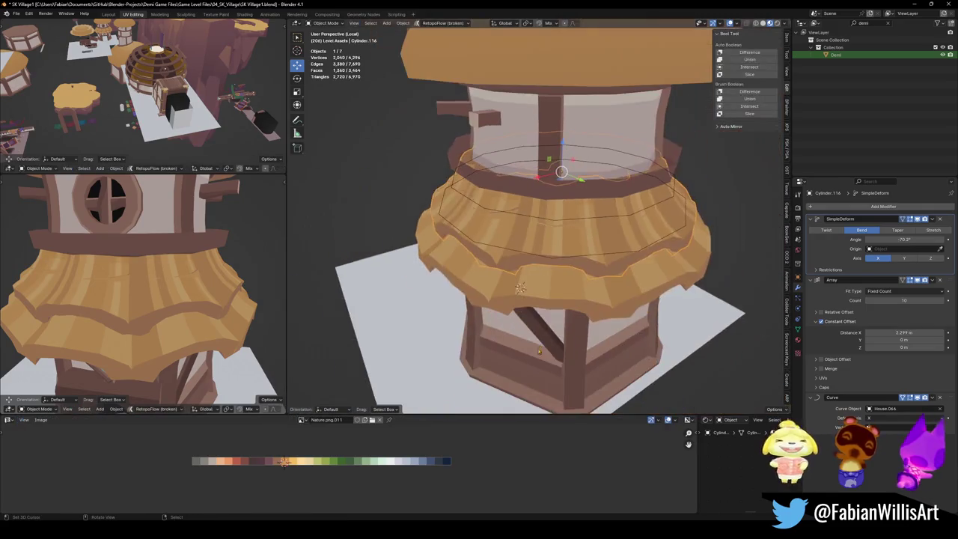
{"action": "left_click", "coordinate": [539, 255]}
{"action": "left_click", "coordinate": [539, 255], "text": "shift"}
{"action": "key", "text": "g"}
{"action": "key", "text": "z"}
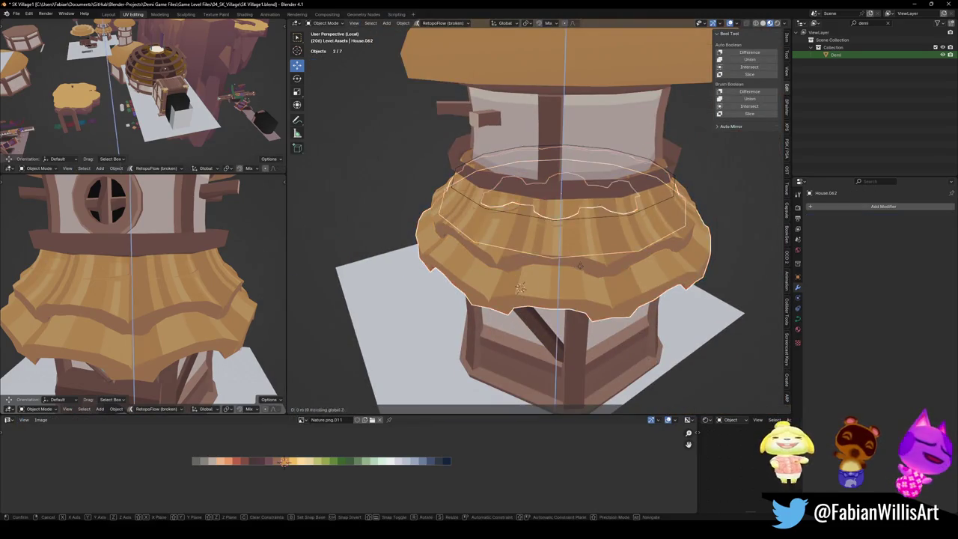
{"action": "left_click", "coordinate": [549, 277]}
Deselect everything and orbit the side view to check the tower.
{"action": "key", "text": "alt+a"}
{"action": "scroll", "coordinate": [142, 300], "scroll_direction": "down", "scroll_amount": 5}
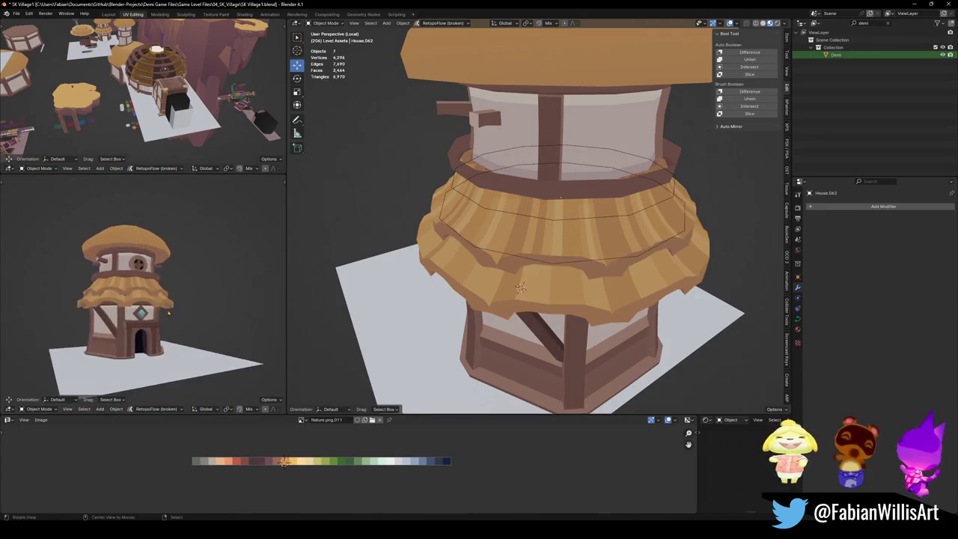
{"action": "scroll", "coordinate": [142, 299], "scroll_direction": "up", "scroll_amount": 4}
{"action": "middle_click_drag", "start_coordinate": [150, 315], "coordinate": [167, 327]}
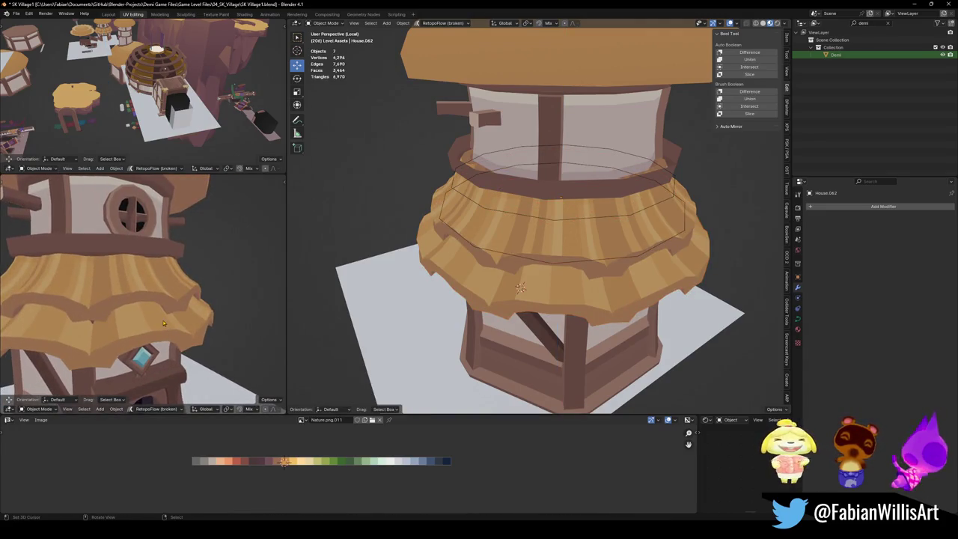